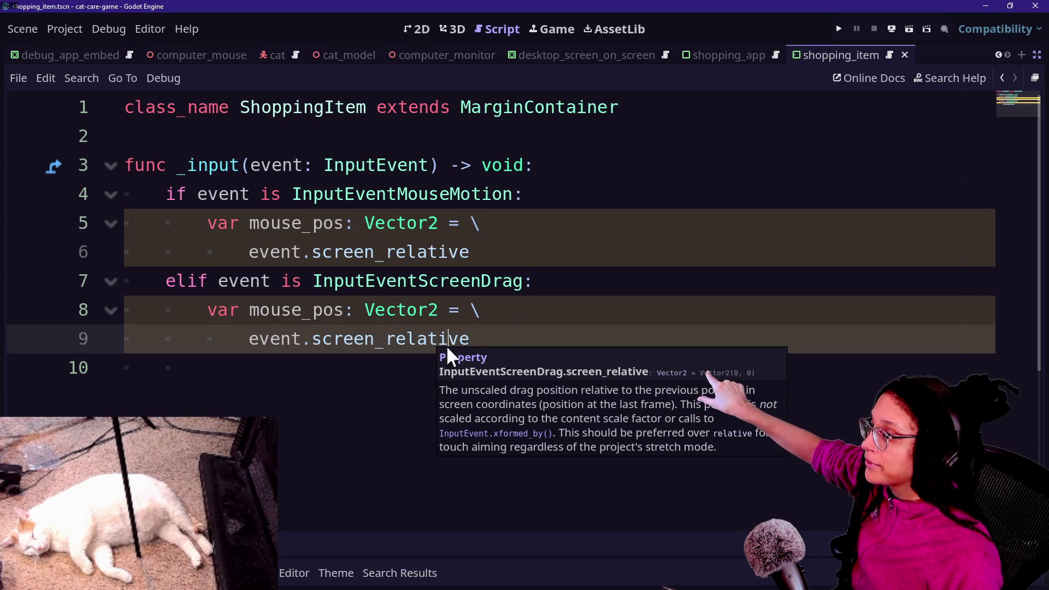
- Inspect the _input event parameter and the InputEventMouseMotion check on lines 3–4
{"action": "mouse_move", "coordinate": [361, 254]}
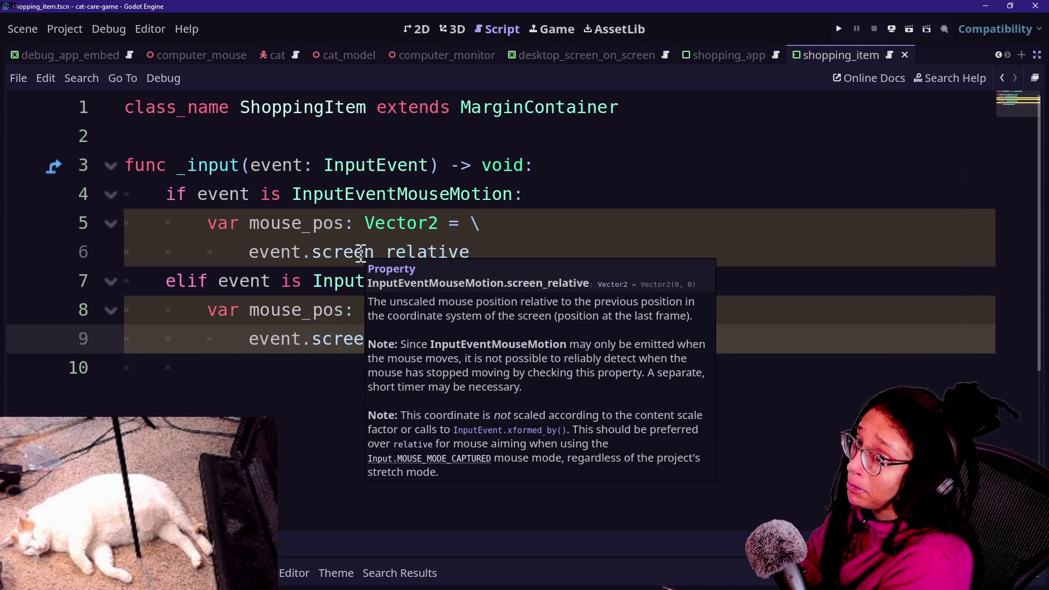
{"action": "left_click", "coordinate": [375, 164]}
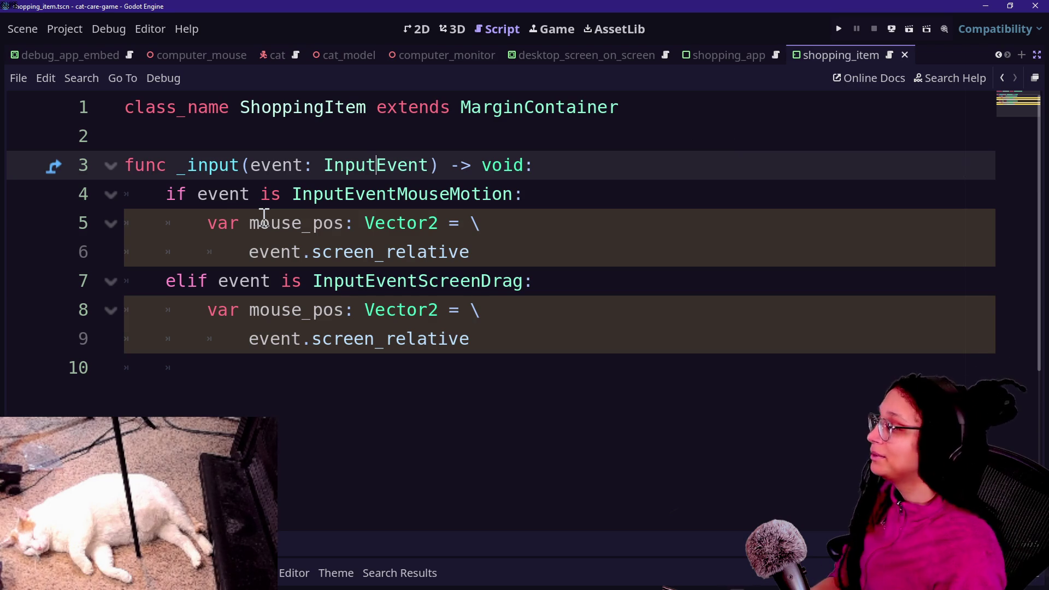
{"action": "left_click", "coordinate": [264, 207]}
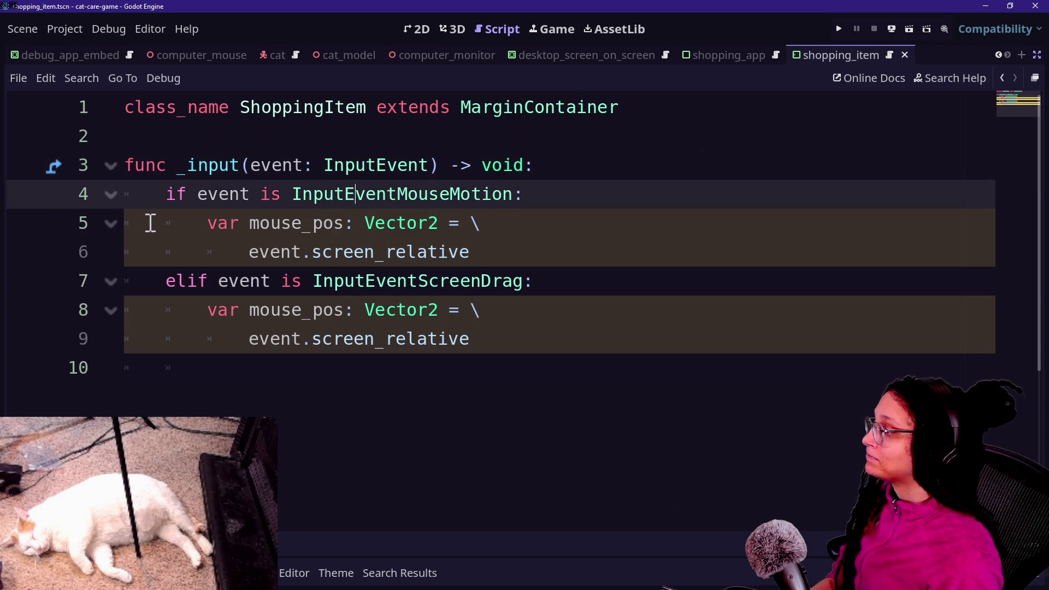
{"action": "left_click", "coordinate": [355, 194]}
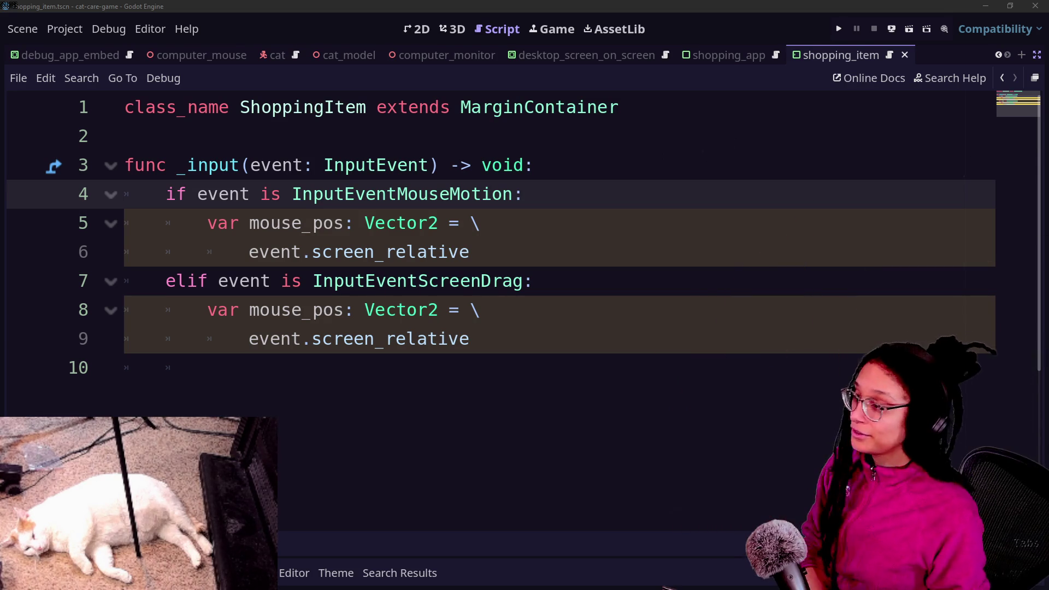
- Declare 'var mouse_pos: Vector2' on a new line directly under the _input header
{"action": "left_click", "coordinate": [518, 247]}
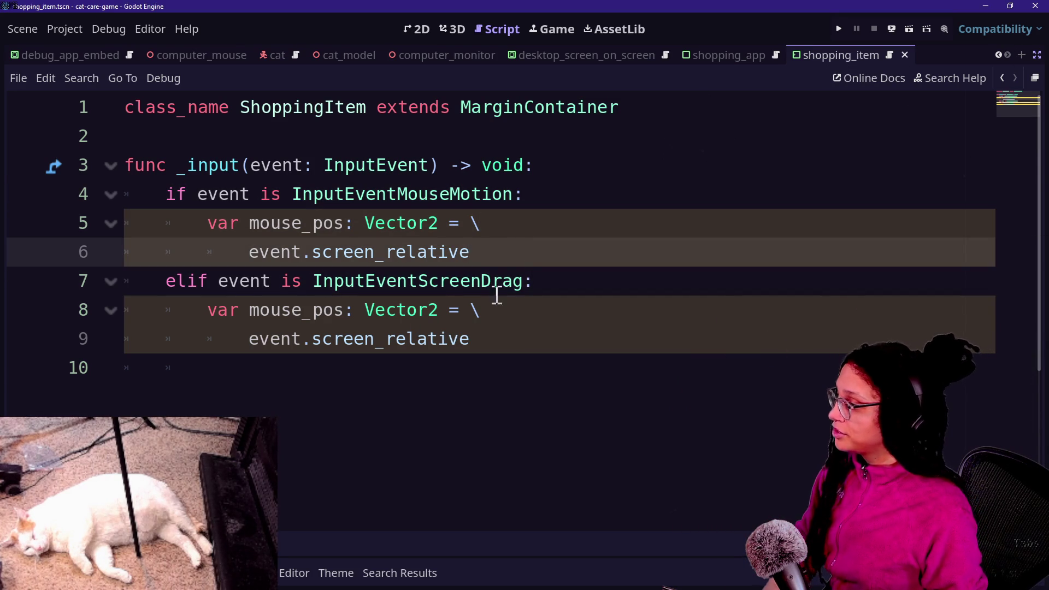
{"action": "left_click", "coordinate": [547, 358]}
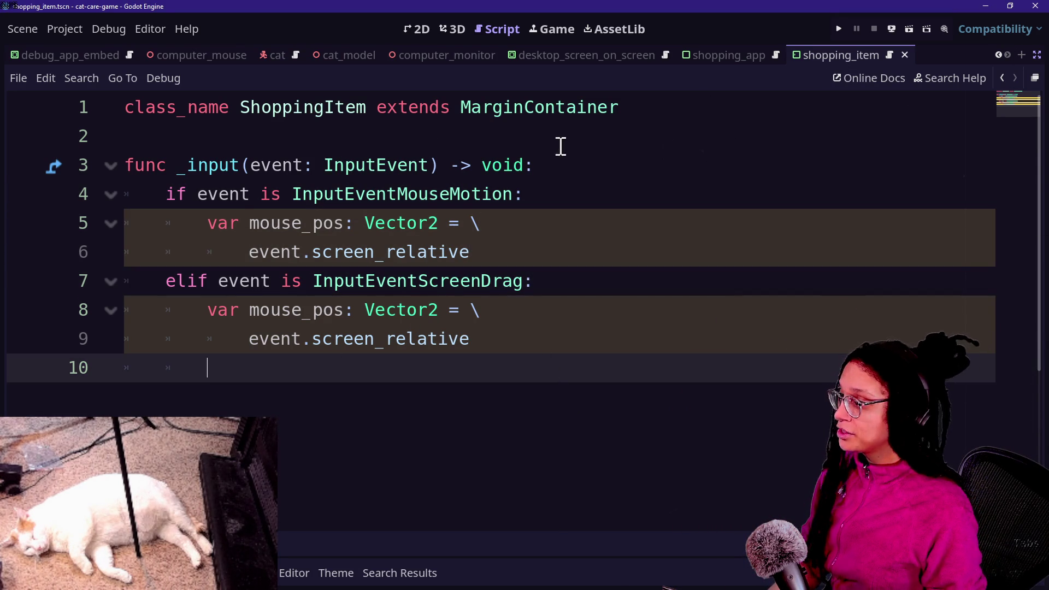
{"action": "left_click", "coordinate": [565, 166]}
{"action": "key", "text": "Return"}
{"action": "type", "text": "var mouse"}
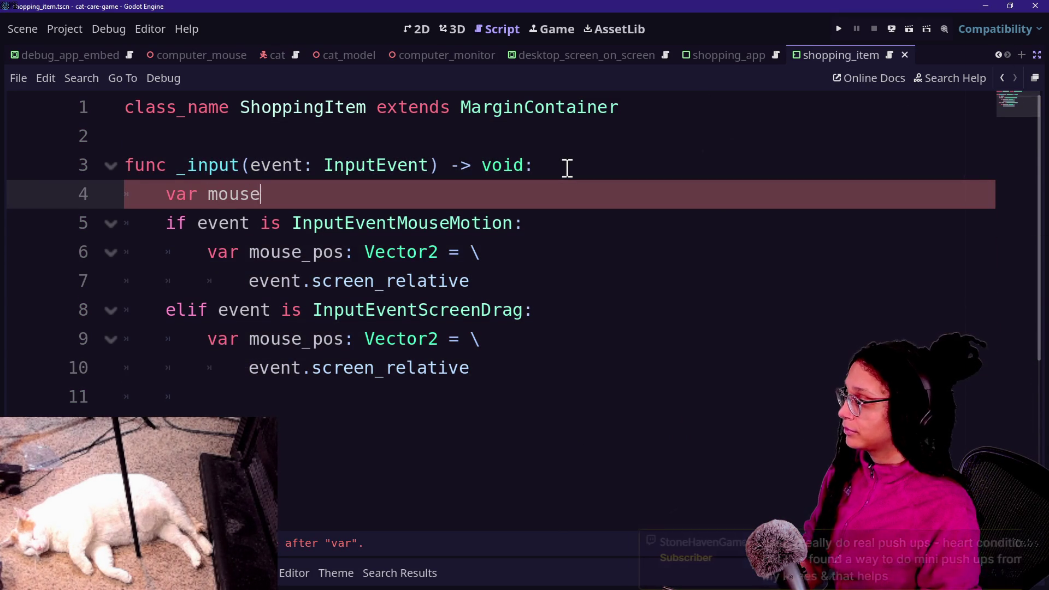
{"action": "type", "text": "_pos:"}
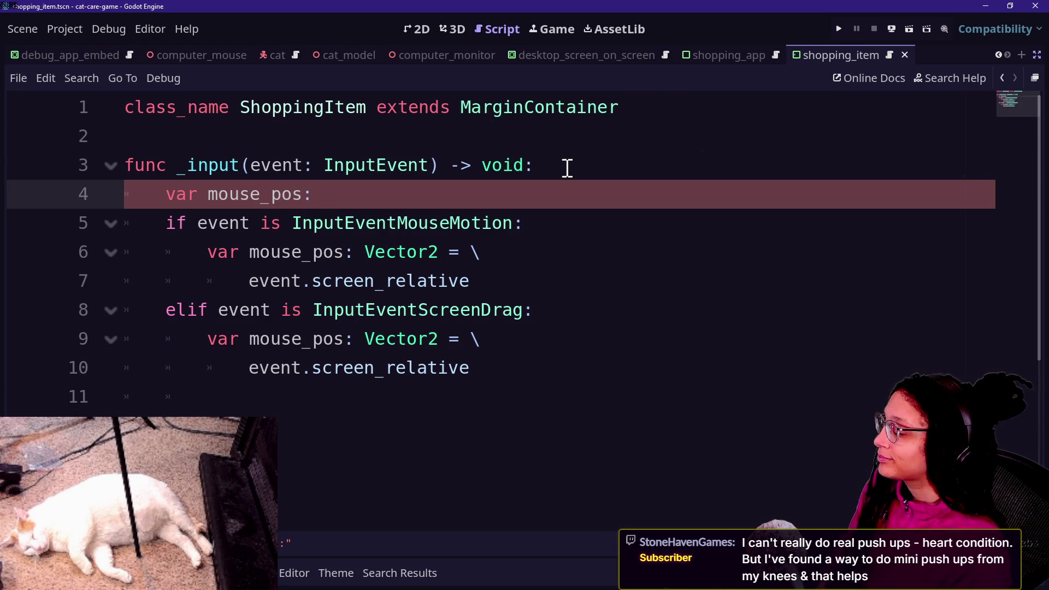
{"action": "type", "text": "Vecx"}
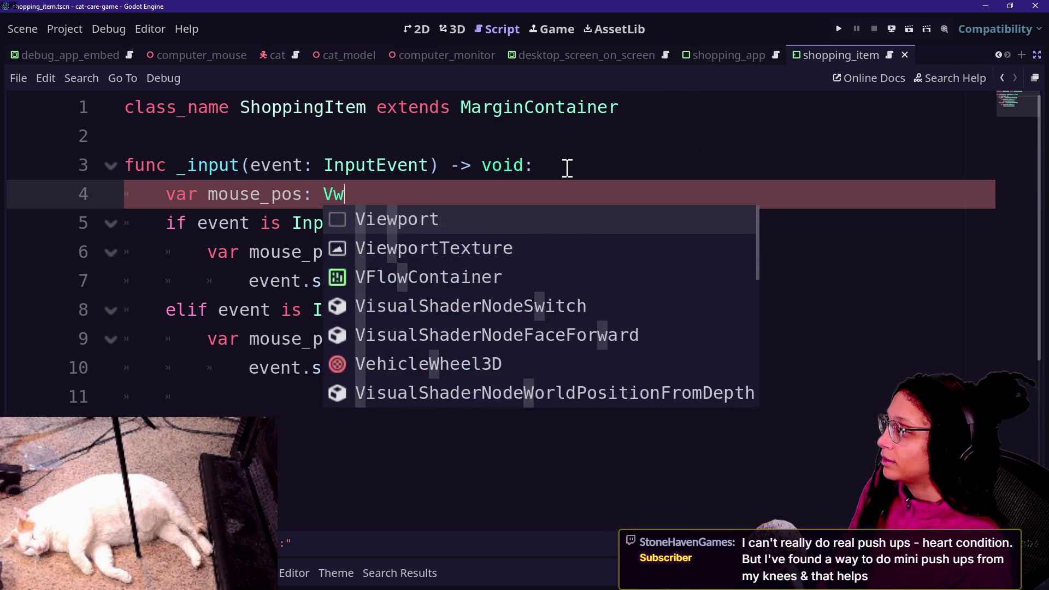
{"action": "key", "text": "BackSpace"}
{"action": "type", "text": "tor2"}
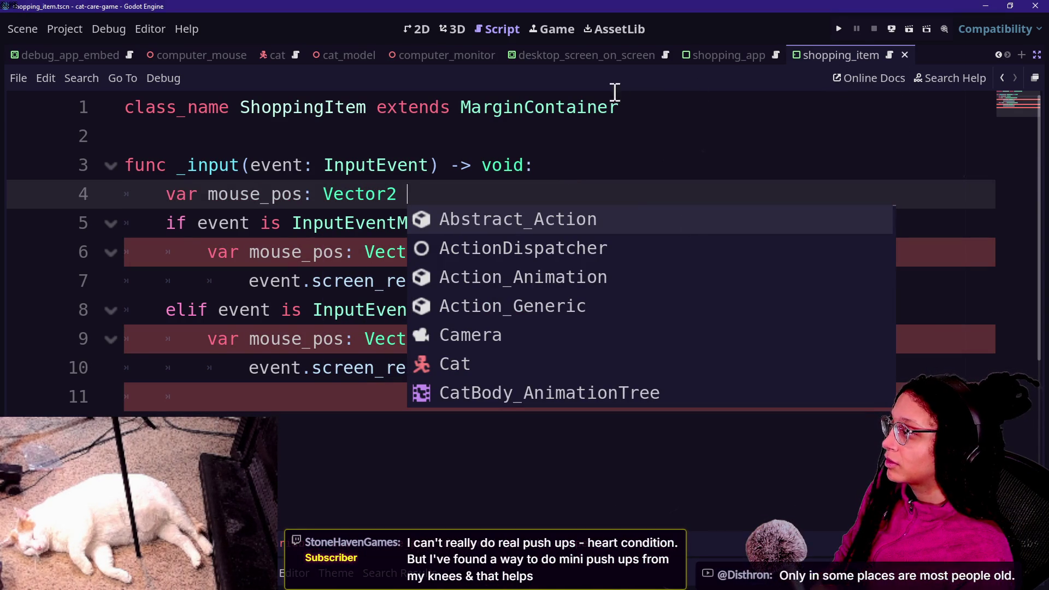
{"action": "left_click", "coordinate": [480, 199]}
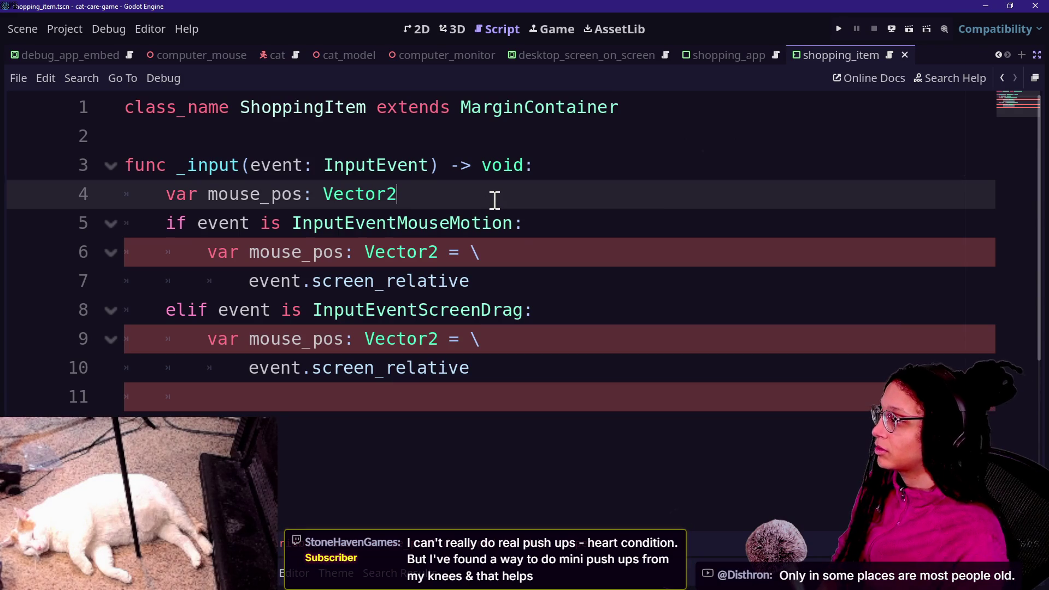
- Strip 'var' and ': Vector2' from the mouse_pos assignments in both branches
{"action": "left_click_drag", "start_coordinate": [207, 252], "coordinate": [250, 252]}
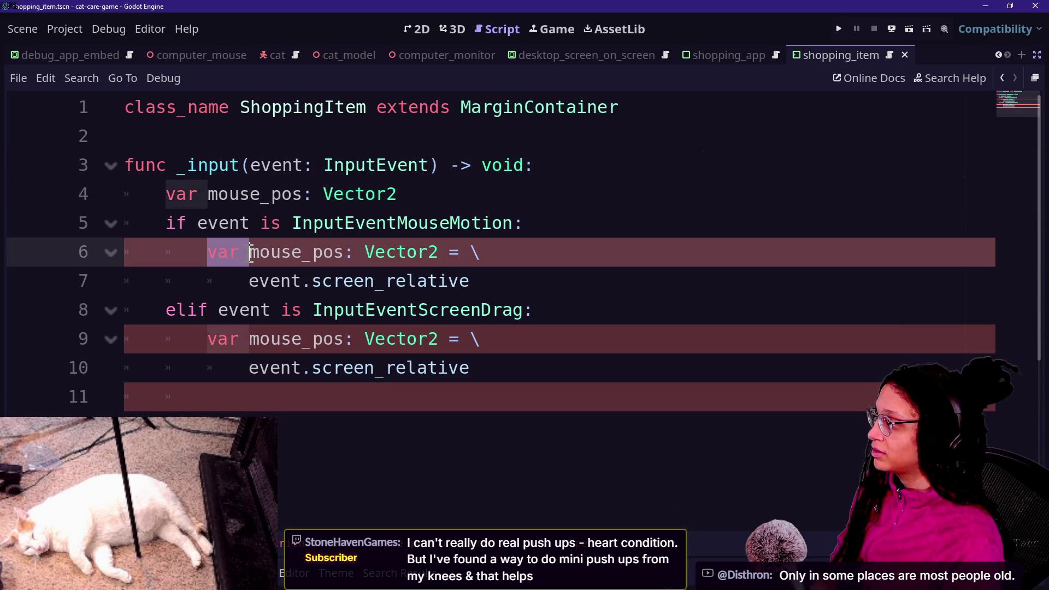
{"action": "key", "text": "ctrl+d"}
{"action": "key", "text": "BackSpace"}
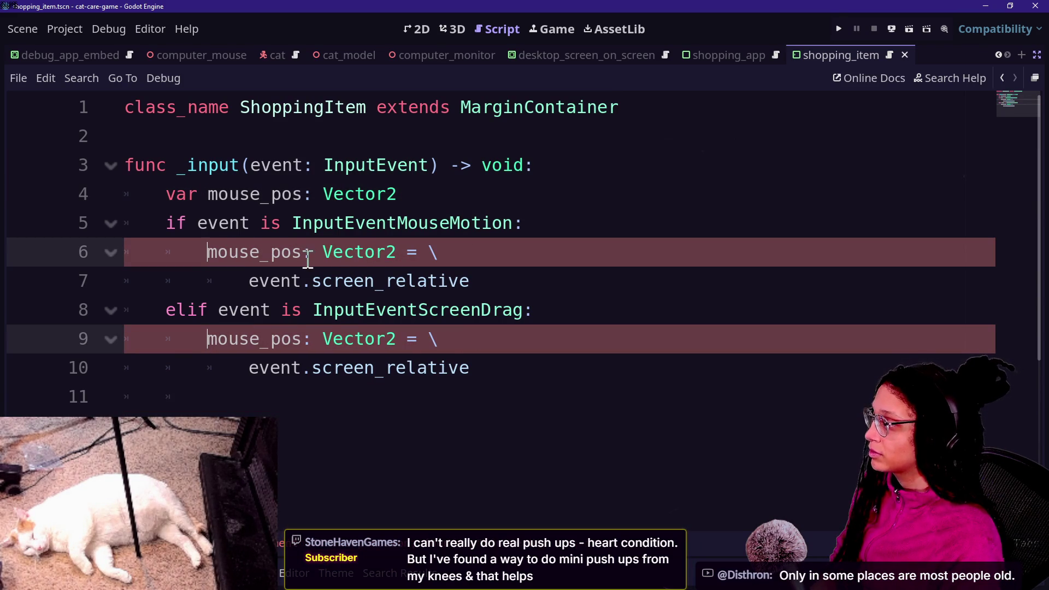
{"action": "key", "text": "ctrl+Right"}
{"action": "key", "text": "shift+End"}
{"action": "key", "text": "ctrl+shift+Left"}
{"action": "key", "text": "ctrl+shift+Left"}
{"action": "key", "text": "shift+Left"}
{"action": "key", "text": "BackSpace"}
- Dedent the empty last line of _input so it sits outside the branches
{"action": "left_click", "coordinate": [472, 413]}
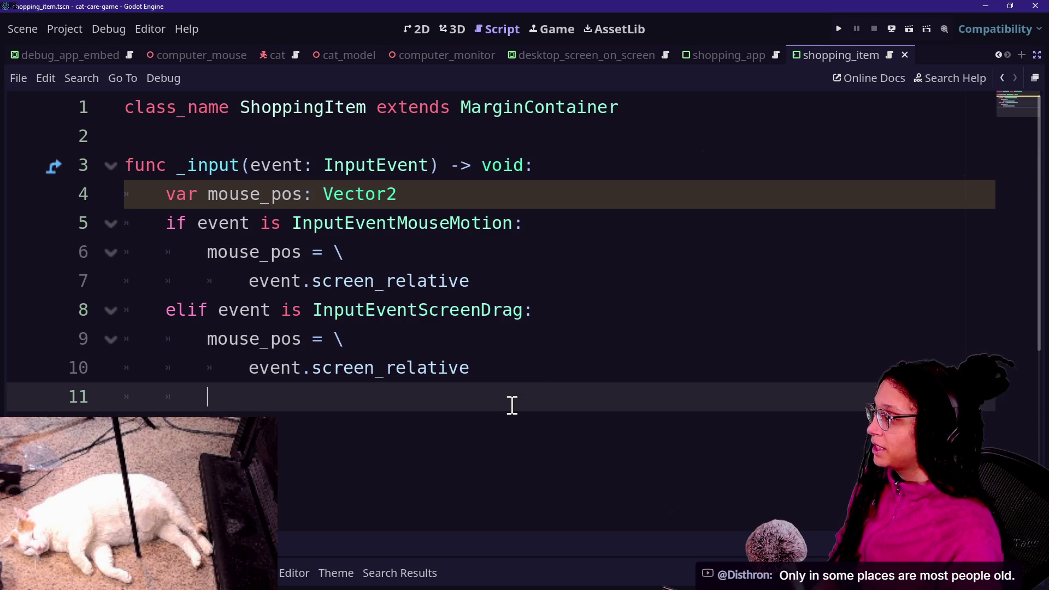
{"action": "key", "text": "BackSpace"}
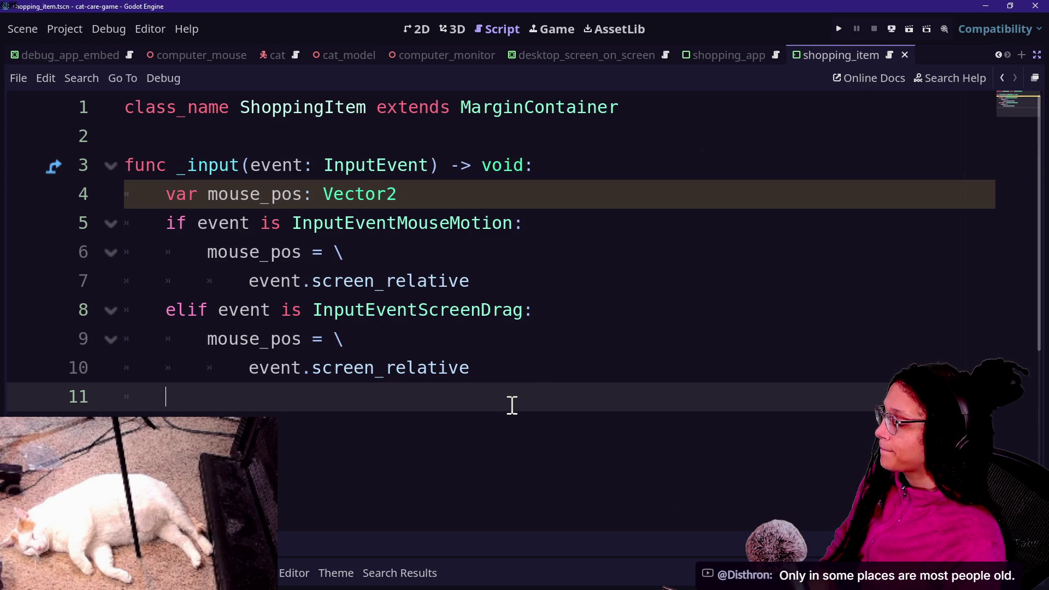
{"action": "left_click_drag", "start_coordinate": [249, 280], "coordinate": [469, 281]}
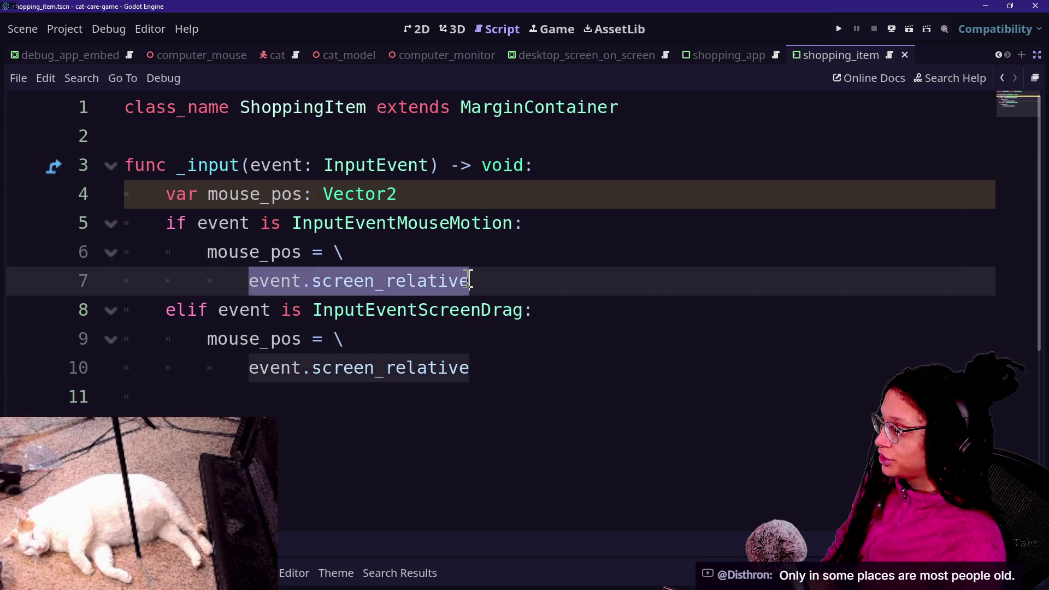
{"action": "left_click", "coordinate": [235, 407]}
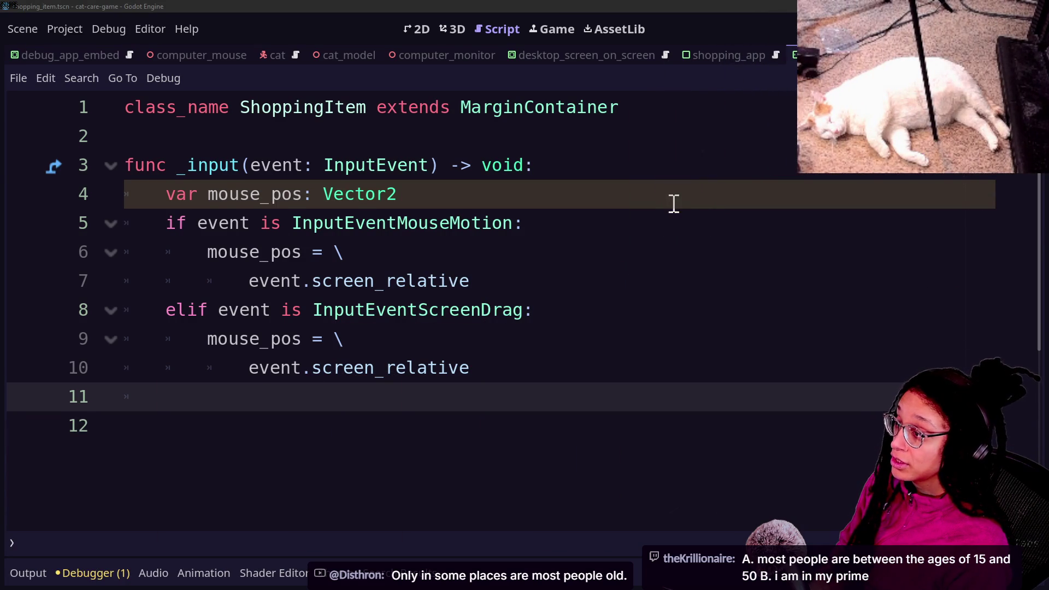
- Remove the extra empty line at the end of _input after line 10
{"action": "left_click", "coordinate": [223, 285]}
{"action": "left_click", "coordinate": [232, 361]}
{"action": "left_click", "coordinate": [233, 441]}
{"action": "mouse_move", "coordinate": [251, 110]}
{"action": "left_mouse_down"}
{"action": "mouse_move", "coordinate": [403, 136]}
{"action": "mouse_move", "coordinate": [574, 129]}
{"action": "left_mouse_up"}
{"action": "left_click", "coordinate": [574, 129]}
{"action": "left_click", "coordinate": [284, 404]}
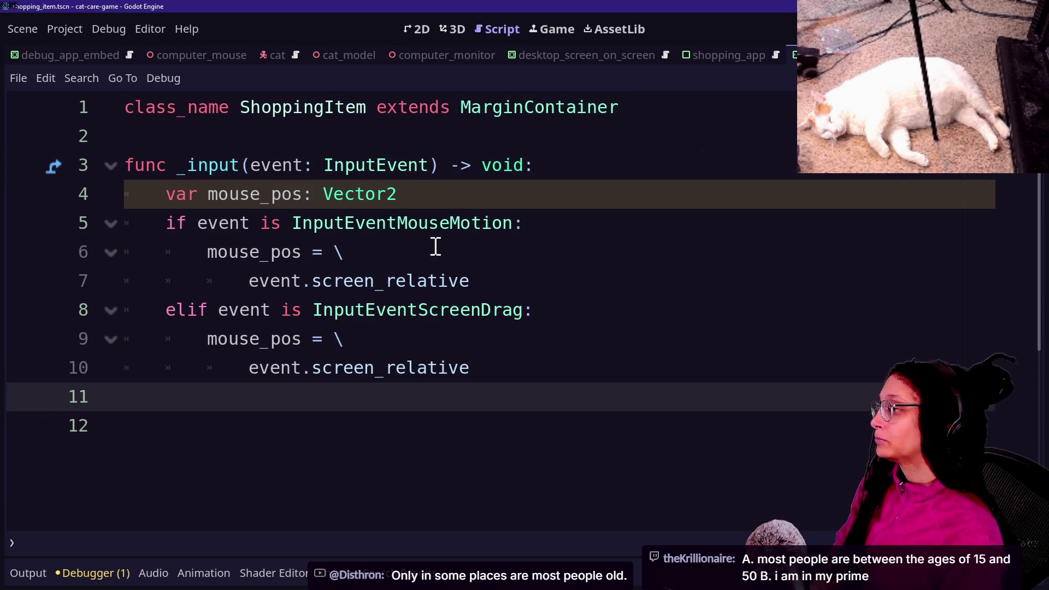
{"action": "key", "text": "Down"}
{"action": "type", "text": "f"}
{"action": "key", "text": "BackSpace"}
{"action": "key", "text": "Up"}
{"action": "key", "text": "BackSpace"}
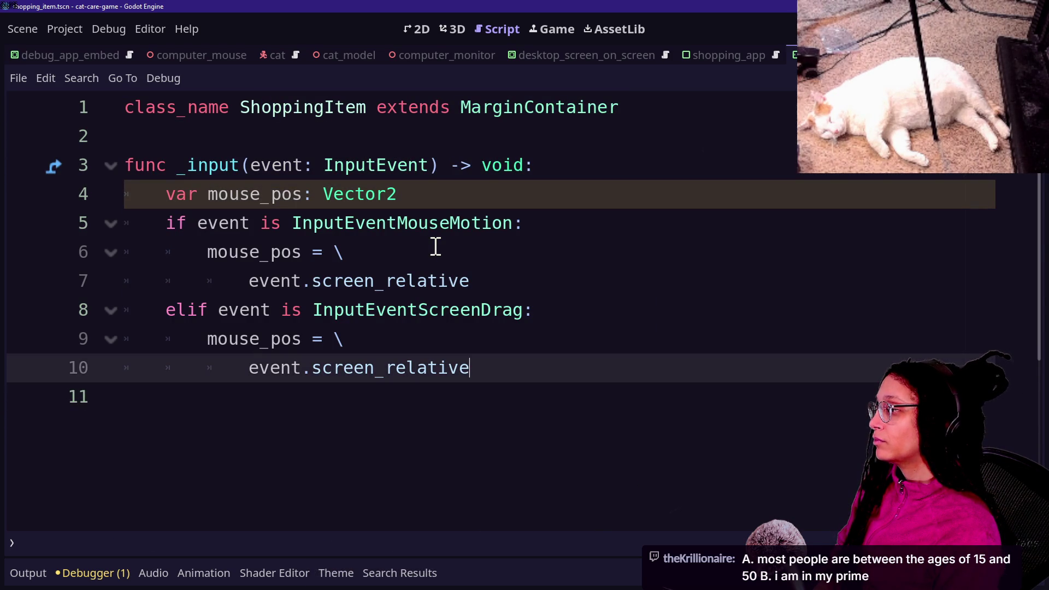
- Add a '_check_overlap(mouse_pos)' call as the last line of _input
{"action": "key", "text": "Return"}
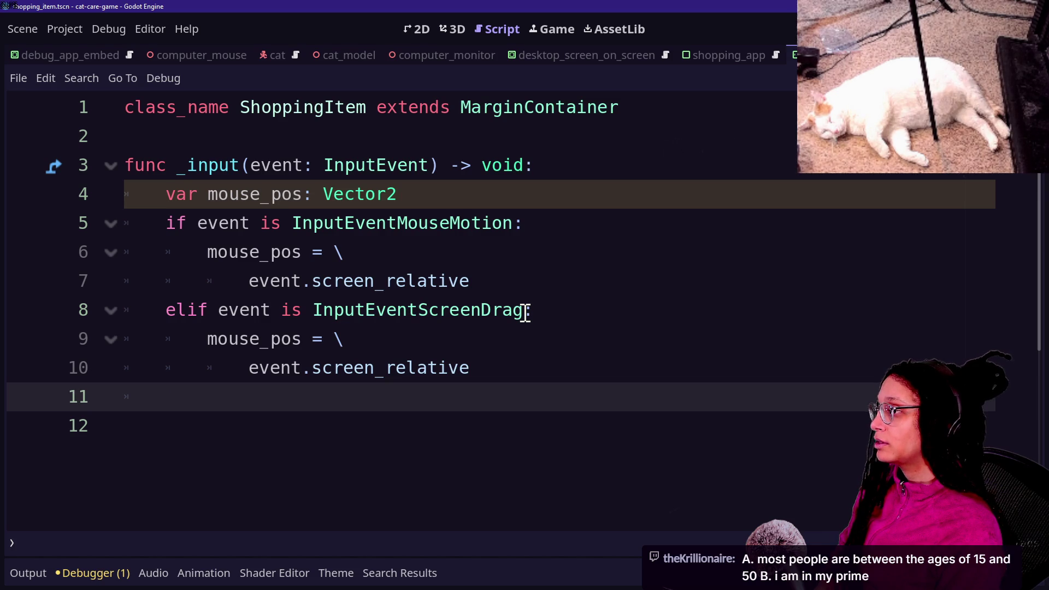
{"action": "type", "text": "c"}
{"action": "key", "text": "BackSpace"}
{"action": "type", "text": "_c"}
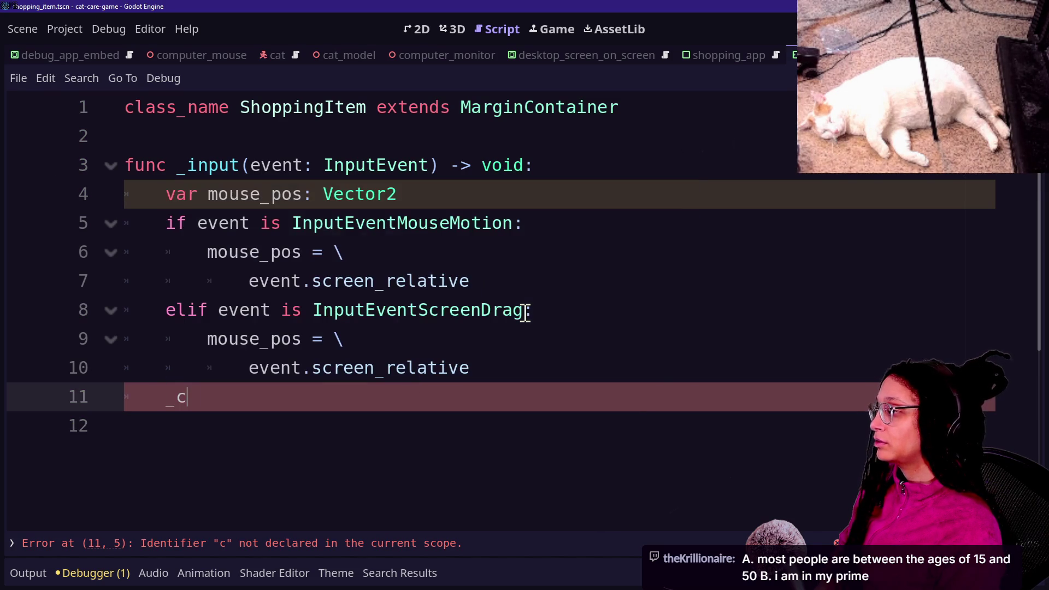
{"action": "type", "text": "heck_overlap(mouse_pos"}
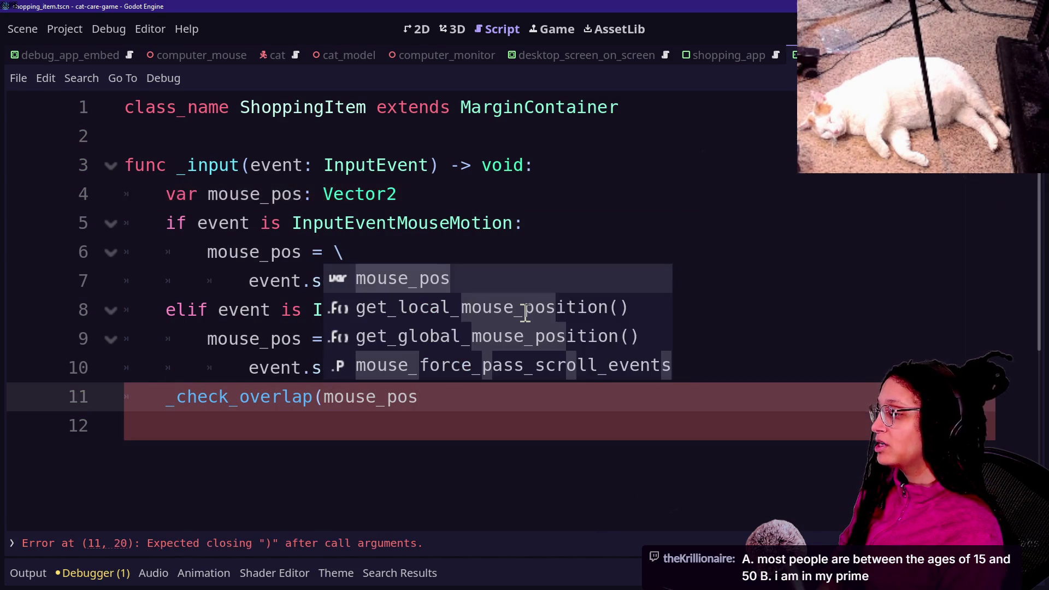
{"action": "key", "text": "Escape"}
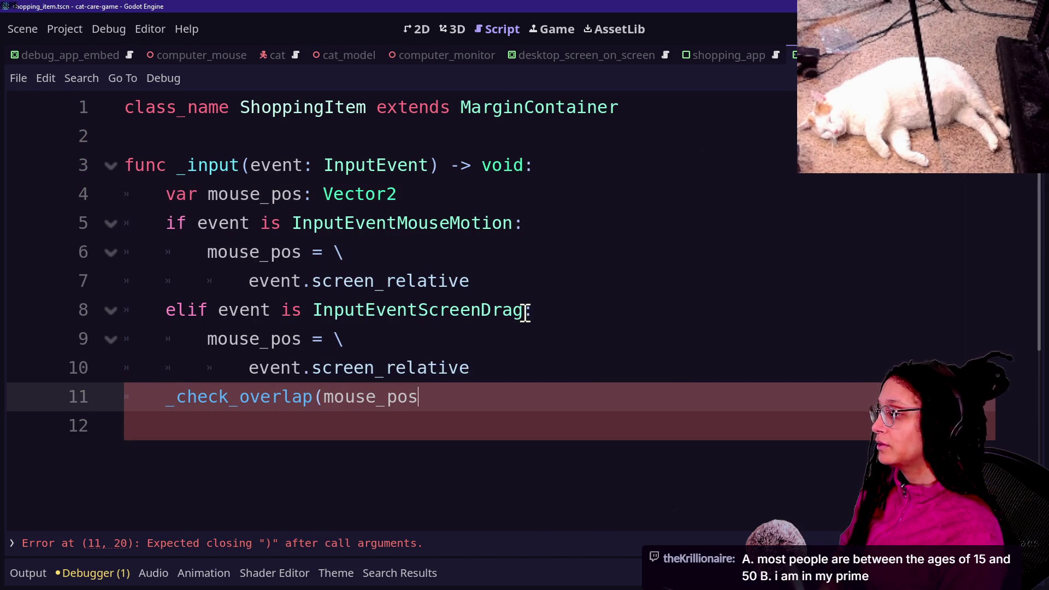
- Declare 'func _check_overlap(mouse_pos: Vector2) -> void:' below _input
{"action": "key", "text": "Return"}
{"action": "key", "text": "Return"}
{"action": "key", "text": "BackSpace"}
{"action": "type", "text": "func _"}
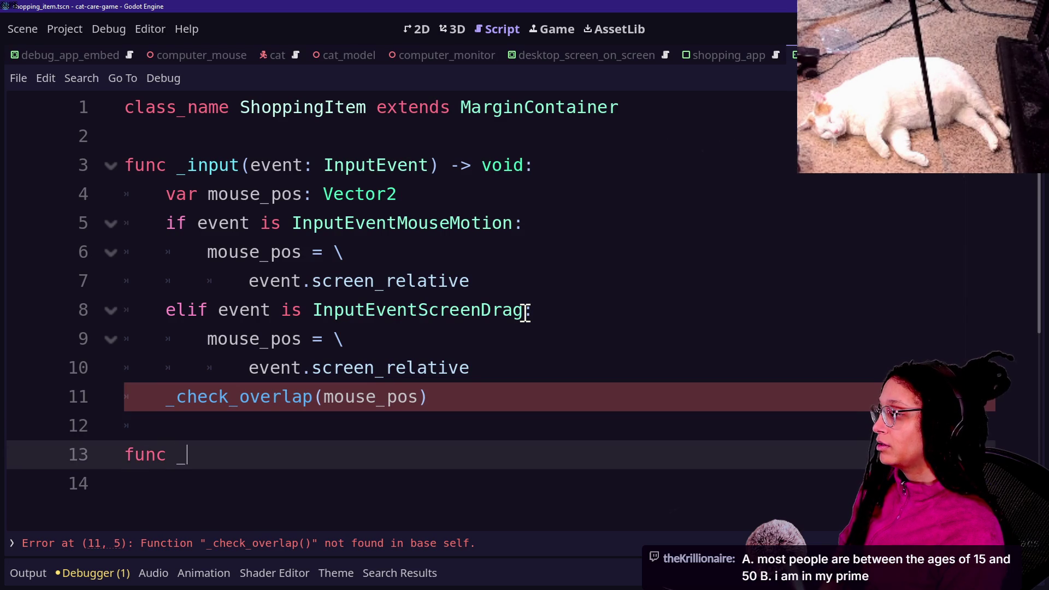
{"action": "type", "text": "check_overlap(mouse_pos: Vec"}
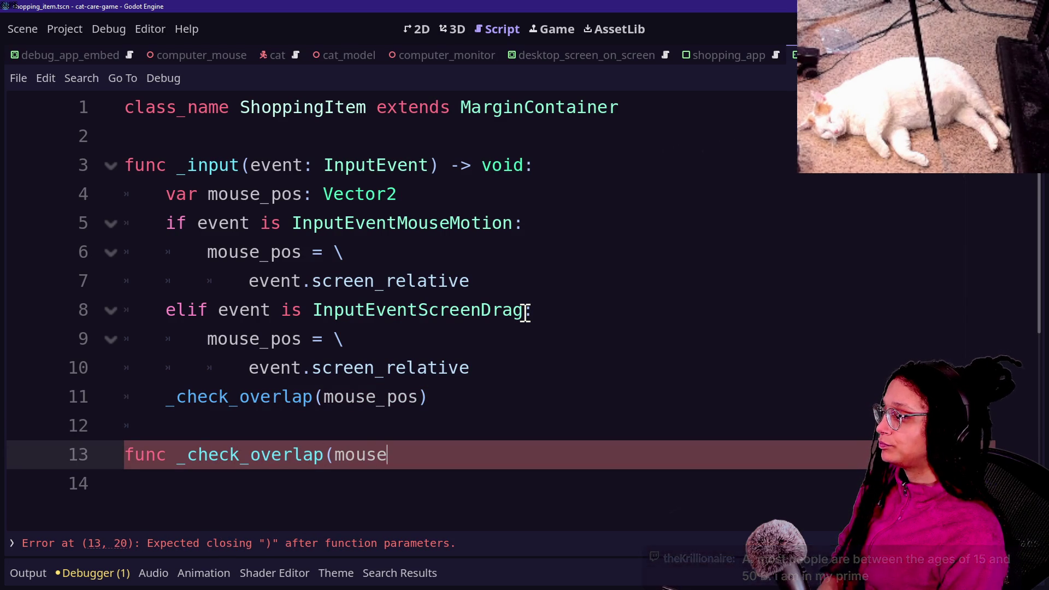
{"action": "type", "text": "tor2) -> void:"}
{"action": "key", "text": "Return"}
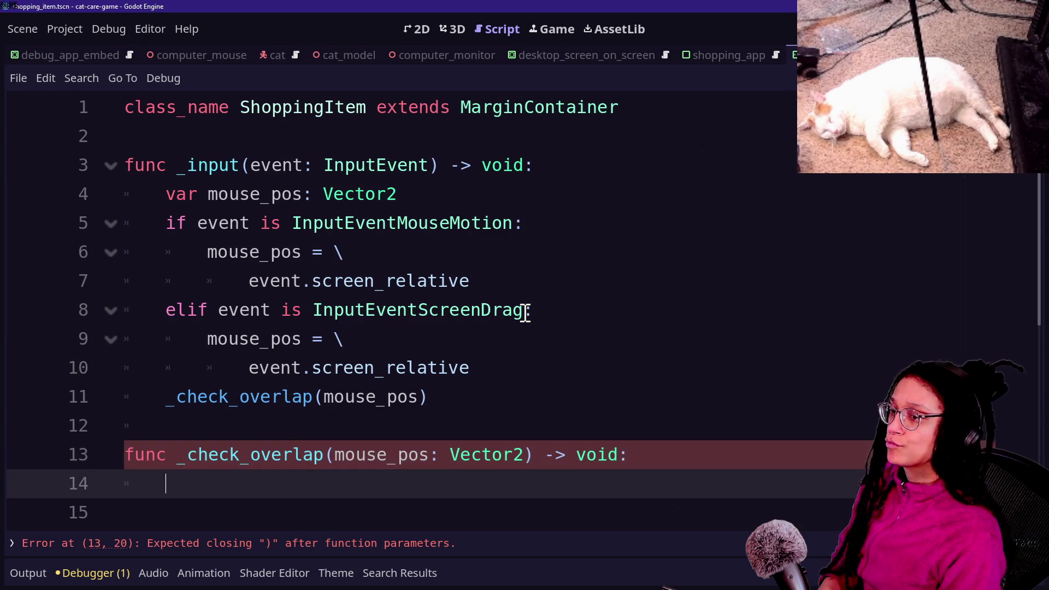
{"action": "scroll", "coordinate": [777, 370], "scroll_direction": "down", "scroll_amount": 1}
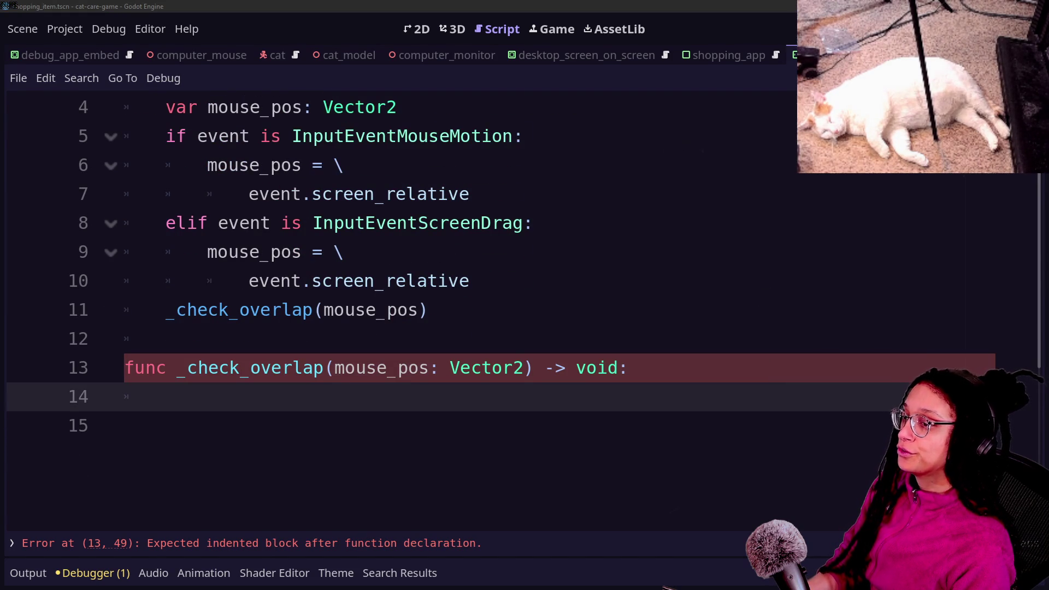
- Move the caret to the end of the script below the _check_overlap header
{"action": "left_click", "coordinate": [597, 233]}
{"action": "key", "text": "Down"}
{"action": "key", "text": "Down"}
{"action": "key", "text": "Down"}
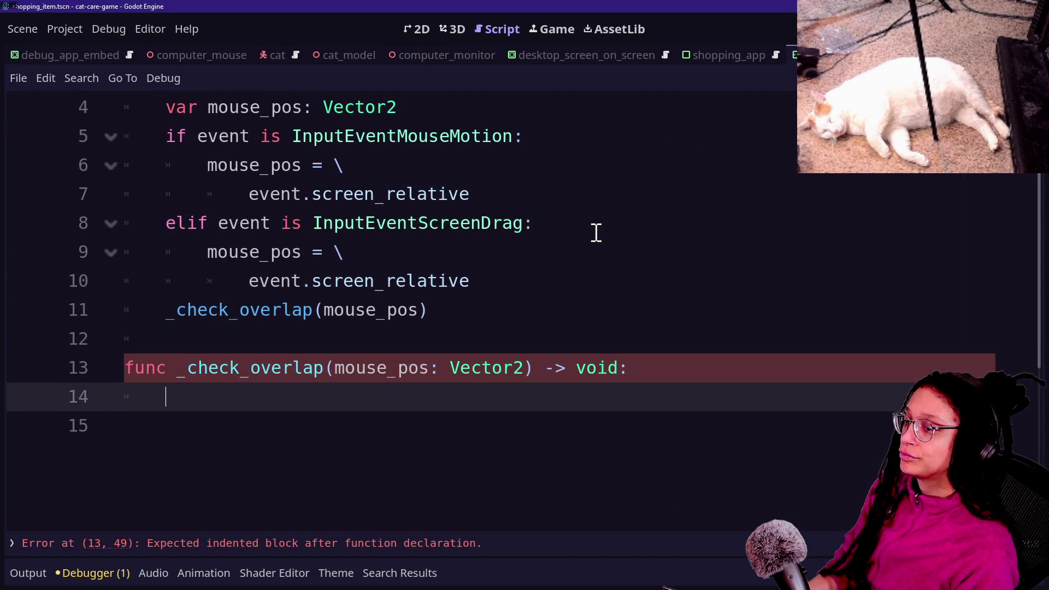
{"action": "key", "text": "Up"}
{"action": "key", "text": "Up"}
{"action": "key", "text": "Up"}
{"action": "key", "text": "Down"}
{"action": "key", "text": "Down"}
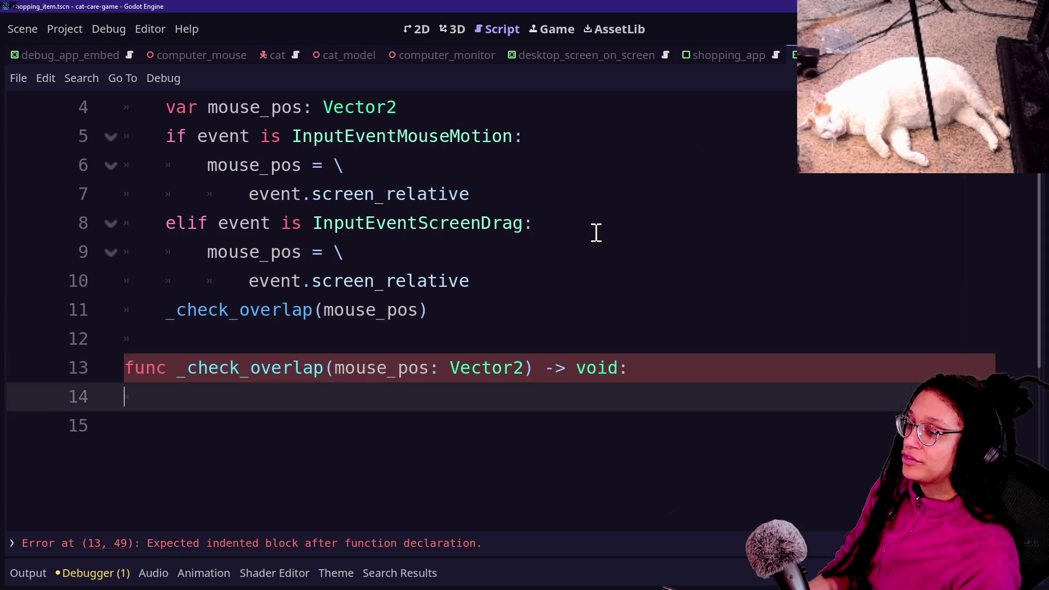
{"action": "key", "text": "Down"}
{"action": "key", "text": "Up"}
{"action": "key", "text": "Up"}
{"action": "key", "text": "Down"}
{"action": "key", "text": "Down"}
{"action": "key", "text": "Up"}
{"action": "key", "text": "Down"}
{"action": "key", "text": "Up"}
{"action": "key", "text": "Down"}
{"action": "key", "text": "Up"}
{"action": "key", "text": "Down"}
{"action": "key", "text": "Up"}
{"action": "key", "text": "Down"}
- Remove the trailing empty line and indent the first body line of _check_overlap
{"action": "key", "text": "BackSpace"}
{"action": "key", "text": "BackSpace"}
{"action": "key", "text": "Return"}
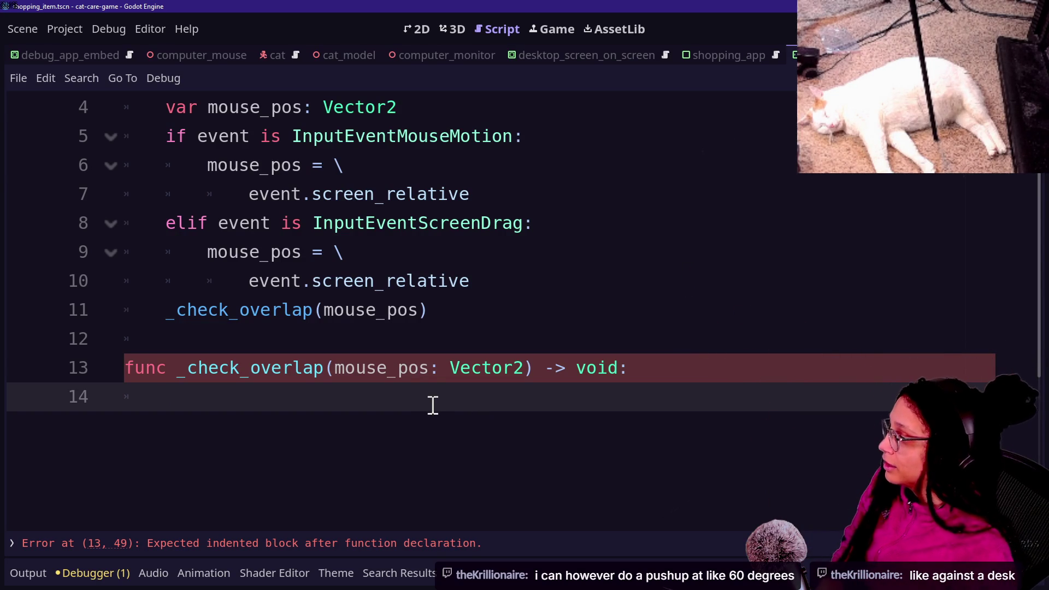
{"action": "key", "text": "Tab"}
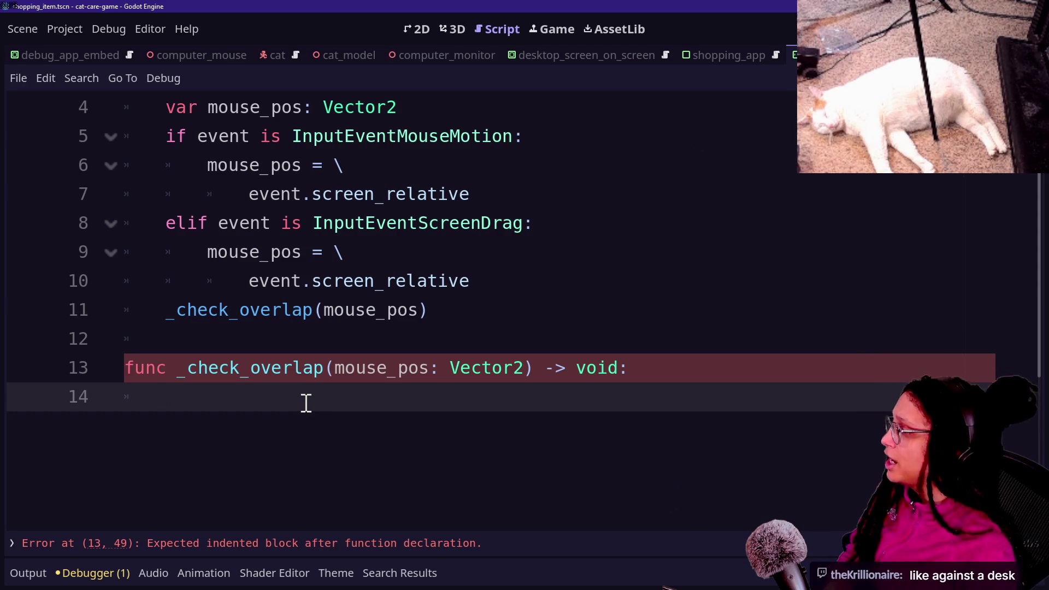
{"action": "key", "text": "BackSpace"}
{"action": "type", "text": "var cpmta"}
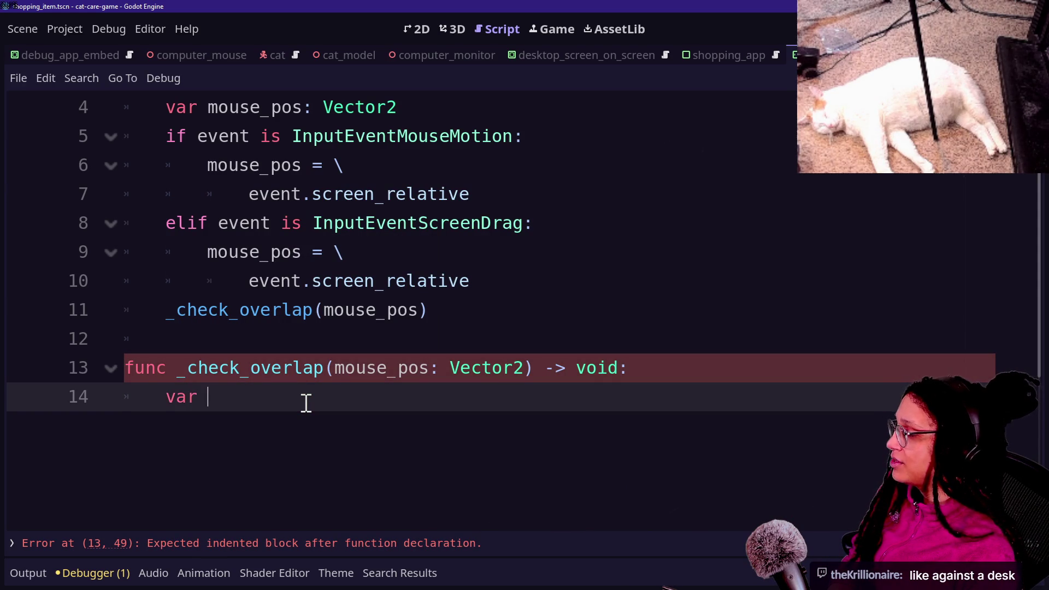
- Declare container_rect initialised to get_rect() in _check_overlap
{"action": "key", "text": "BackSpace"}
{"action": "key", "text": "BackSpace"}
{"action": "key", "text": "BackSpace"}
{"action": "type", "text": "ontainer_rect2"}
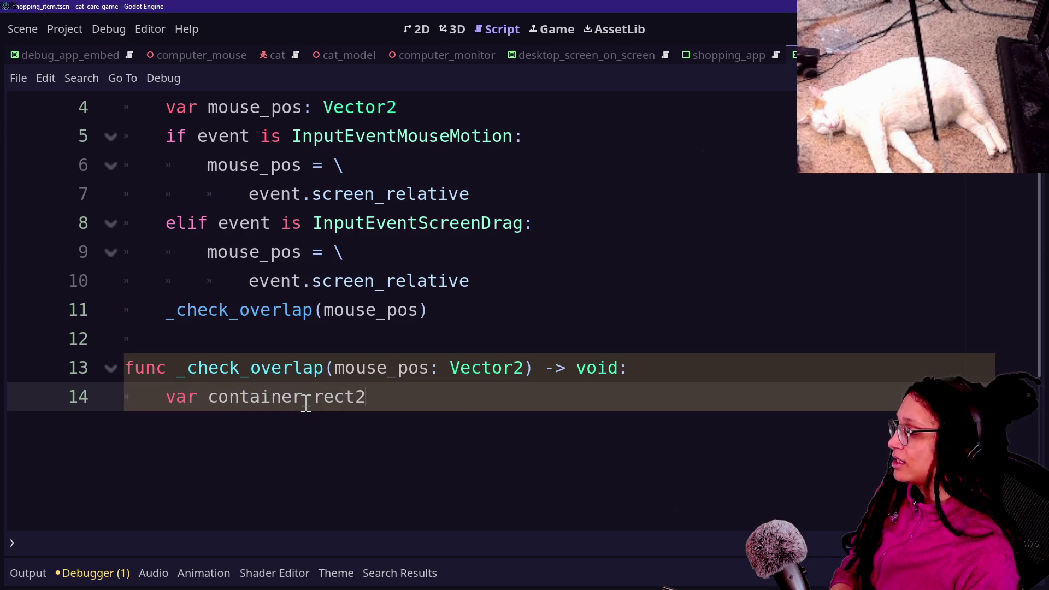
{"action": "key", "text": "BackSpace"}
{"action": "key", "text": "BackSpace"}
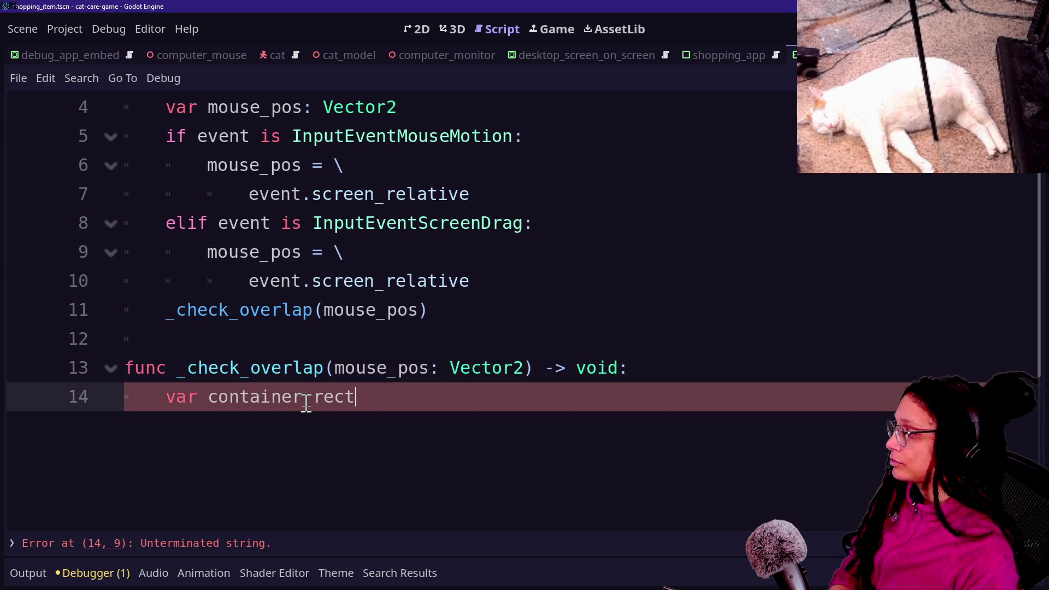
{"action": "type", "text": ": Rect2 ="}
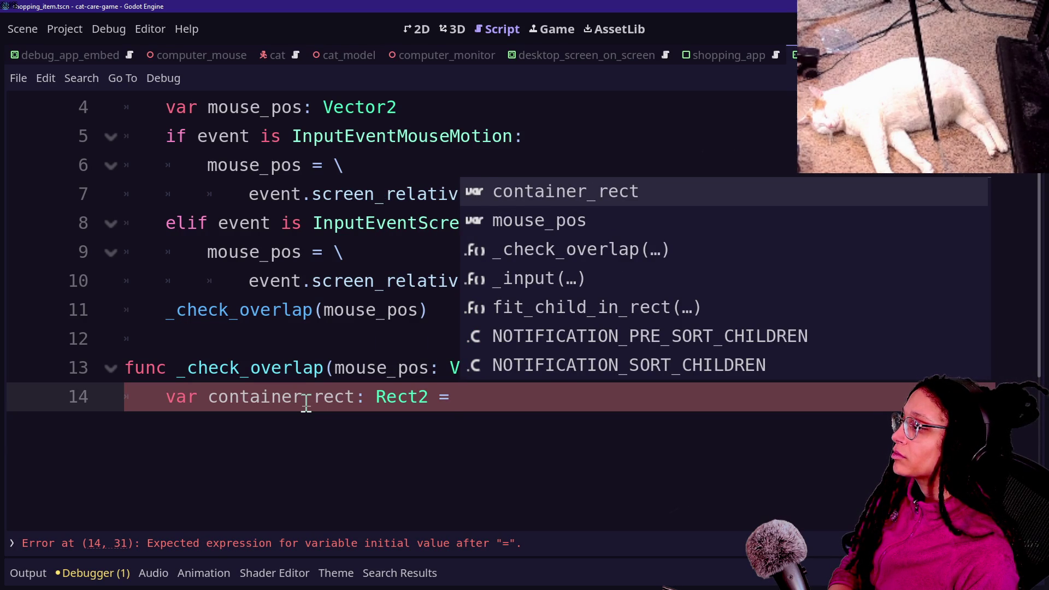
{"action": "type", "text": "rect"}
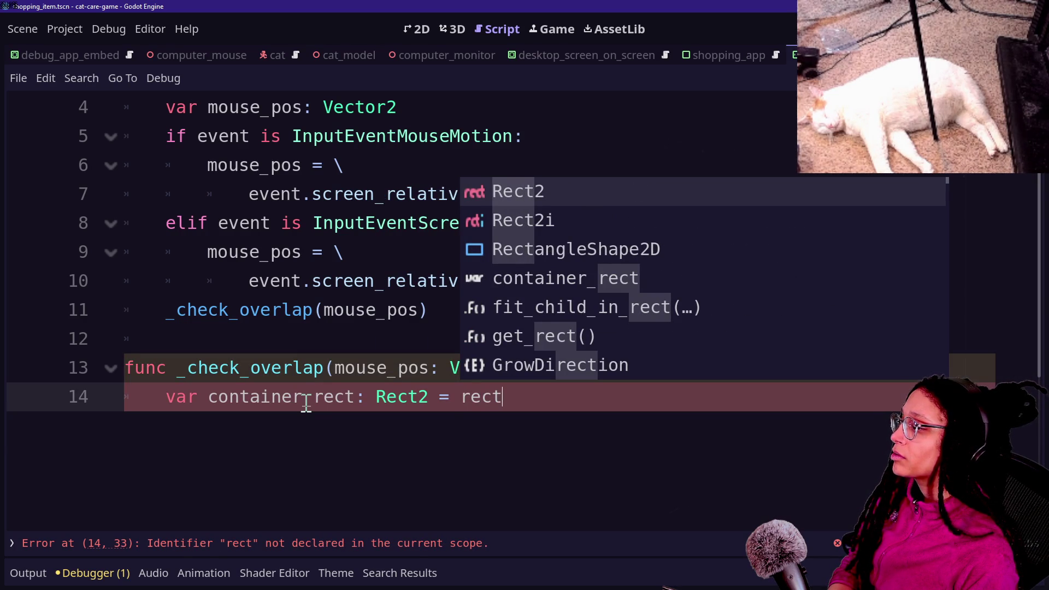
{"action": "key", "text": "Down"}
{"action": "key", "text": "Down"}
{"action": "key", "text": "Down"}
{"action": "key", "text": "Return"}
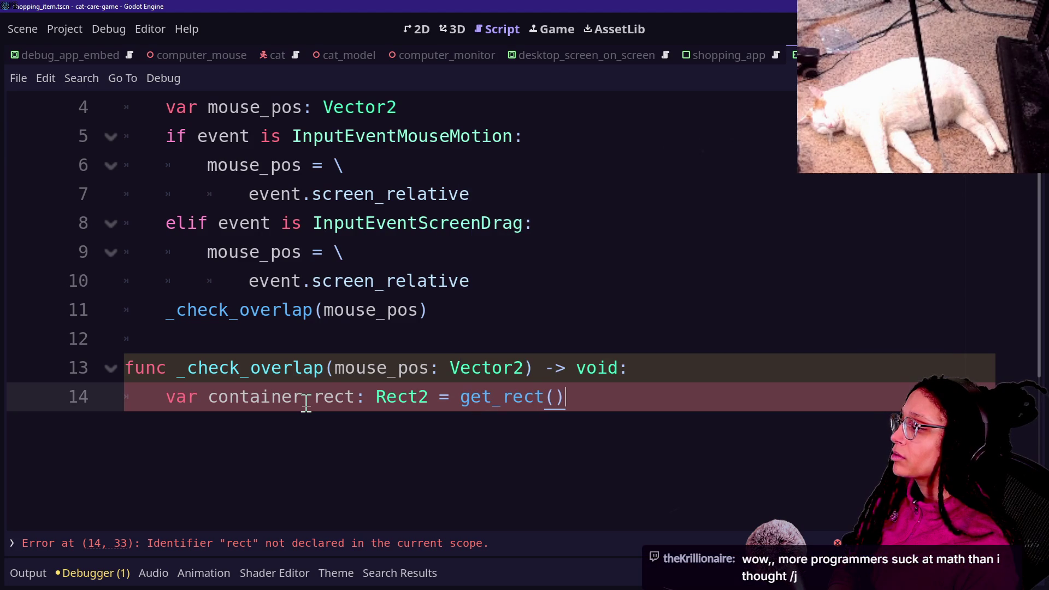
- Begin an if statement on container_rect on the next line, discarding an unfinished declaration
{"action": "key", "text": "Return"}
{"action": "type", "text": "var container_size"}
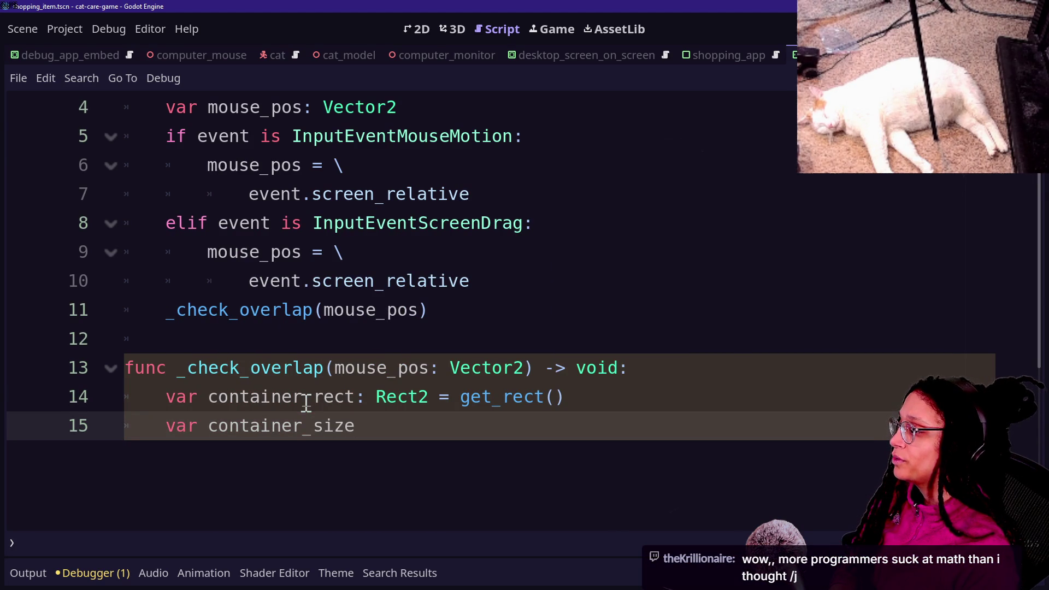
{"action": "key", "text": "BackSpace"}
{"action": "key", "text": "BackSpace"}
{"action": "key", "text": "BackSpace"}
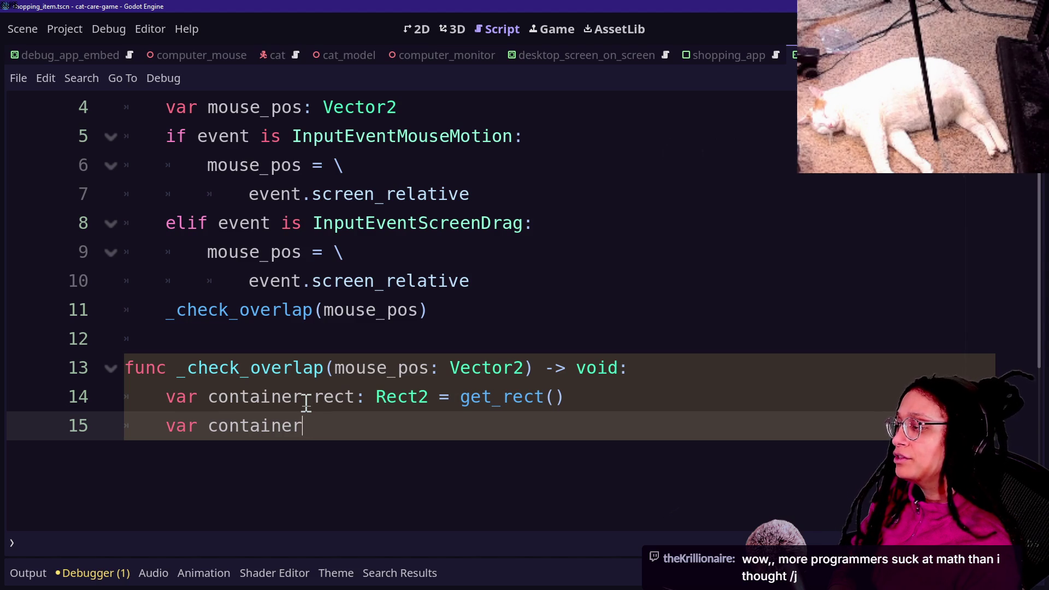
{"action": "key", "text": "BackSpace"}
{"action": "key", "text": "BackSpace"}
{"action": "key", "text": "BackSpace"}
{"action": "key", "text": "BackSpace"}
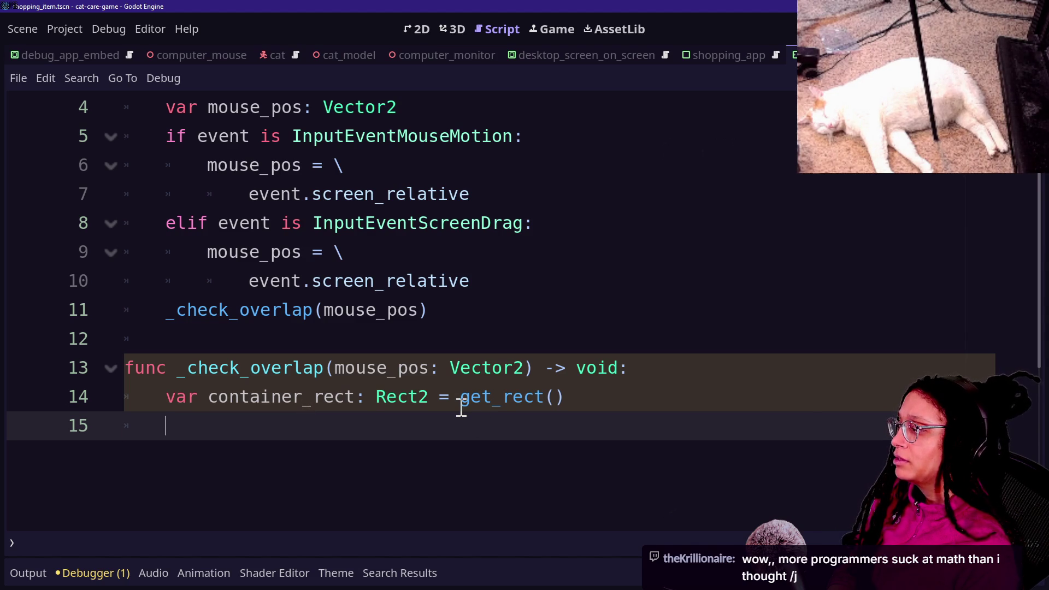
{"action": "type", "text": "o"}
{"action": "key", "text": "BackSpace"}
{"action": "type", "text": "if m"}
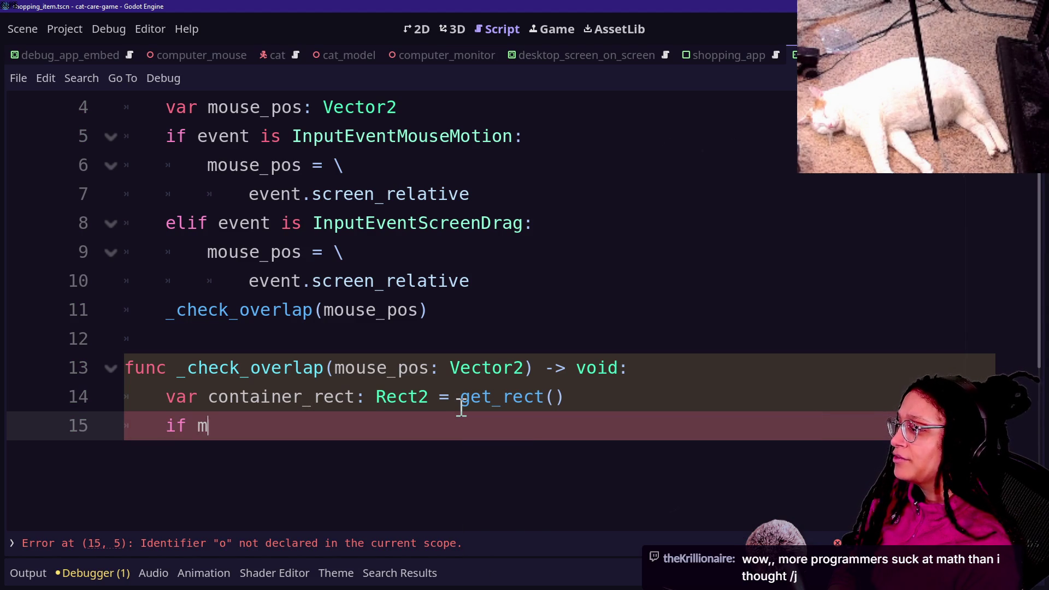
{"action": "type", "text": "ouse_pos"}
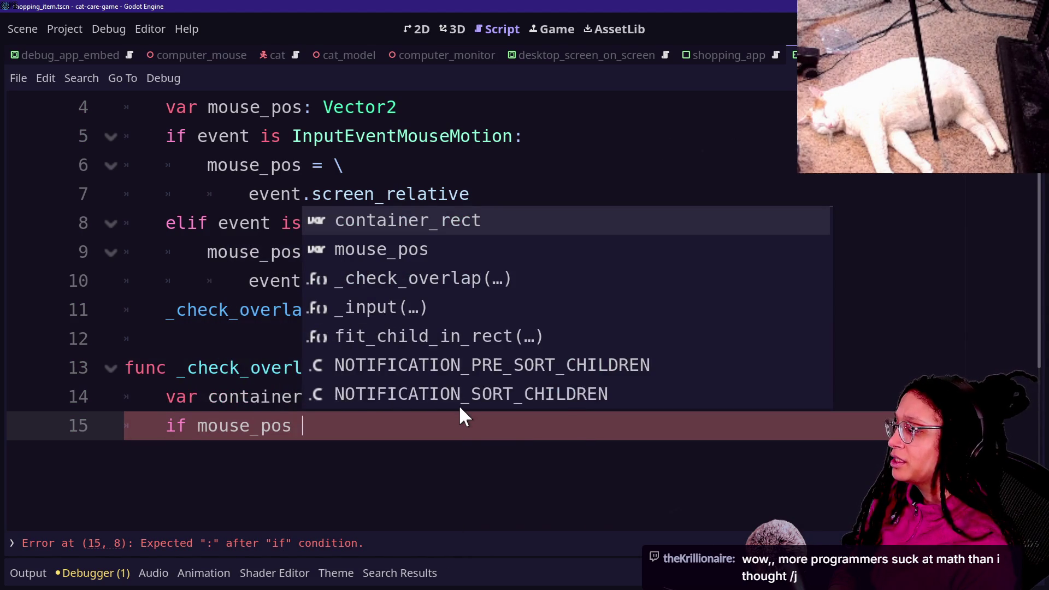
{"action": "key", "text": "BackSpace"}
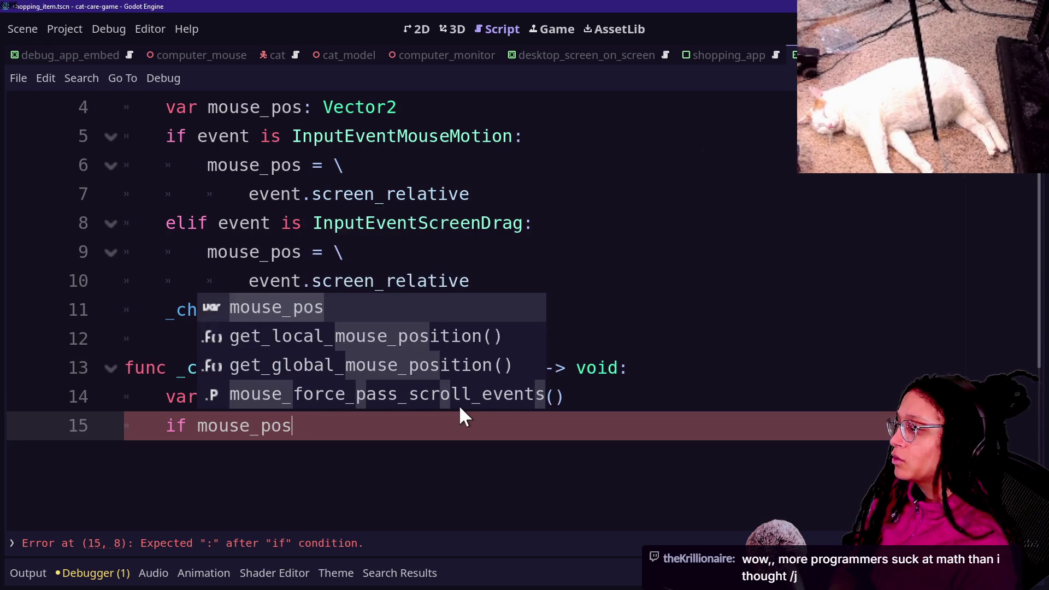
{"action": "key", "text": "BackSpace"}
{"action": "key", "text": "BackSpace"}
{"action": "key", "text": "BackSpace"}
{"action": "type", "text": "cnt"}
{"action": "key", "text": "Return"}
- Complete the condition as 'if container_rect.has_point(mouse_pos):' after trying intersects
{"action": "type", "text": ".con"}
{"action": "key", "text": "BackSpace"}
{"action": "key", "text": "BackSpace"}
{"action": "key", "text": "BackSpace"}
{"action": "type", "text": "inte"}
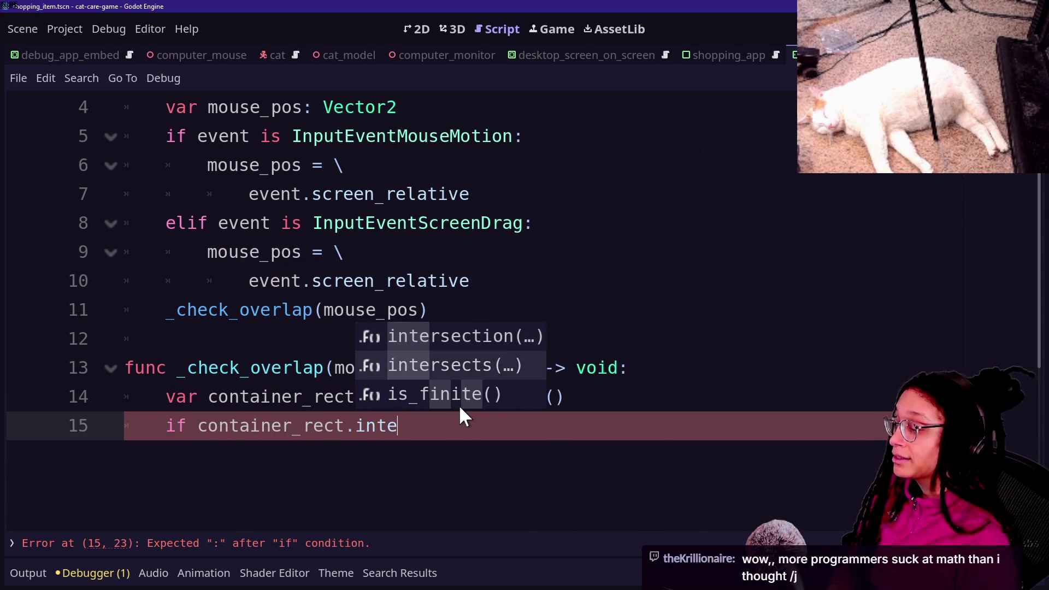
{"action": "key", "text": "Down"}
{"action": "key", "text": "Return"}
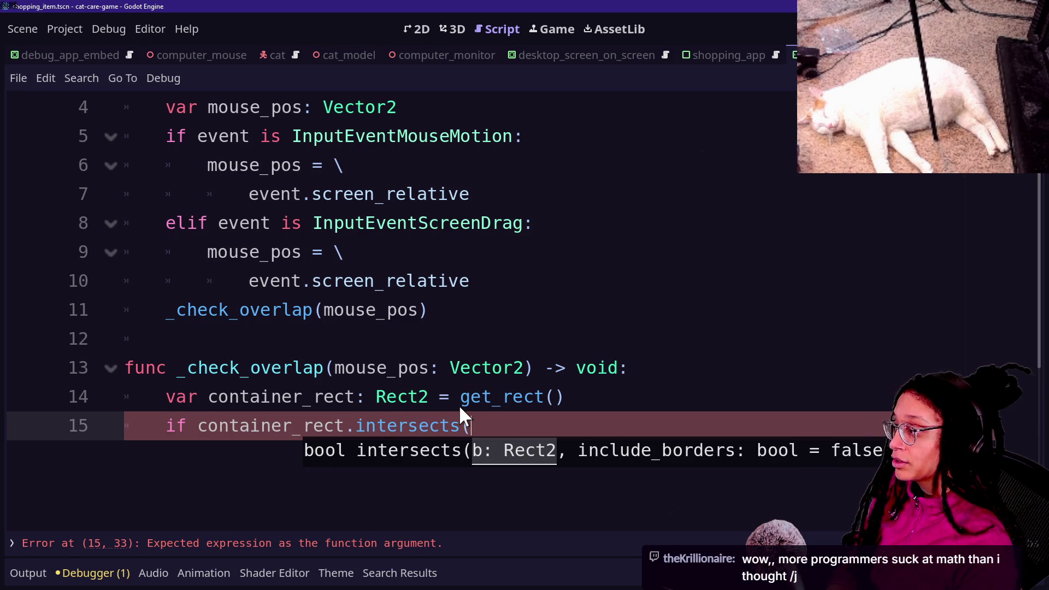
{"action": "type", "text": "mouse"}
{"action": "key", "text": "BackSpace"}
{"action": "key", "text": "BackSpace"}
{"action": "key", "text": "BackSpace"}
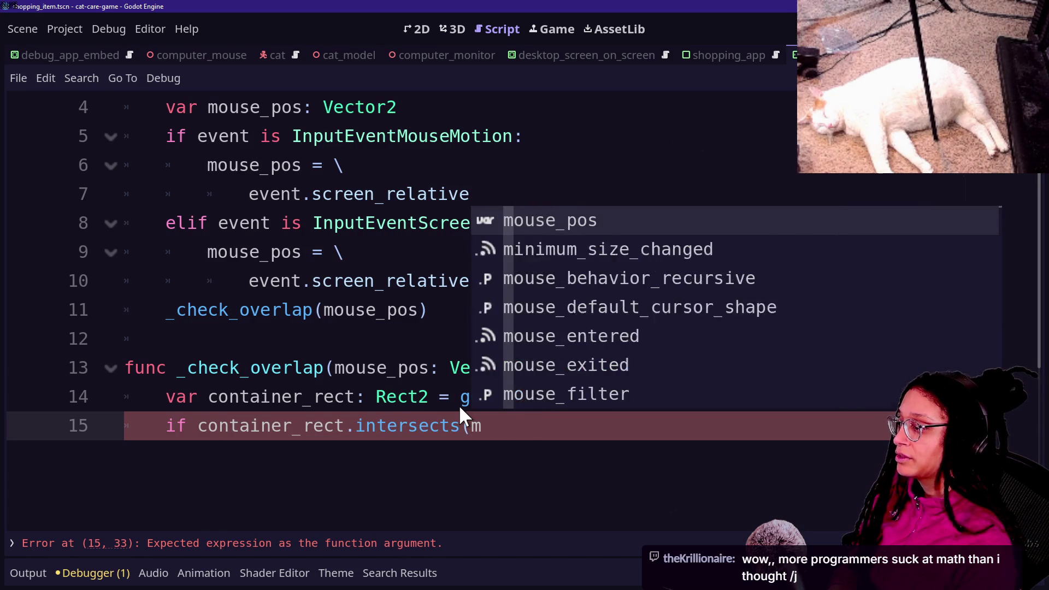
{"action": "key", "text": "BackSpace"}
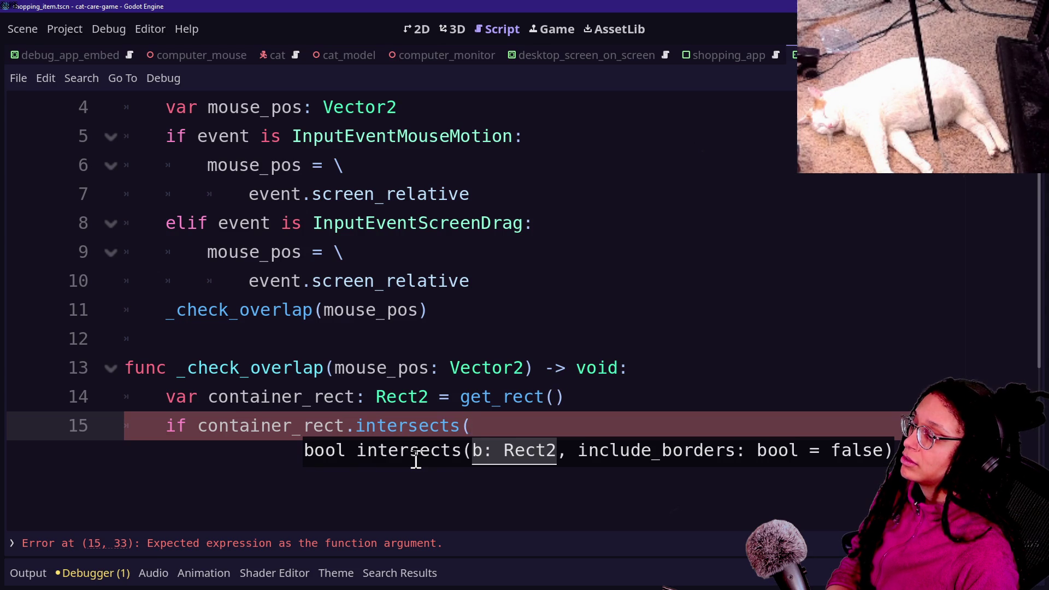
{"action": "key", "text": "BackSpace"}
{"action": "key", "text": "BackSpace"}
{"action": "key", "text": "BackSpace"}
{"action": "key", "text": "BackSpace"}
{"action": "type", "text": "ha"}
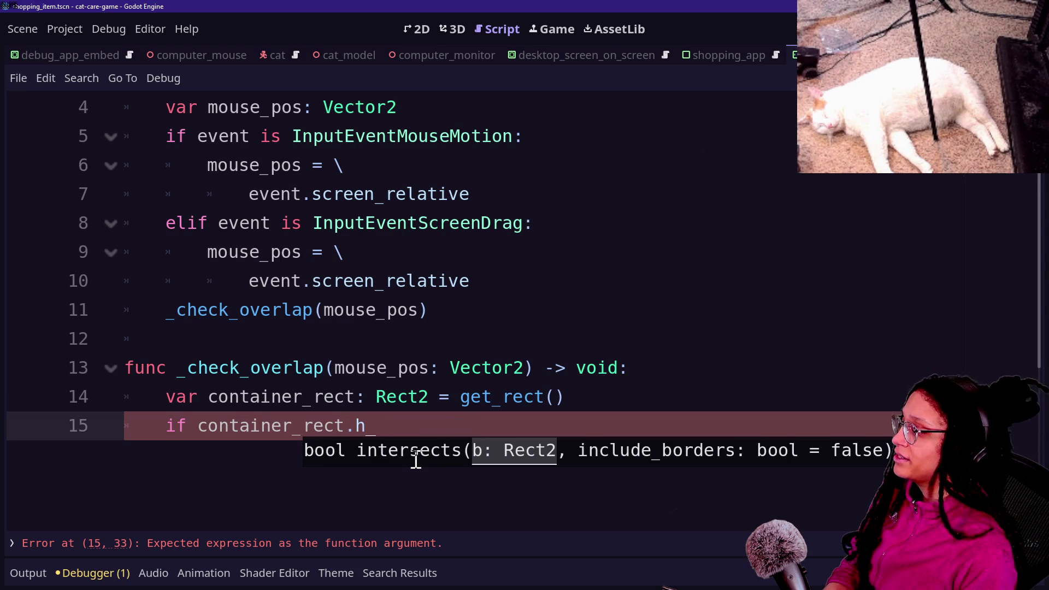
{"action": "key", "text": "Down"}
{"action": "key", "text": "Return"}
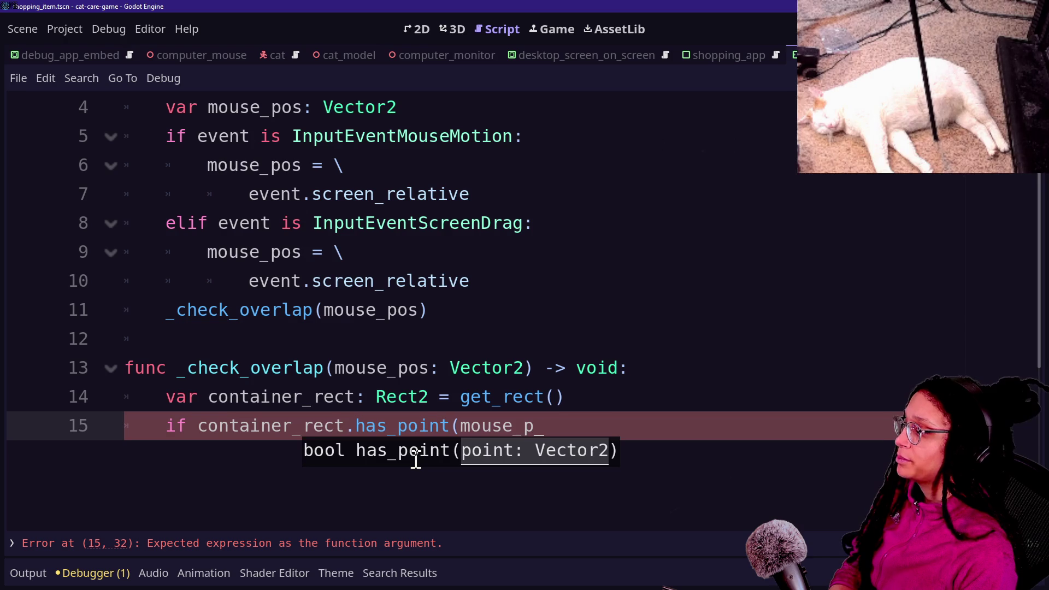
{"action": "type", "text": "os):"}
- Print 'HOVERING CARD' via print.fancy inside the if and save the script
{"action": "key", "text": "Return"}
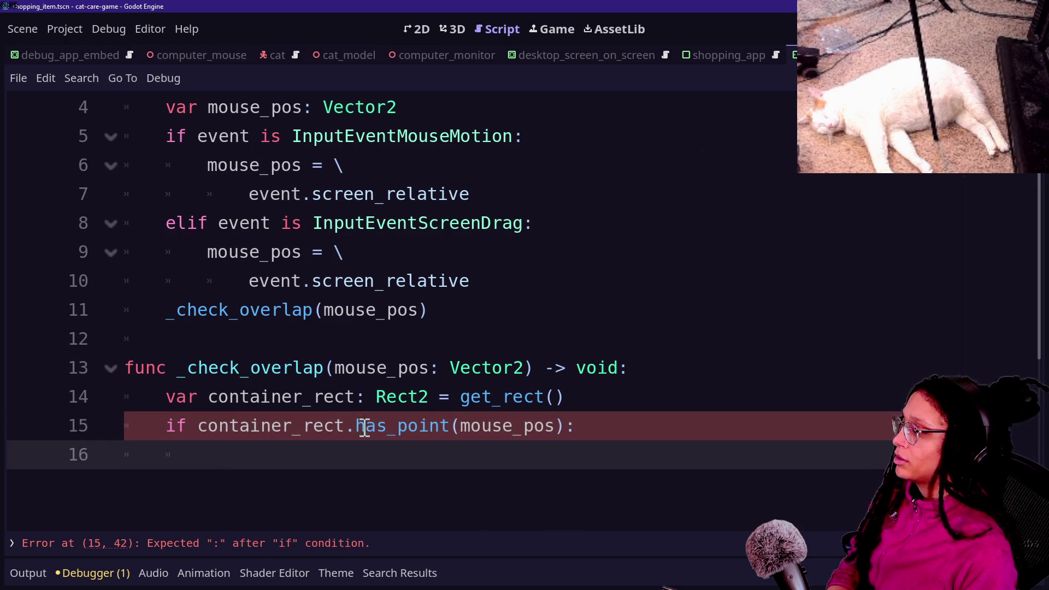
{"action": "type", "text": "p"}
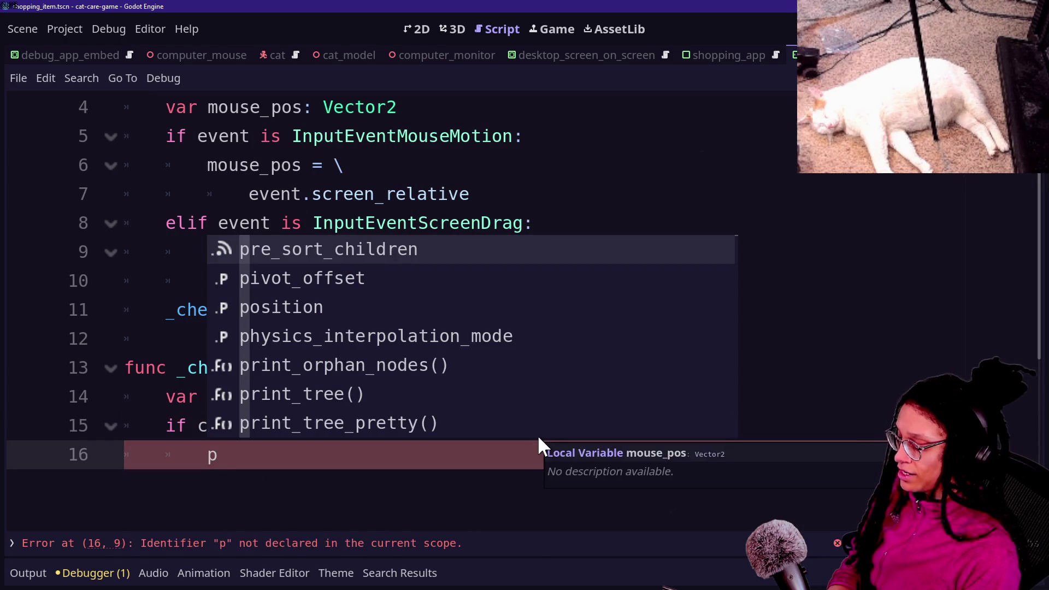
{"action": "type", "text": "rint"}
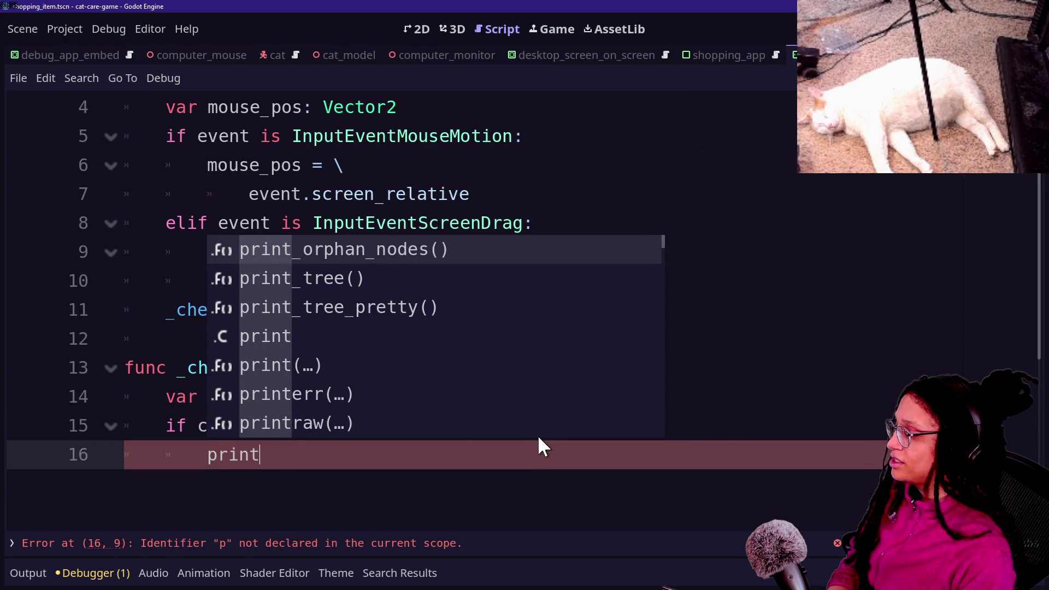
{"action": "type", "text": ".fancy(\"HOVERING CARD\")"}
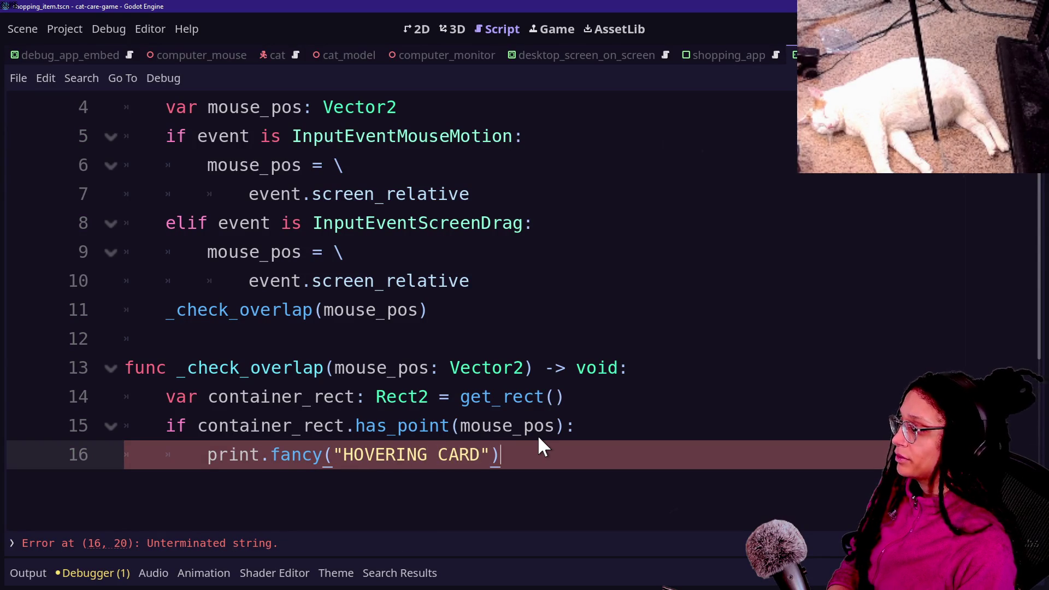
{"action": "key", "text": "ctrl+s"}
- Filter the Output log for 'HOVERING'
{"action": "left_click", "coordinate": [33, 572]}
{"action": "double_click", "coordinate": [118, 556]}
{"action": "type", "text": "HOVERING"}
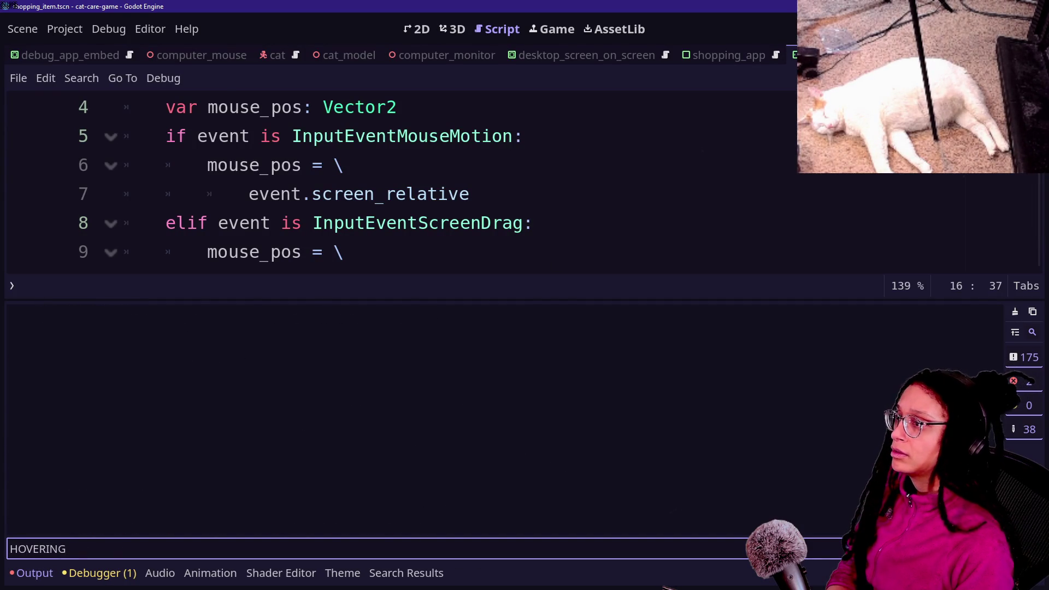
- Run the game with F5 and open the Shopping App on the in-game monitor
{"action": "scroll", "coordinate": [744, 182], "scroll_direction": "up", "scroll_amount": 3}
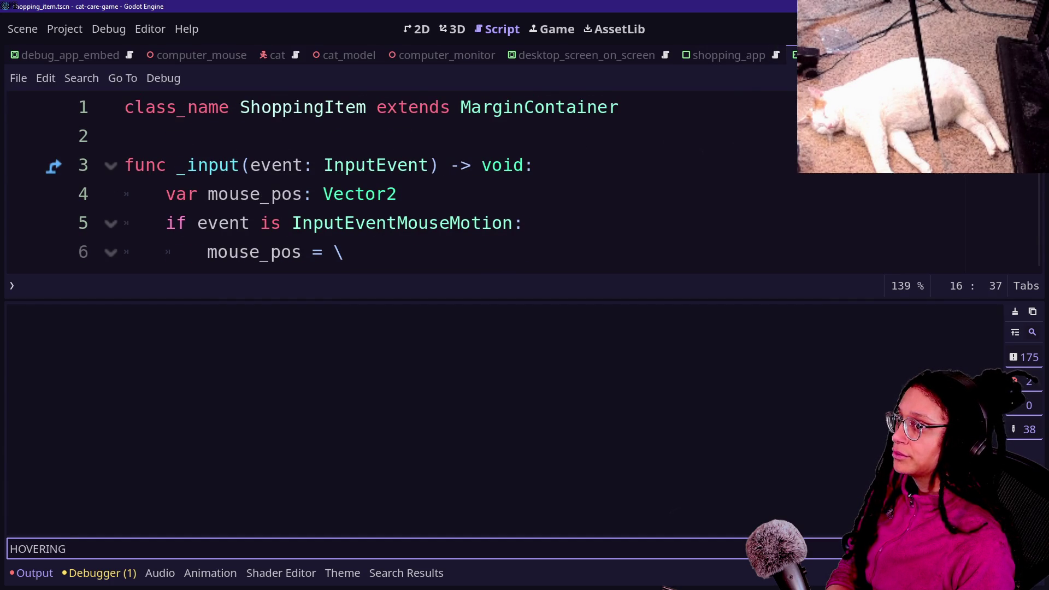
{"action": "key", "text": "F5"}
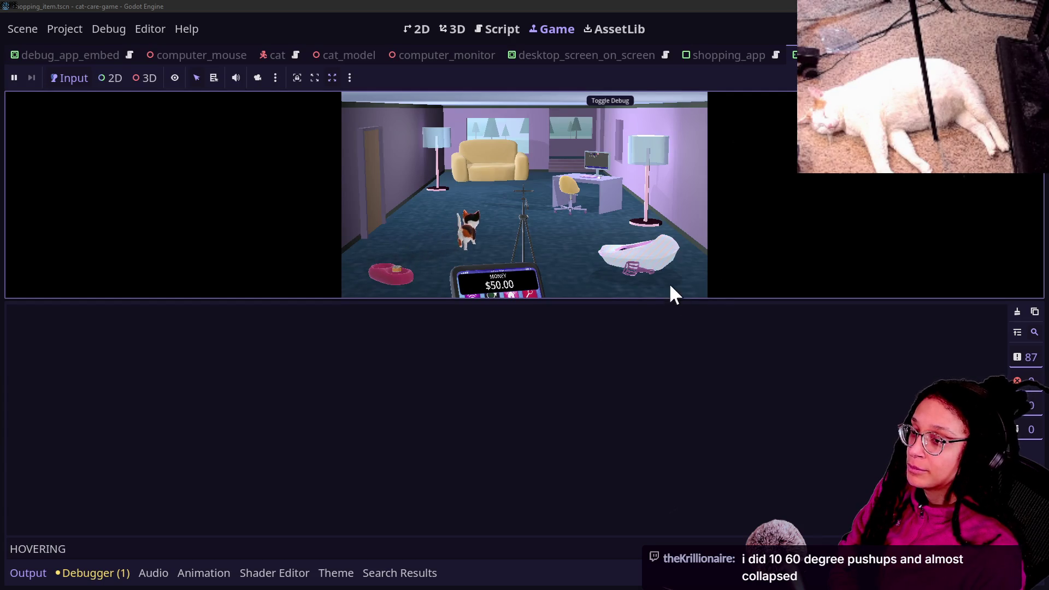
{"action": "left_click", "coordinate": [583, 184]}
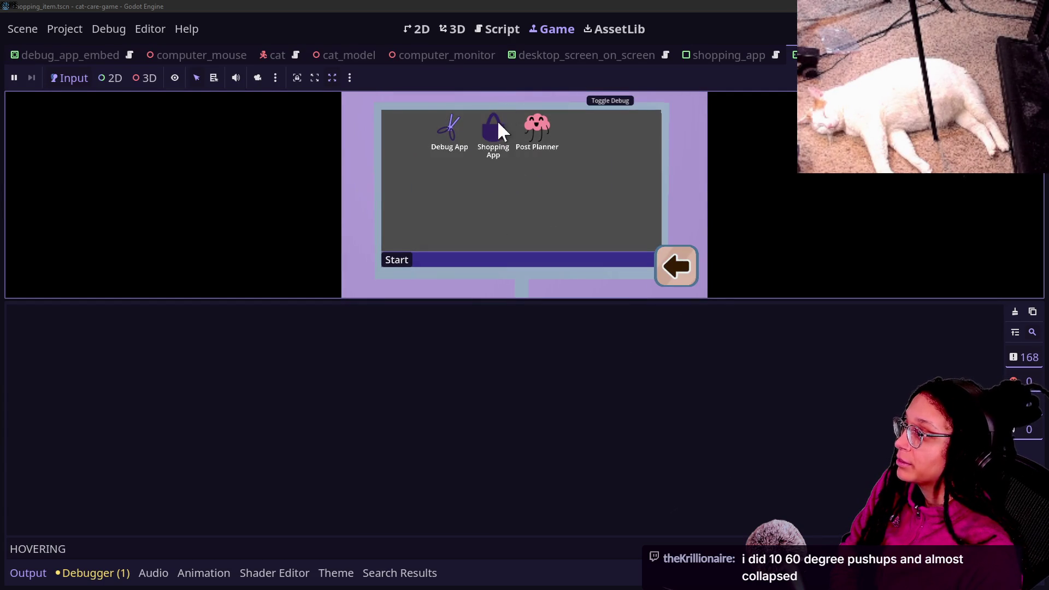
{"action": "left_click", "coordinate": [498, 123]}
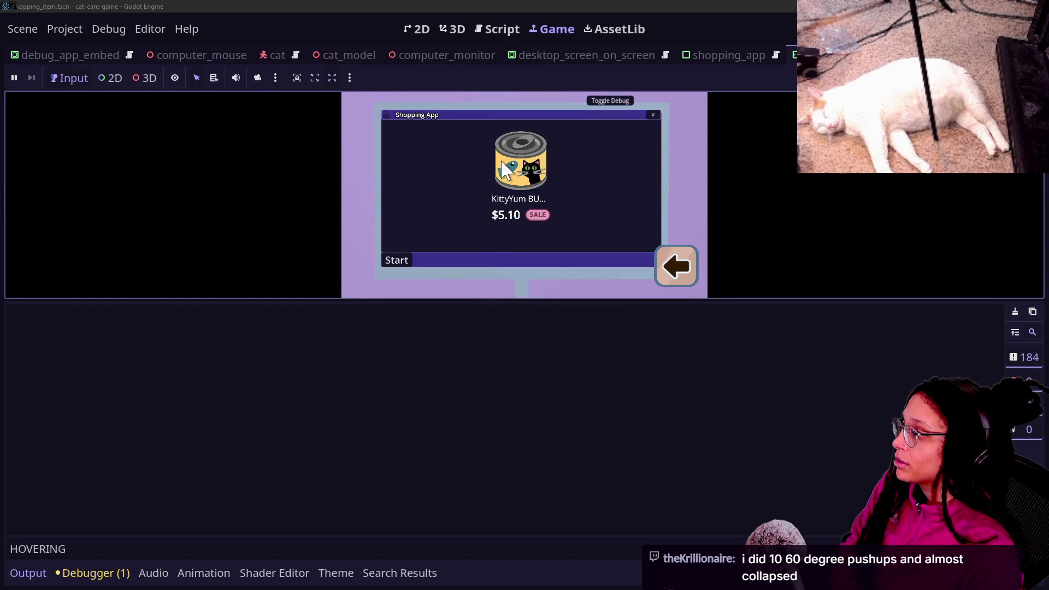
- Check the HOVERING-filtered output, then return to the ShoppingItem script
{"action": "left_click", "coordinate": [91, 546]}
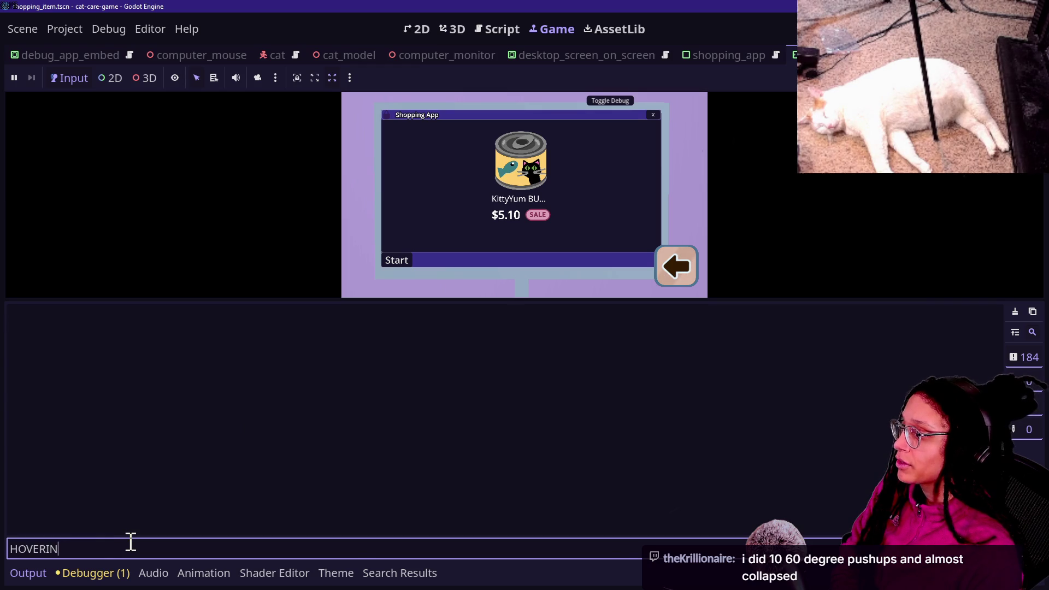
{"action": "left_click", "coordinate": [511, 147]}
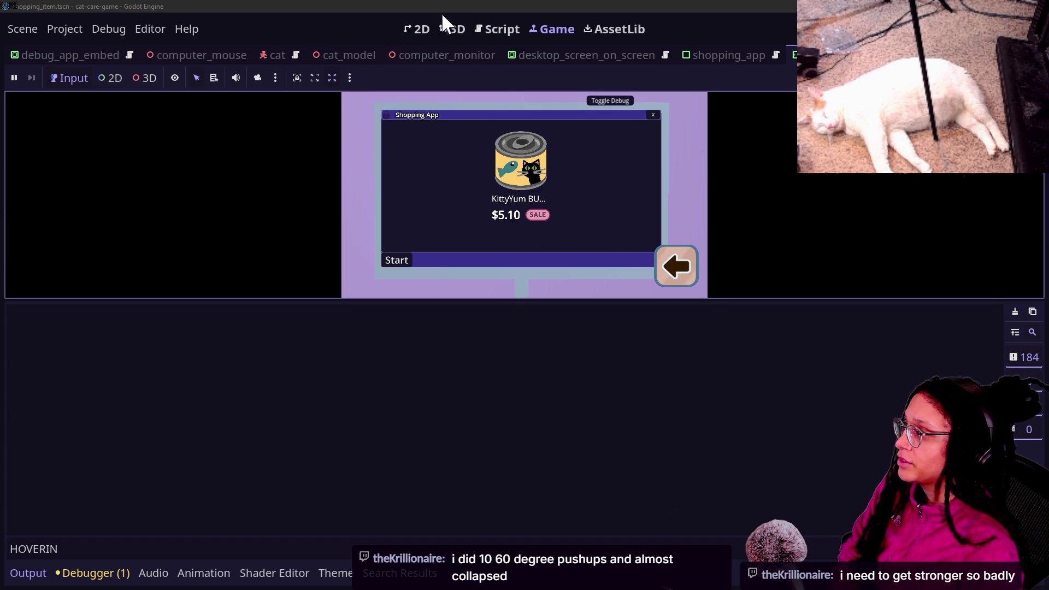
{"action": "left_click", "coordinate": [498, 28]}
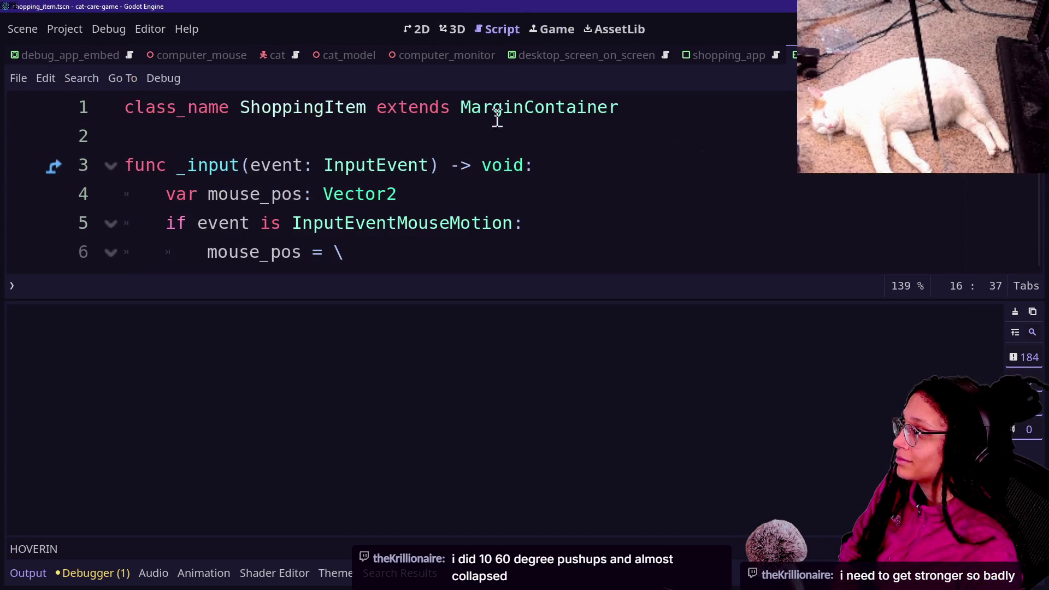
- Insert print.fancy(mouse_pos,"for hovering check") as the first line of _check_overlap and save
{"action": "scroll", "coordinate": [352, 222], "scroll_direction": "down", "scroll_amount": 2}
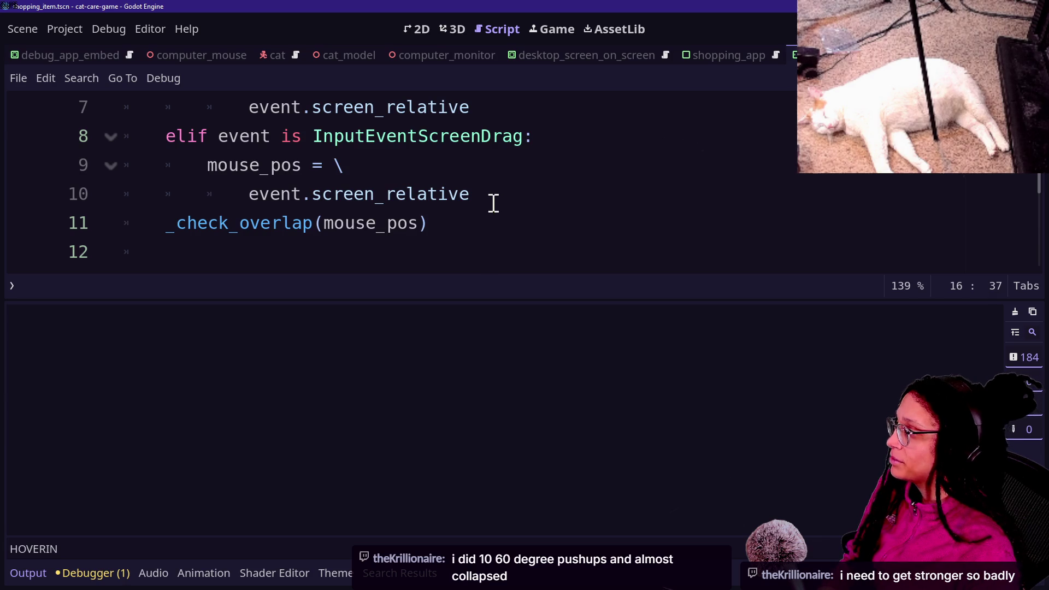
{"action": "scroll", "coordinate": [494, 200], "scroll_direction": "down", "scroll_amount": 2}
{"action": "key", "text": "ctrl+j"}
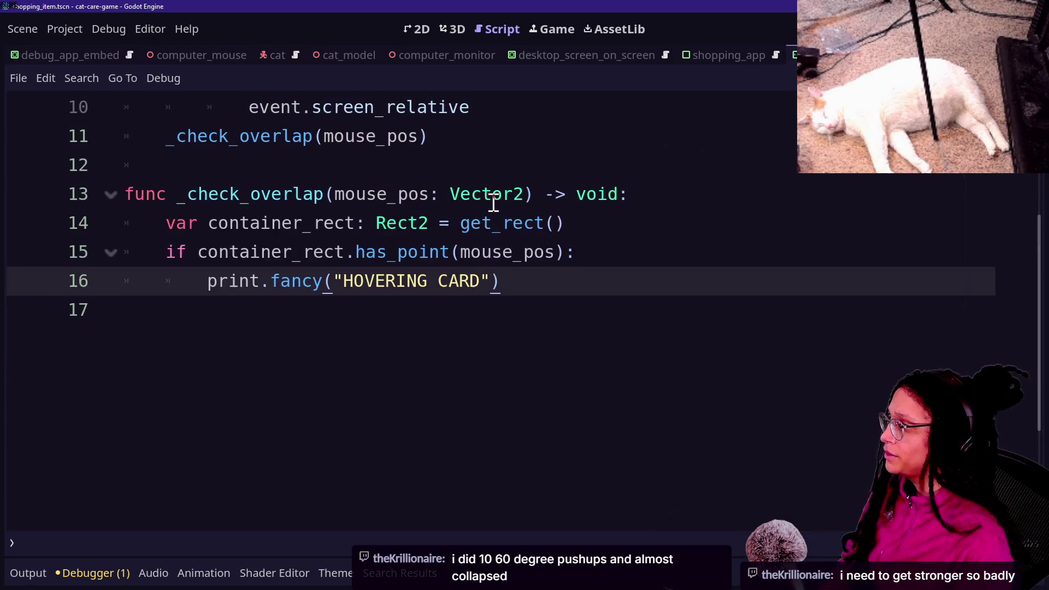
{"action": "left_click", "coordinate": [640, 197]}
{"action": "key", "text": "Return"}
{"action": "type", "text": "print.fa"}
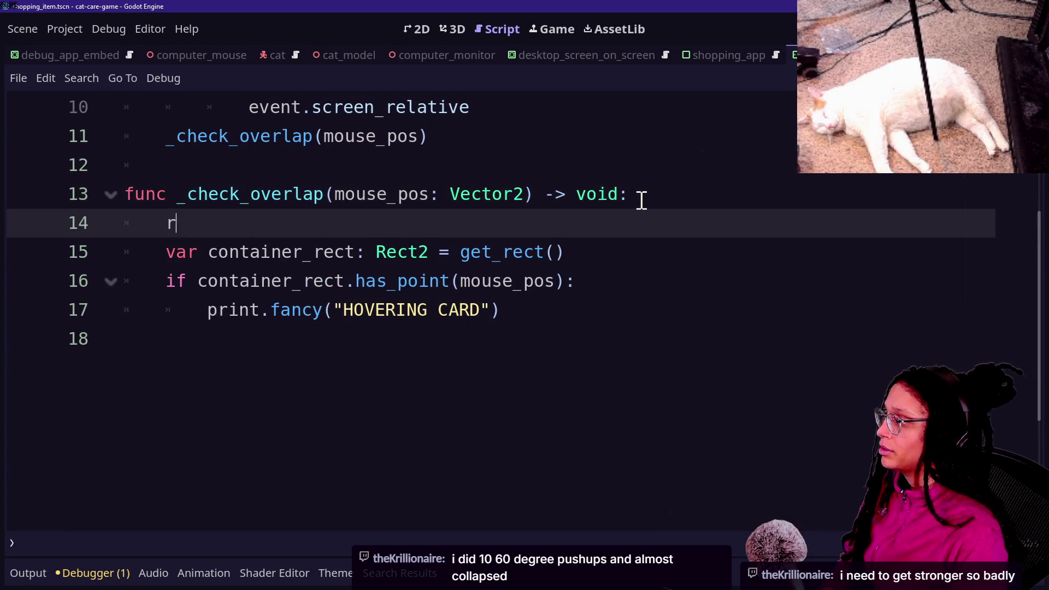
{"action": "type", "text": "ncy(HOVER"}
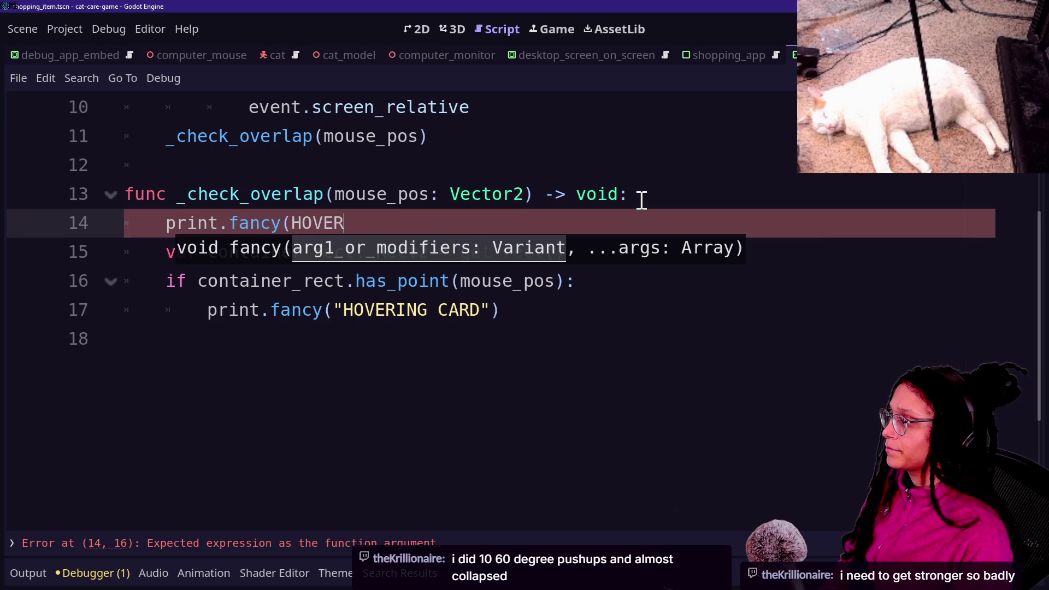
{"action": "key", "text": "BackSpace"}
{"action": "key", "text": "BackSpace"}
{"action": "key", "text": "BackSpace"}
{"action": "key", "text": "BackSpace"}
{"action": "key", "text": "BackSpace"}
{"action": "type", "text": "\"m"}
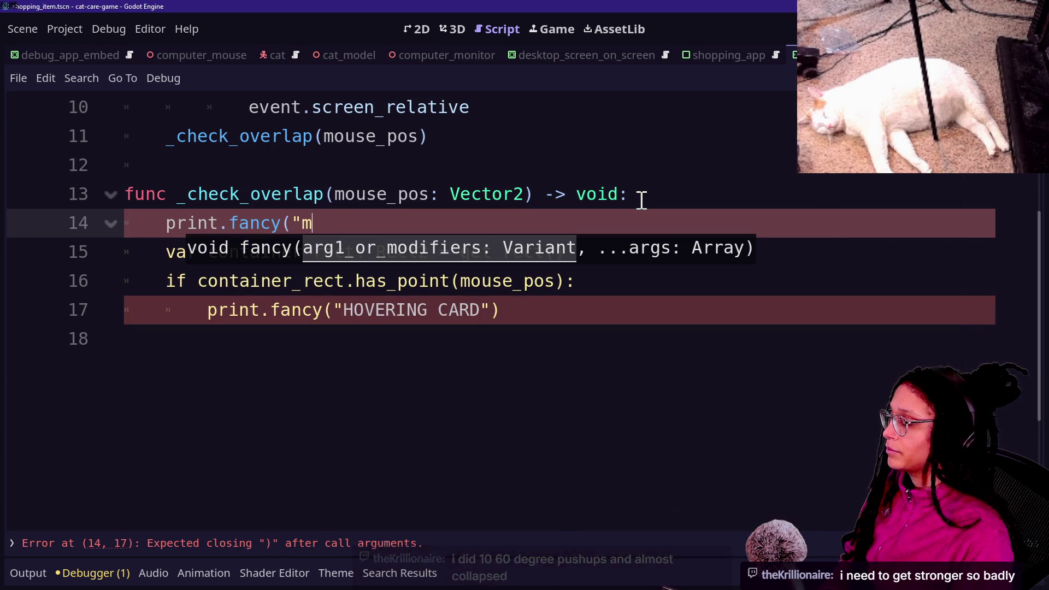
{"action": "key", "text": "BackSpace"}
{"action": "key", "text": "BackSpace"}
{"action": "type", "text": "ouse_pos"}
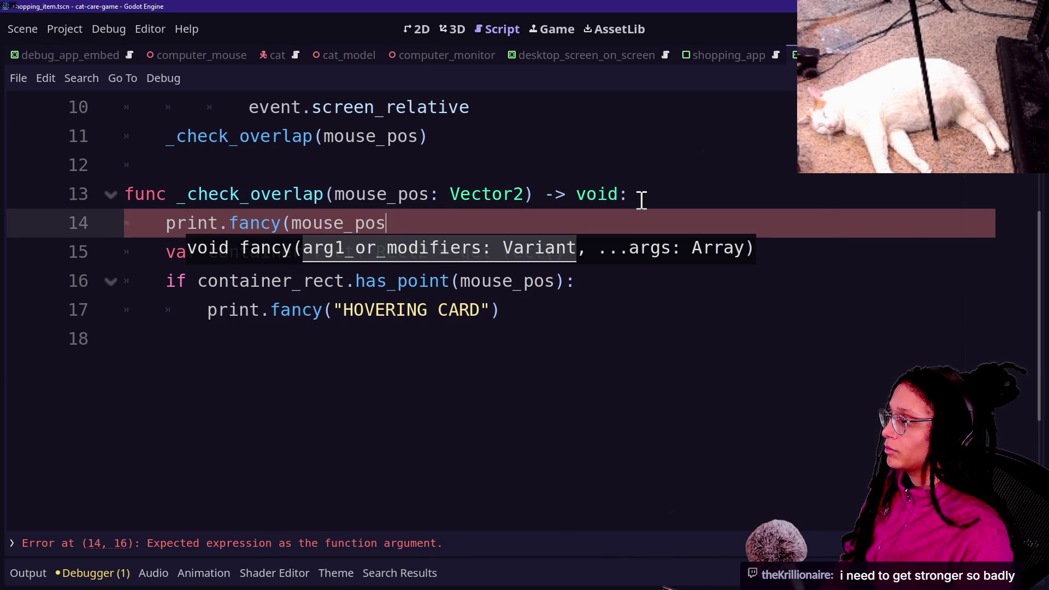
{"action": "type", "text": ",\"f"}
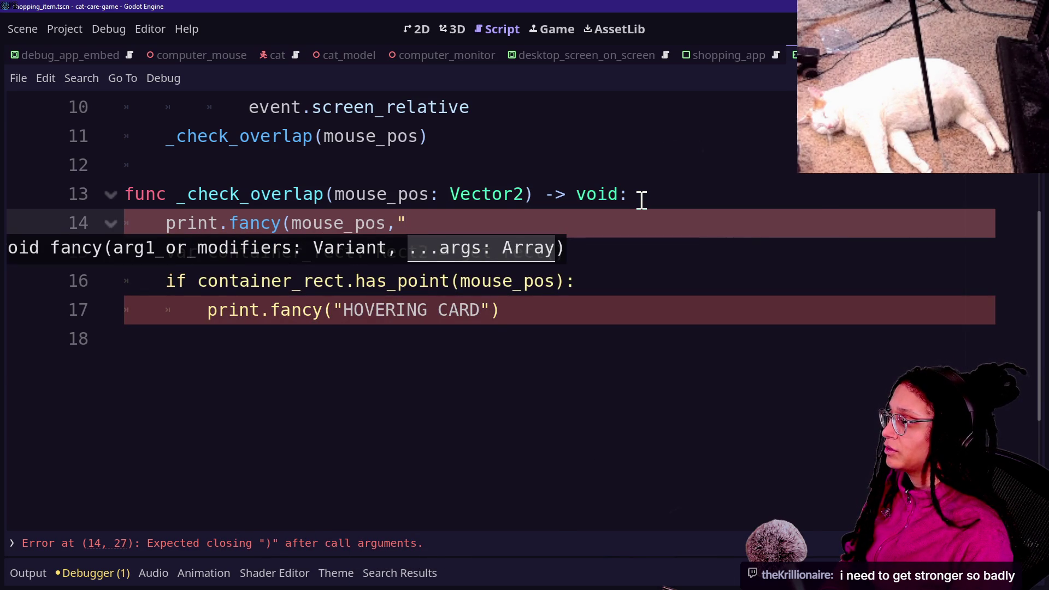
{"action": "type", "text": "or hovering ch"}
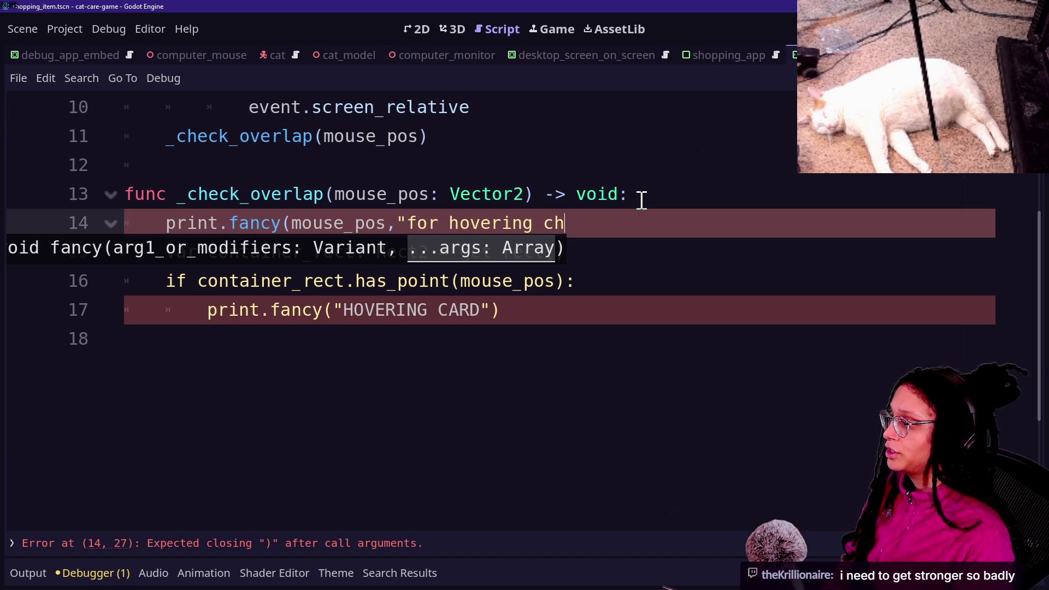
{"action": "type", "text": "eck\")"}
{"action": "key", "text": "ctrl+s"}
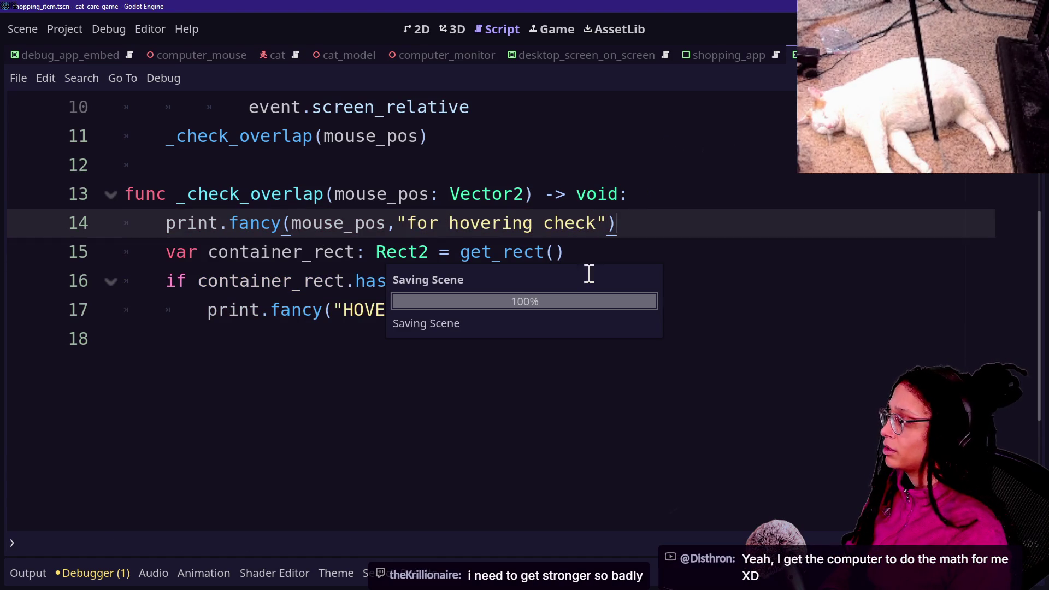
{"action": "left_click", "coordinate": [556, 27]}
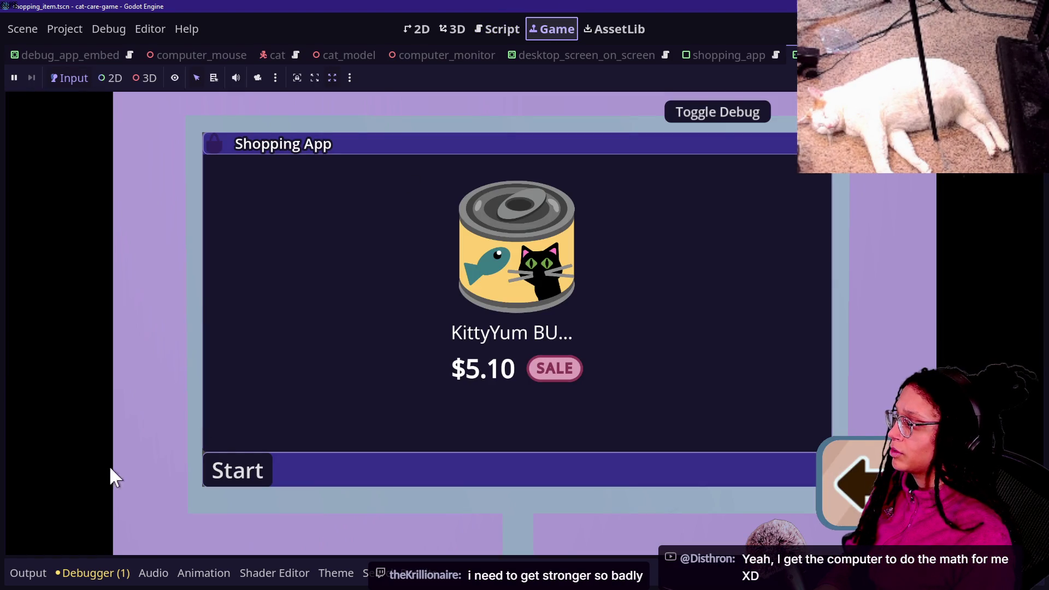
- Read the mouse_pos deltas logged with 'for hovering check' in Output, then go back to the script
{"action": "left_click", "coordinate": [29, 573]}
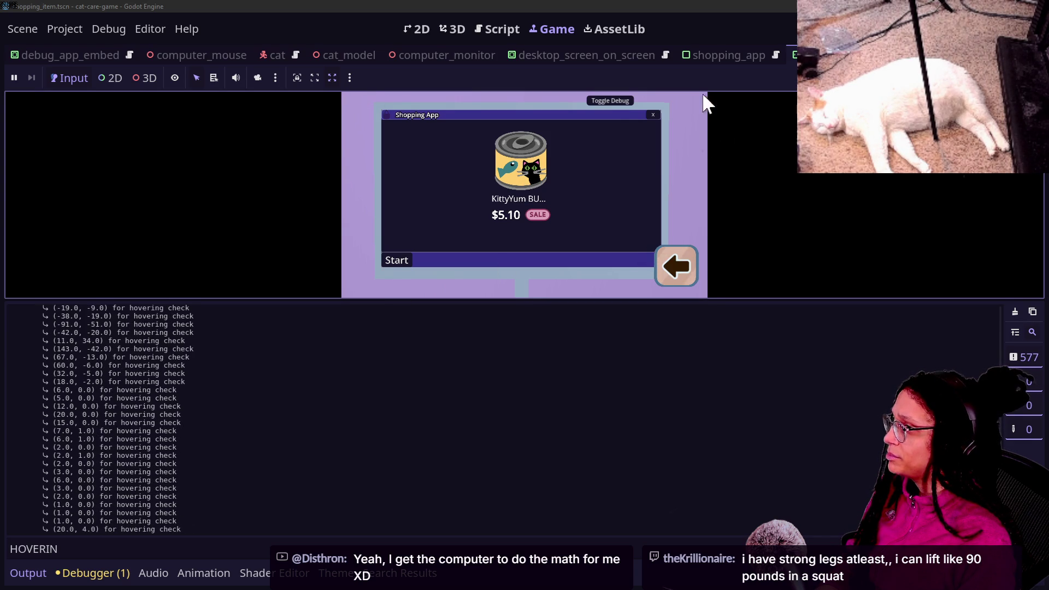
{"action": "left_click", "coordinate": [477, 33]}
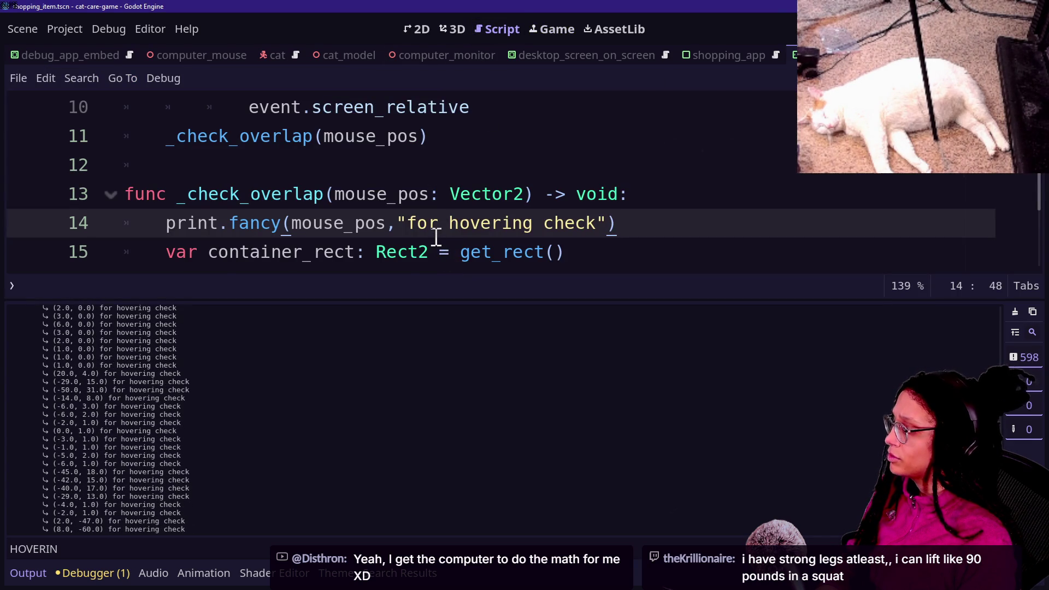
- Open the documentation for screen_relative and read its description of the previous position
{"action": "key", "text": "ctrl+j"}
{"action": "scroll", "coordinate": [437, 236], "scroll_direction": "up", "scroll_amount": 5}
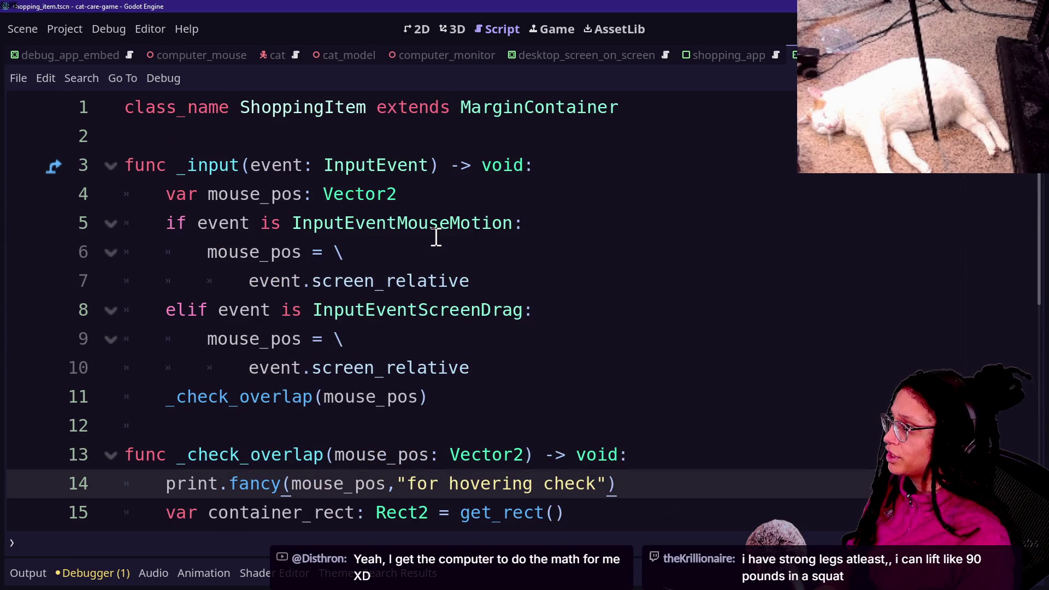
{"action": "left_click", "coordinate": [352, 371], "text": "ctrl"}
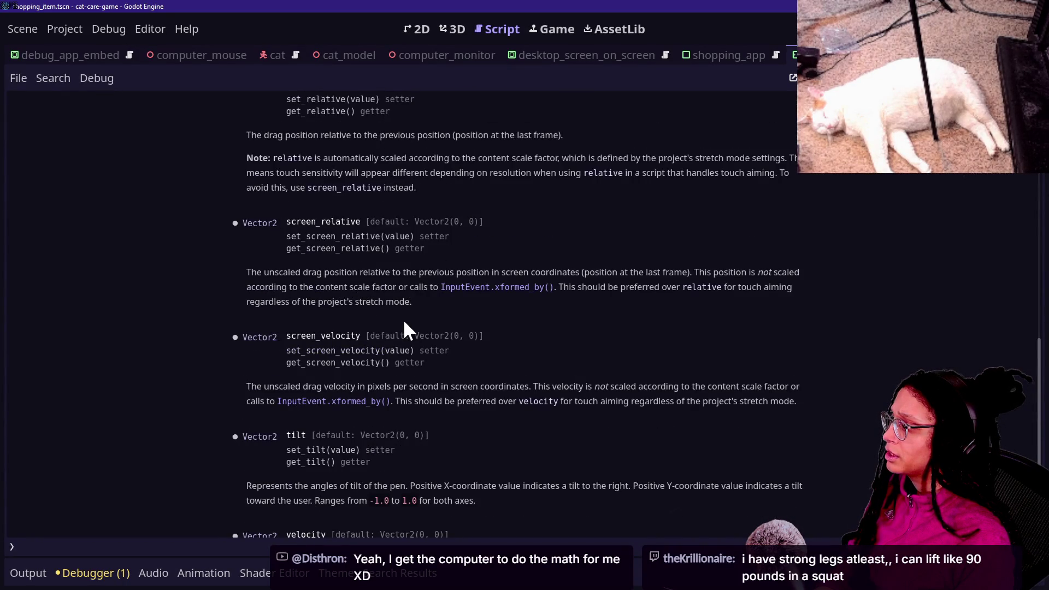
{"action": "scroll", "coordinate": [405, 324], "scroll_direction": "up", "scroll_amount": 3}
{"action": "scroll", "coordinate": [412, 320], "scroll_direction": "down", "scroll_amount": 2}
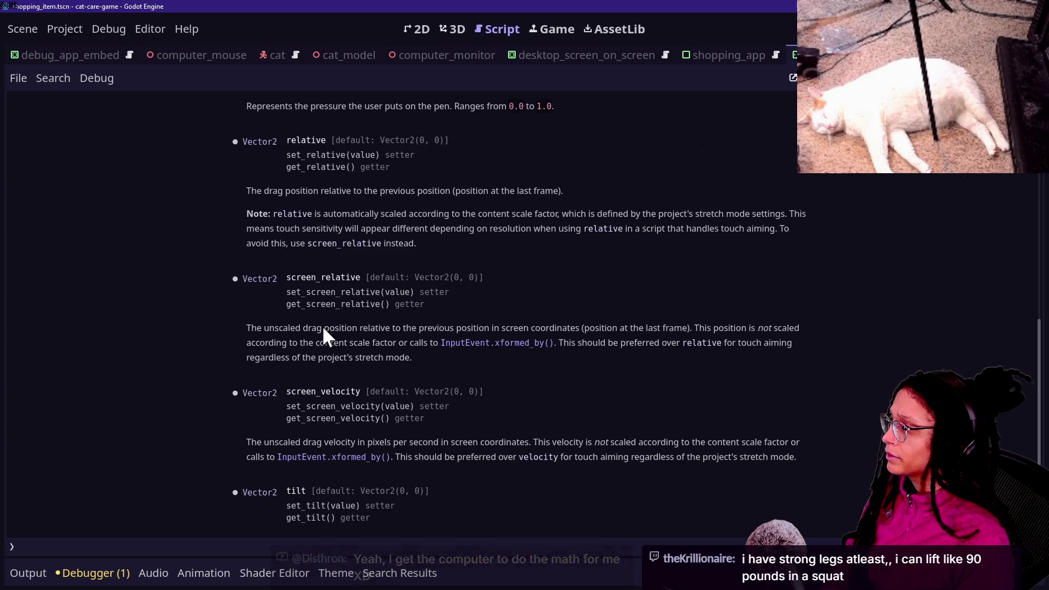
{"action": "left_click_drag", "start_coordinate": [302, 329], "coordinate": [489, 327]}
{"action": "left_click_drag", "start_coordinate": [354, 328], "coordinate": [522, 327]}
{"action": "left_click", "coordinate": [525, 327]}
{"action": "scroll", "coordinate": [529, 322], "scroll_direction": "up", "scroll_amount": 15}
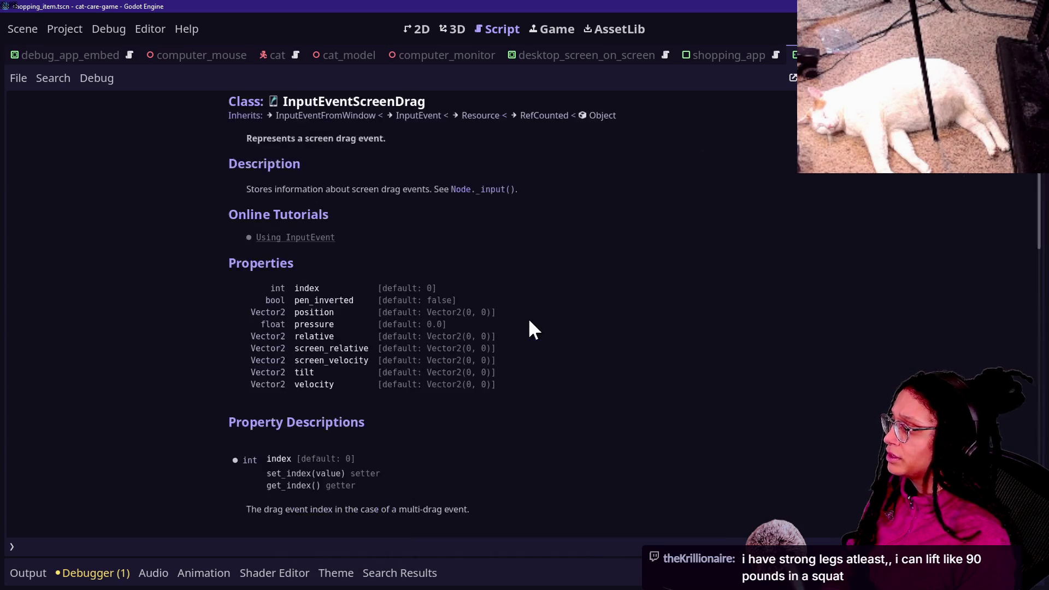
- Search the InputEventScreenDrag help page for 'mouse', then start a new help search
{"action": "key", "text": "ctrl+f"}
{"action": "type", "text": "mouse"}
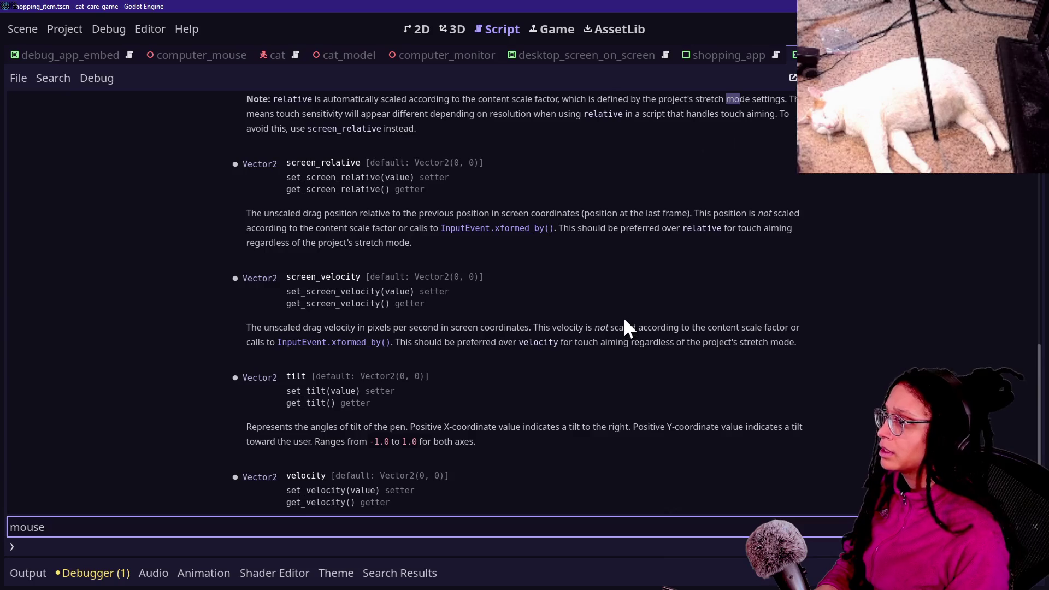
{"action": "key", "text": "Escape"}
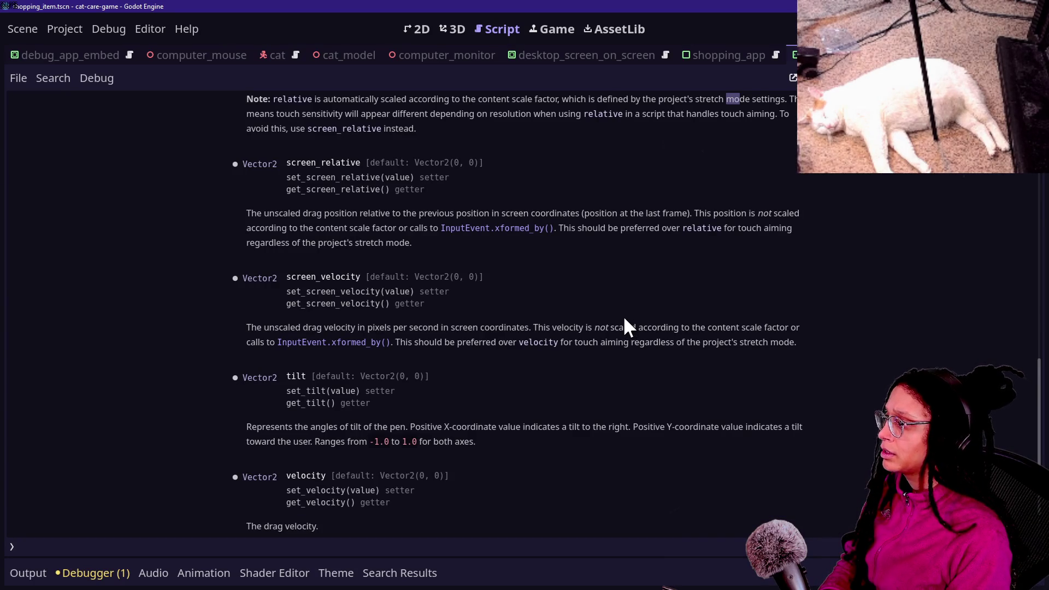
{"action": "scroll", "coordinate": [615, 272], "scroll_direction": "up", "scroll_amount": 15}
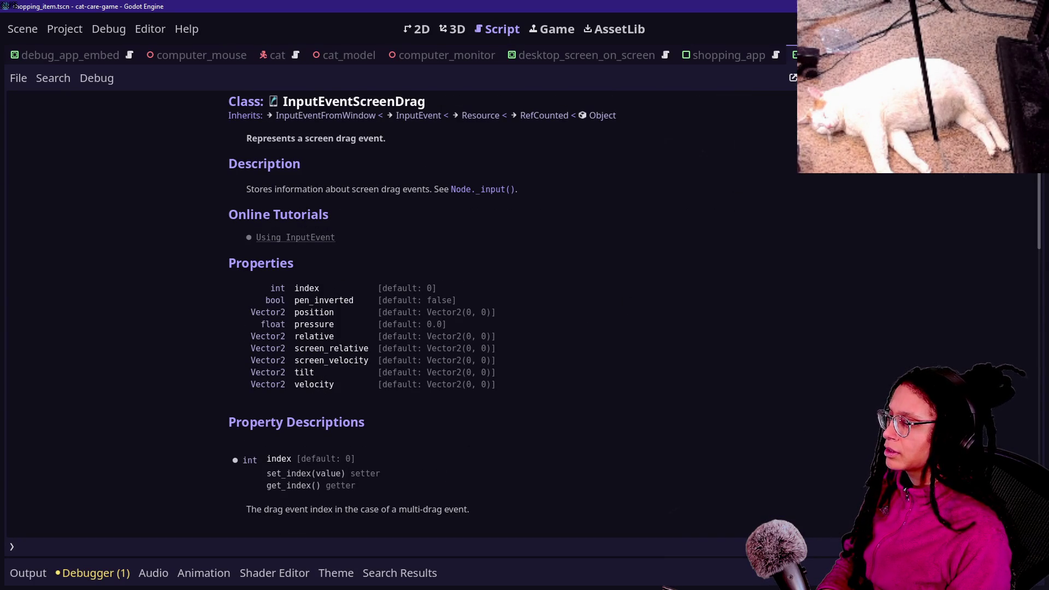
{"action": "key", "text": "F1"}
{"action": "key", "text": "BackSpace"}
- Search the help for 'eventmouse' and open the InputEventMouseMotion class page
{"action": "type", "text": "inputmouse"}
{"action": "key", "text": "BackSpace"}
{"action": "key", "text": "BackSpace"}
{"action": "key", "text": "BackSpace"}
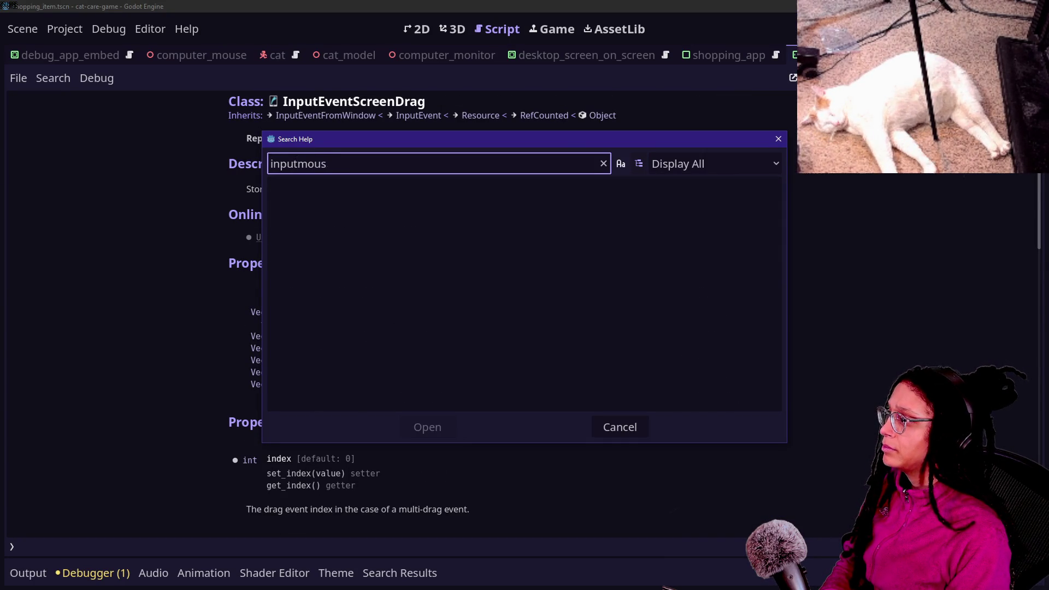
{"action": "key", "text": "BackSpace"}
{"action": "type", "text": "eventmouse"}
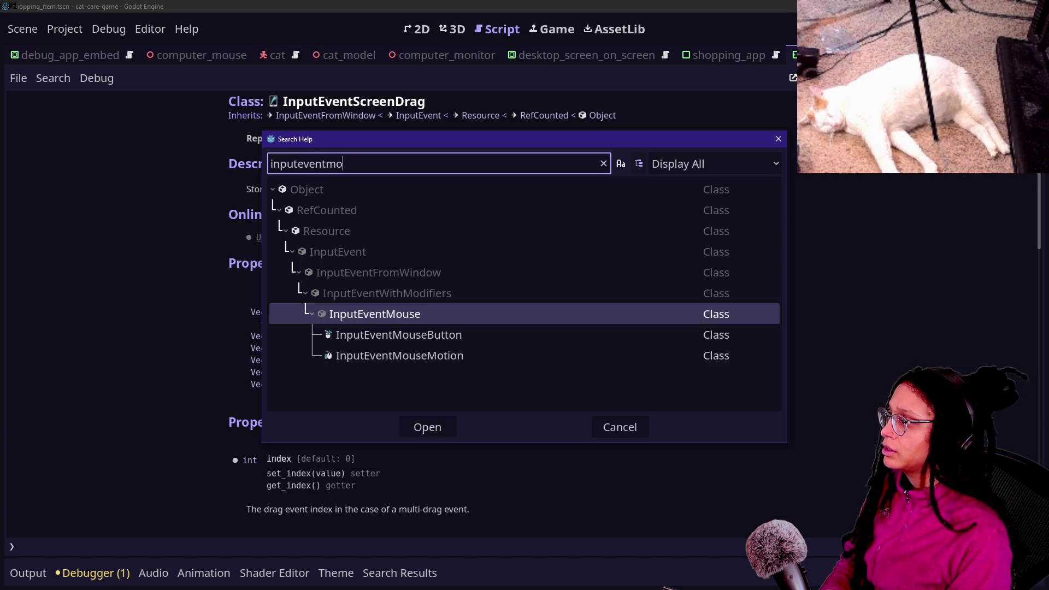
{"action": "key", "text": "Down"}
{"action": "key", "text": "Down"}
{"action": "key", "text": "Return"}
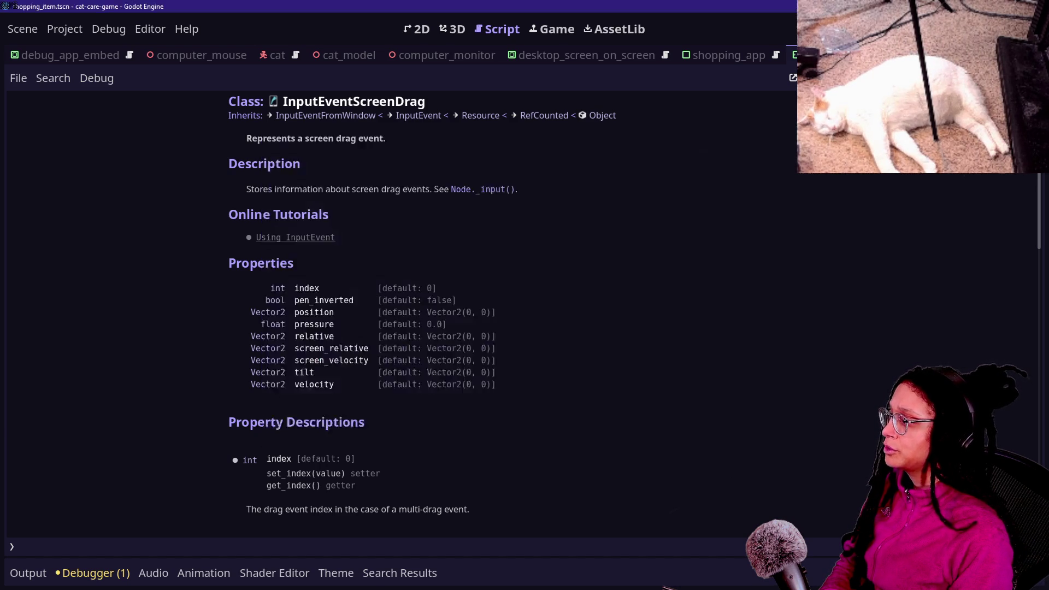
{"action": "scroll", "coordinate": [606, 221], "scroll_direction": "down", "scroll_amount": 3}
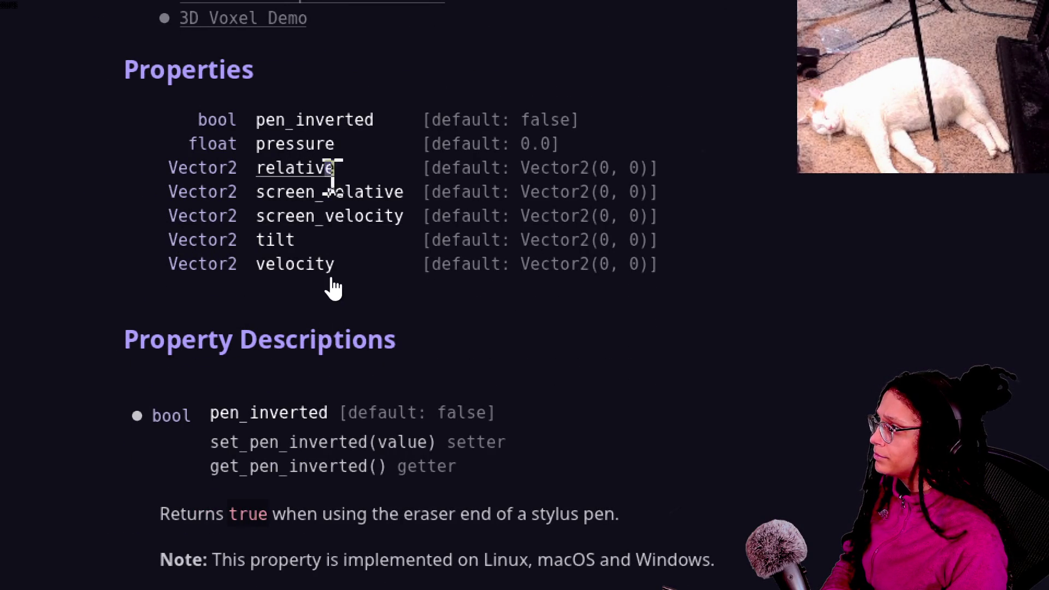
- Read the screen_velocity and relative property descriptions of InputEventMouseMotion
{"action": "left_click", "coordinate": [334, 216]}
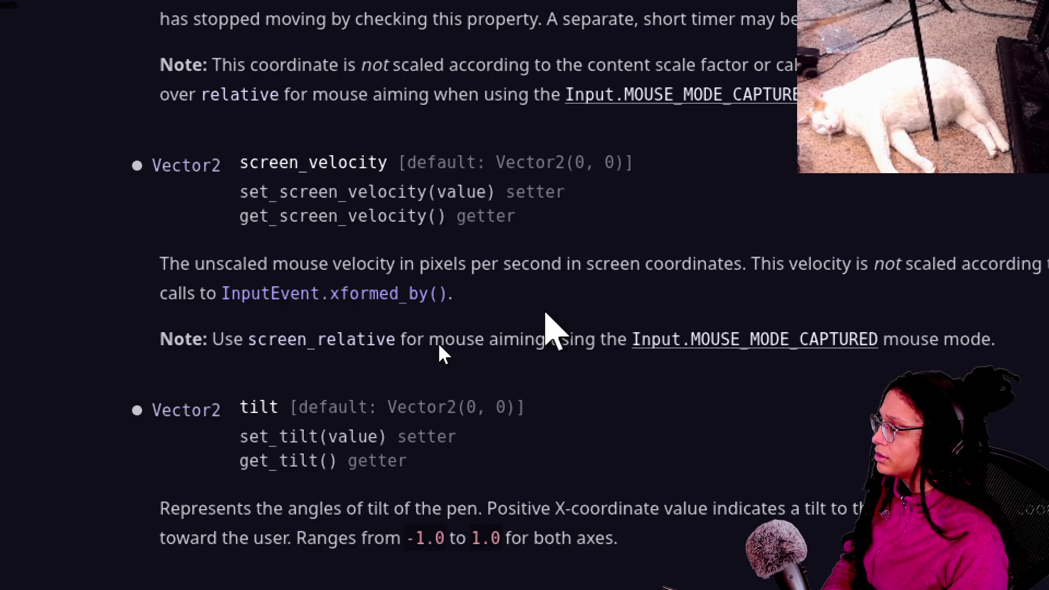
{"action": "scroll", "coordinate": [452, 250], "scroll_direction": "up", "scroll_amount": 2}
{"action": "scroll", "coordinate": [481, 180], "scroll_direction": "up", "scroll_amount": 3}
{"action": "scroll", "coordinate": [601, 131], "scroll_direction": "right", "scroll_amount": 2}
{"action": "scroll", "coordinate": [668, 137], "scroll_direction": "right", "scroll_amount": 4}
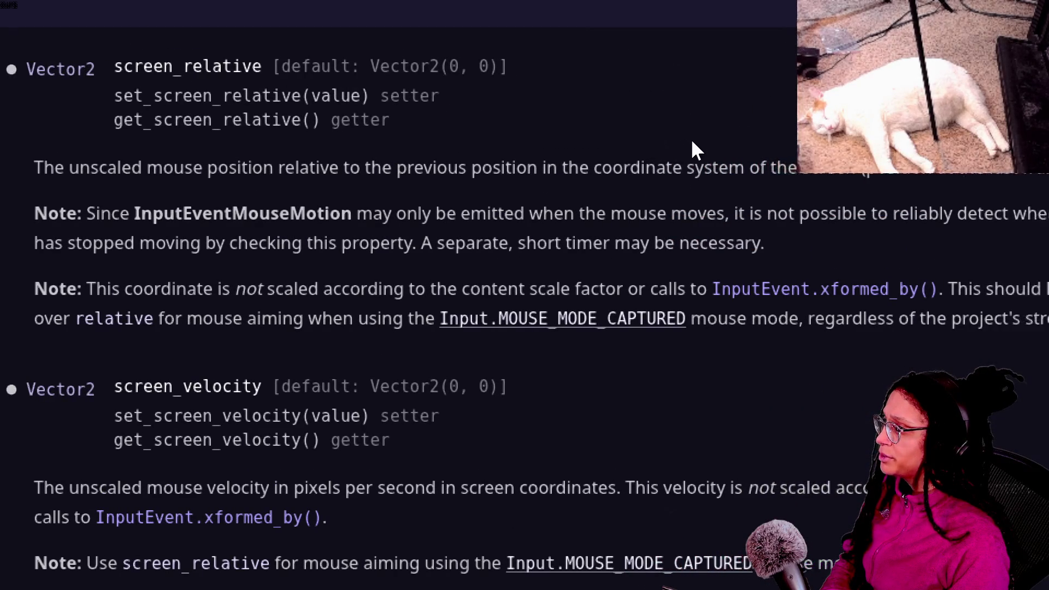
{"action": "scroll", "coordinate": [746, 156], "scroll_direction": "right", "scroll_amount": 2}
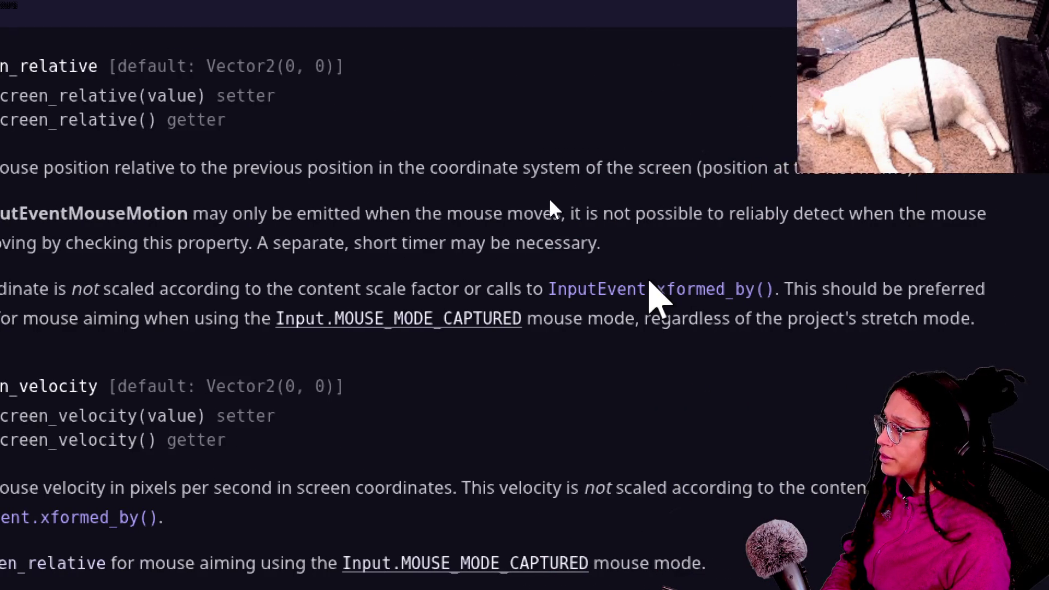
{"action": "scroll", "coordinate": [361, 202], "scroll_direction": "left", "scroll_amount": 2}
{"action": "scroll", "coordinate": [321, 203], "scroll_direction": "left", "scroll_amount": 3}
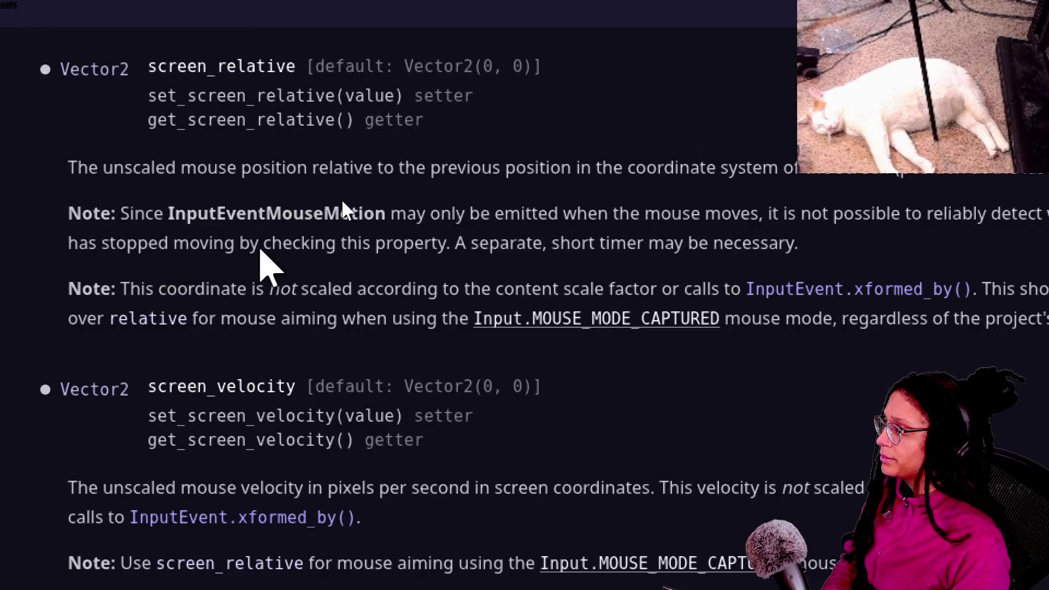
{"action": "scroll", "coordinate": [656, 194], "scroll_direction": "right", "scroll_amount": 3}
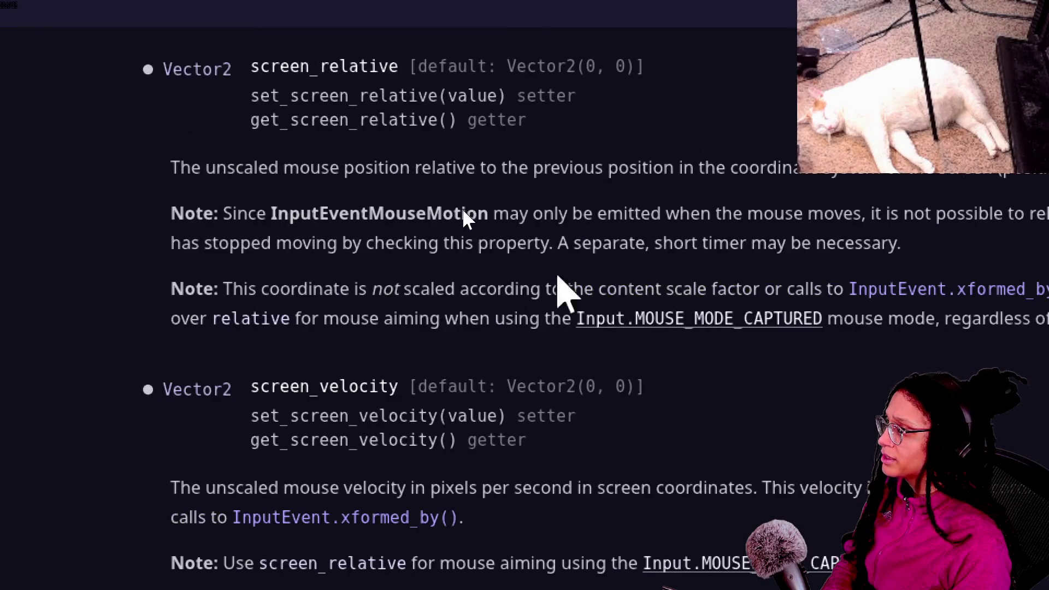
{"action": "scroll", "coordinate": [923, 322], "scroll_direction": "right", "scroll_amount": 3}
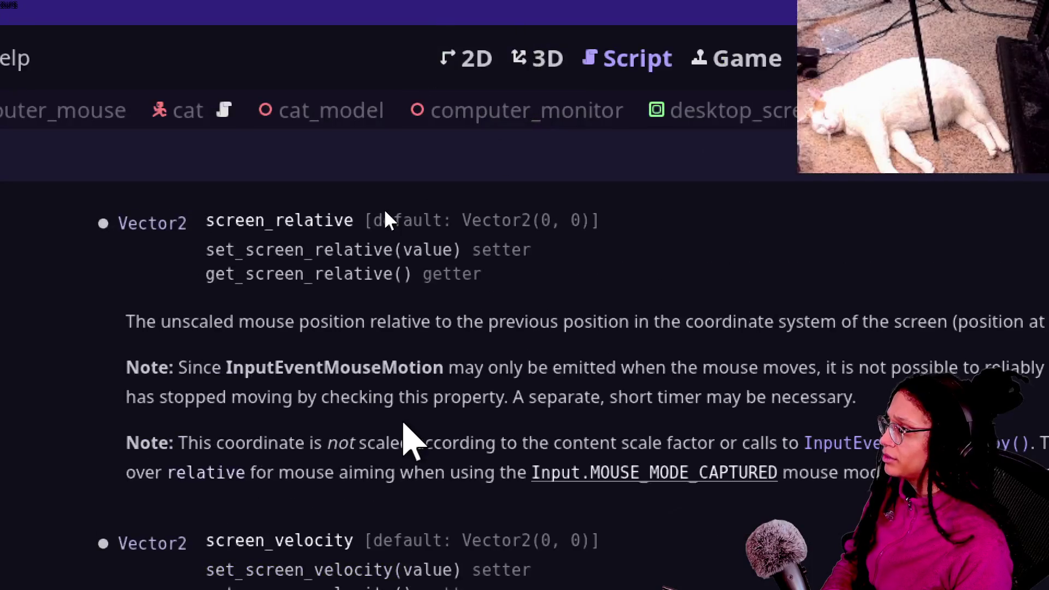
{"action": "scroll", "coordinate": [404, 426], "scroll_direction": "up", "scroll_amount": 5}
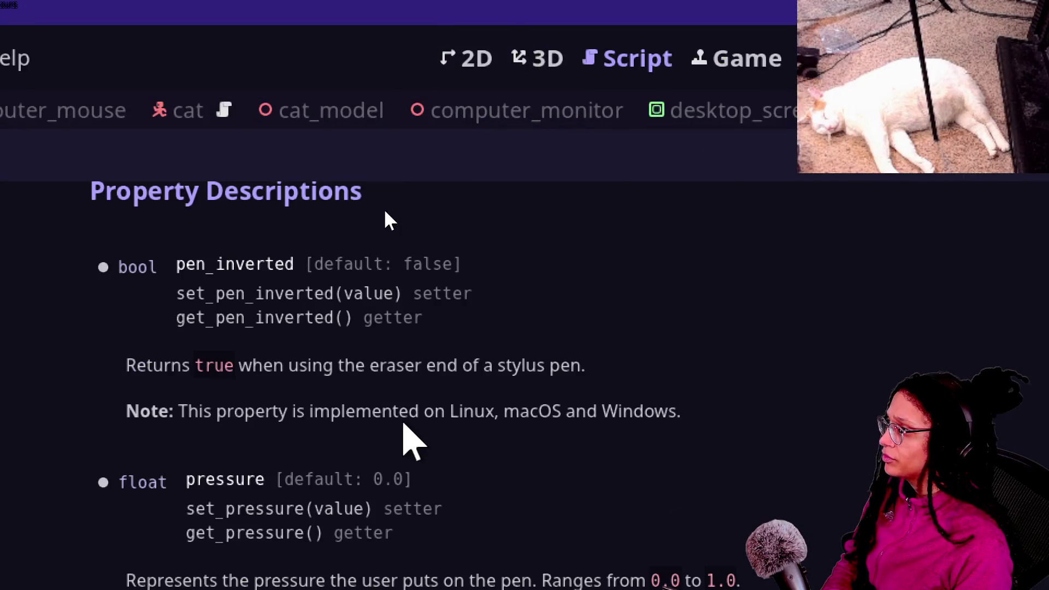
{"action": "scroll", "coordinate": [404, 424], "scroll_direction": "up", "scroll_amount": 5}
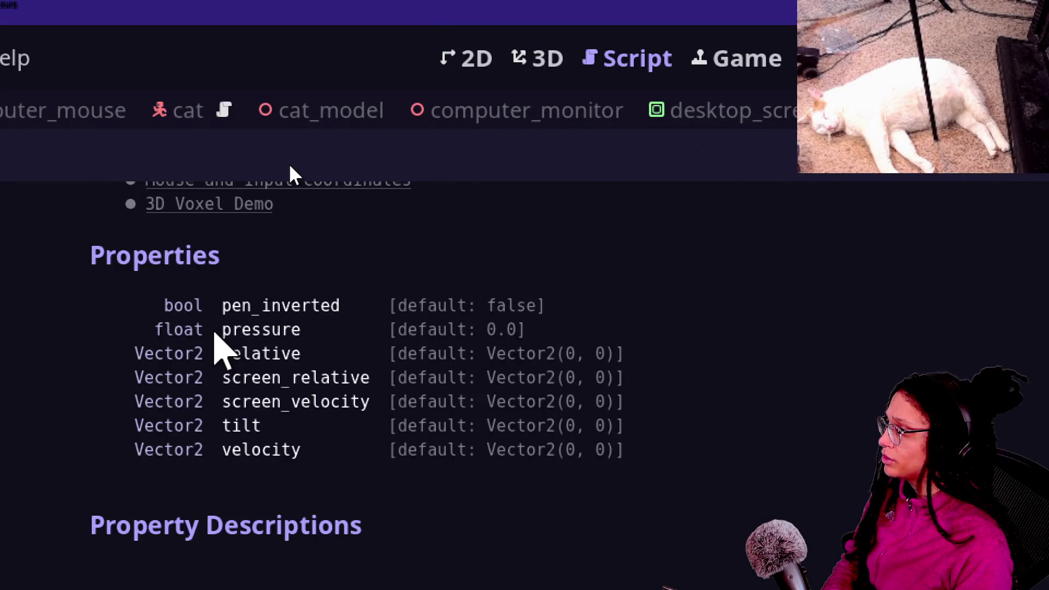
{"action": "left_click", "coordinate": [236, 356]}
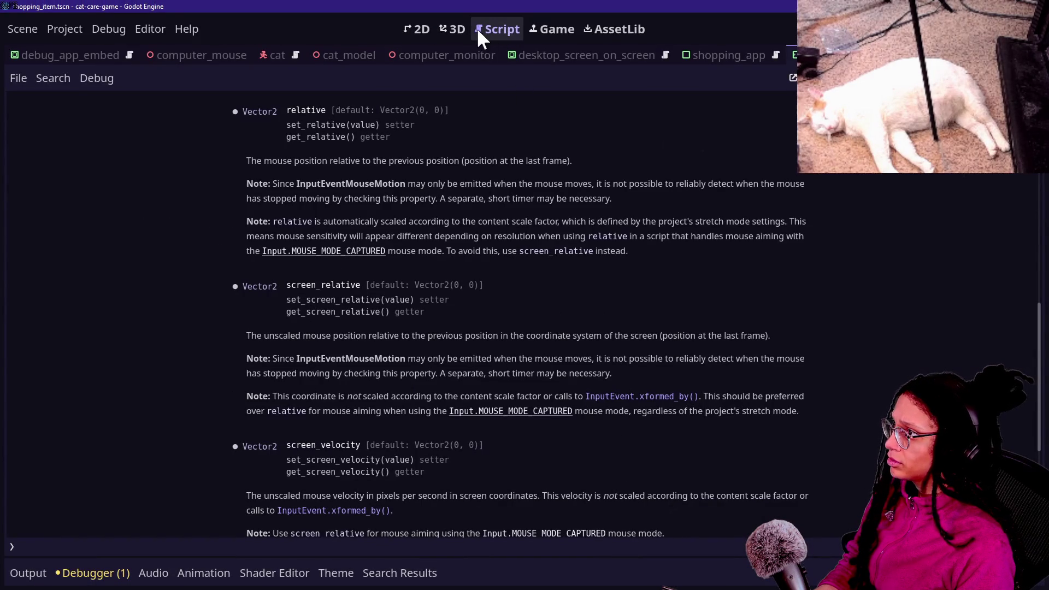
- Go back past the InputEventScreenDrag page to line 7 of shopping_item, then switch to the browser
{"action": "key", "text": "alt+Left"}
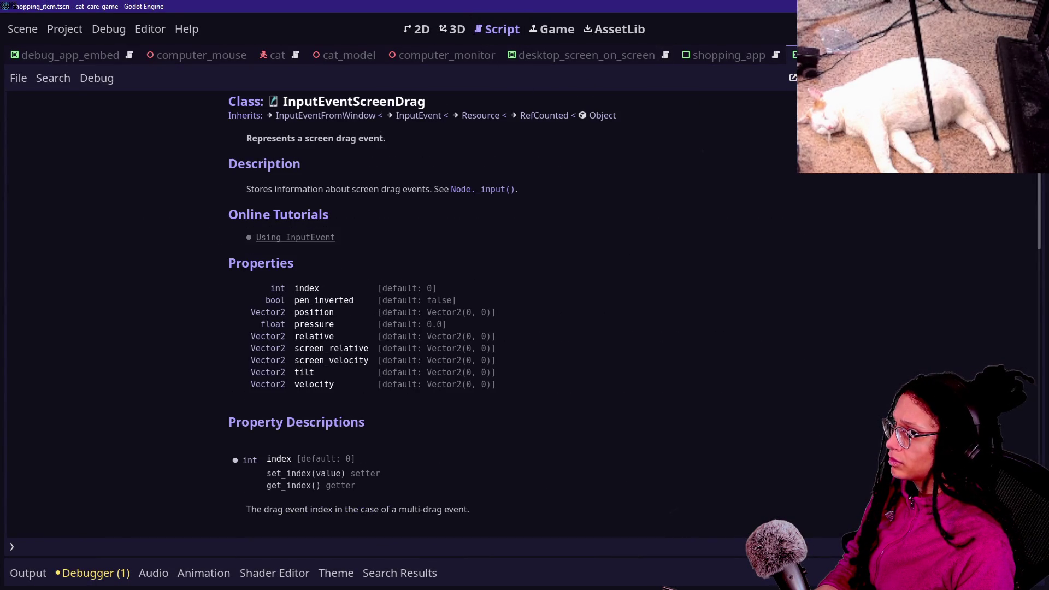
{"action": "key", "text": "alt+Left"}
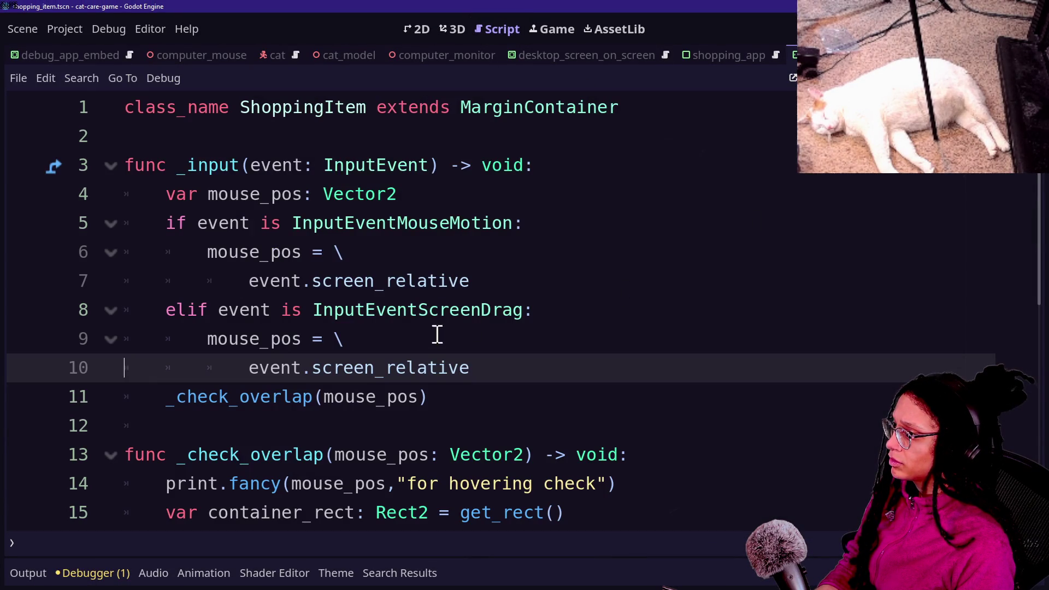
{"action": "left_click", "coordinate": [490, 285]}
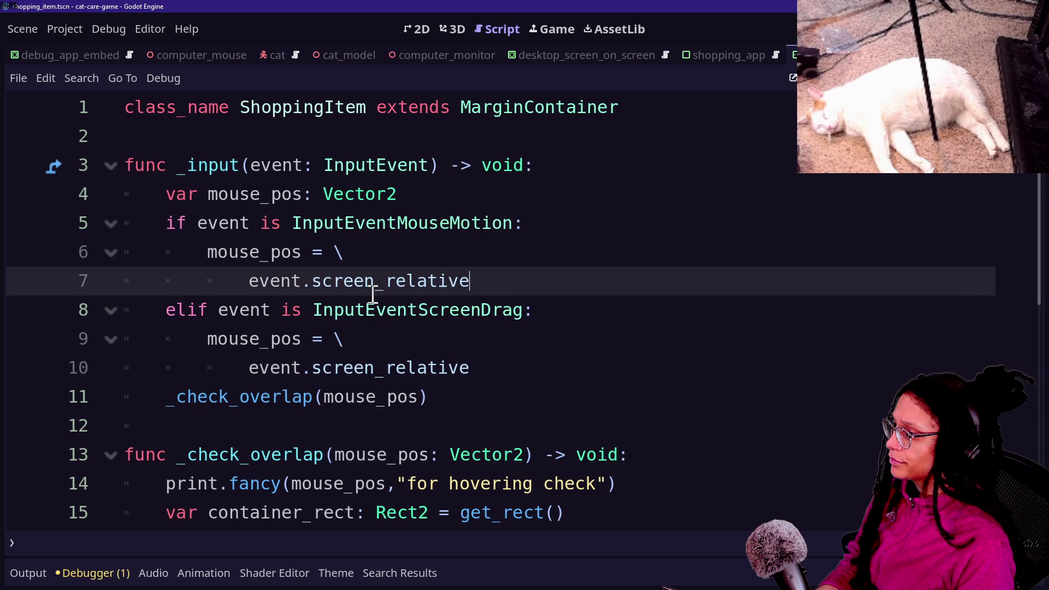
{"action": "key", "text": "alt+Tab"}
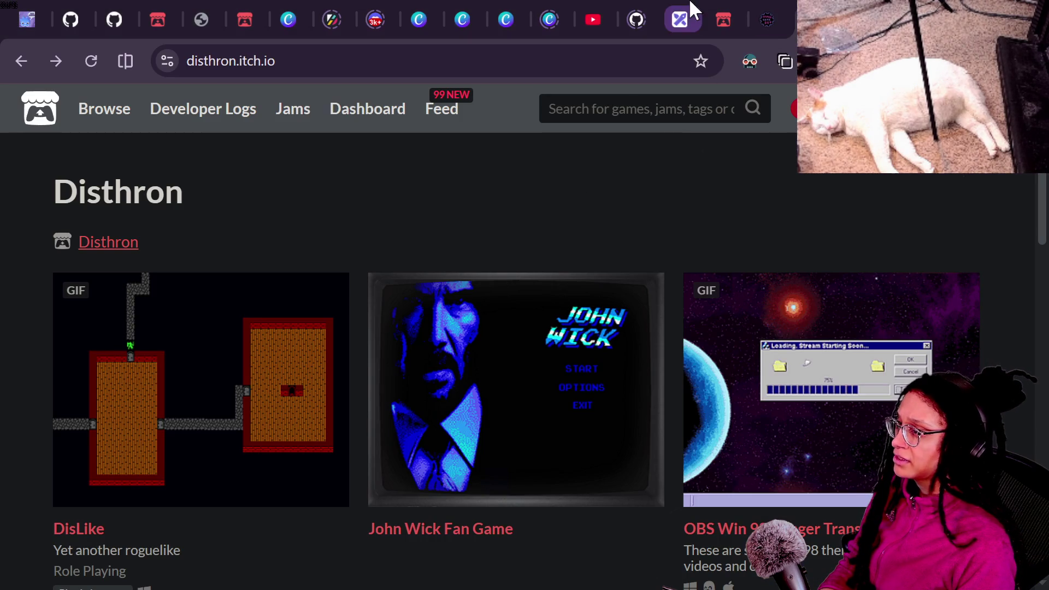
- Open the fallcano repository from the profile's repository list, filtered by 'fal'
{"action": "left_click", "coordinate": [637, 19]}
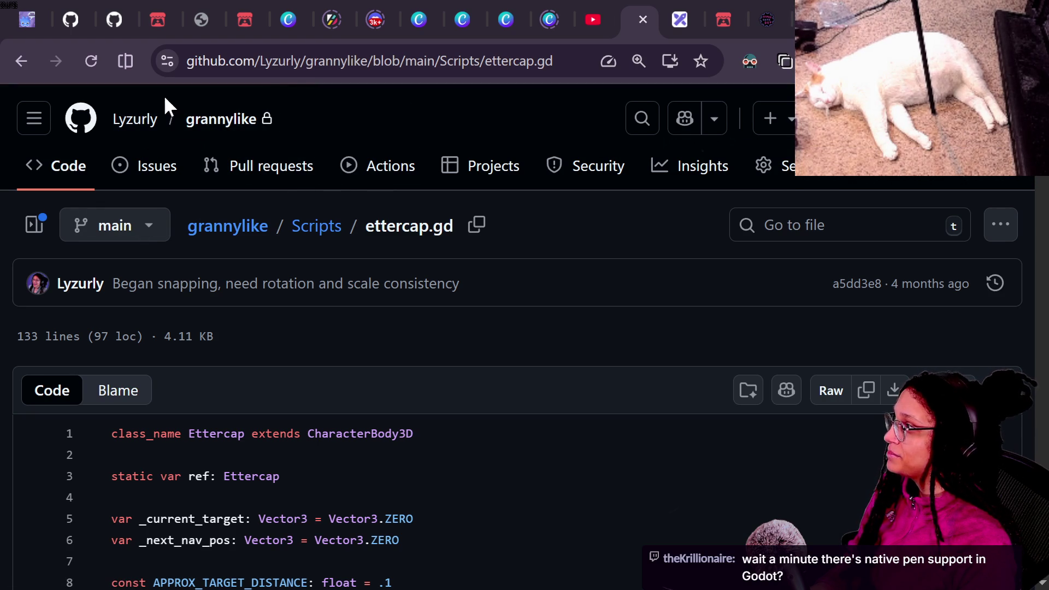
{"action": "left_click", "coordinate": [155, 128]}
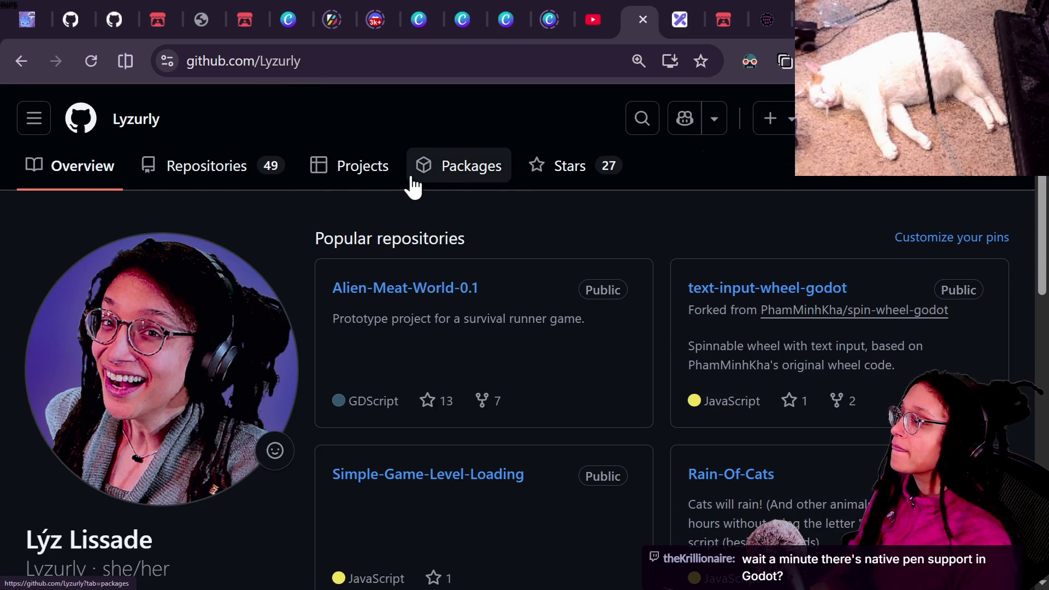
{"action": "left_click", "coordinate": [191, 169]}
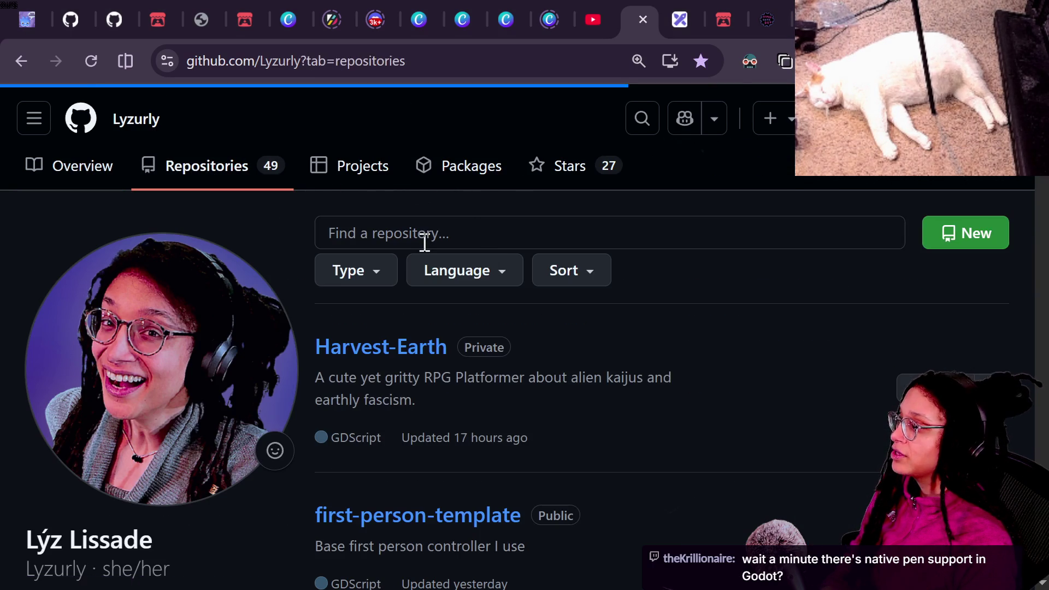
{"action": "left_click", "coordinate": [465, 234]}
{"action": "type", "text": "fallcano"}
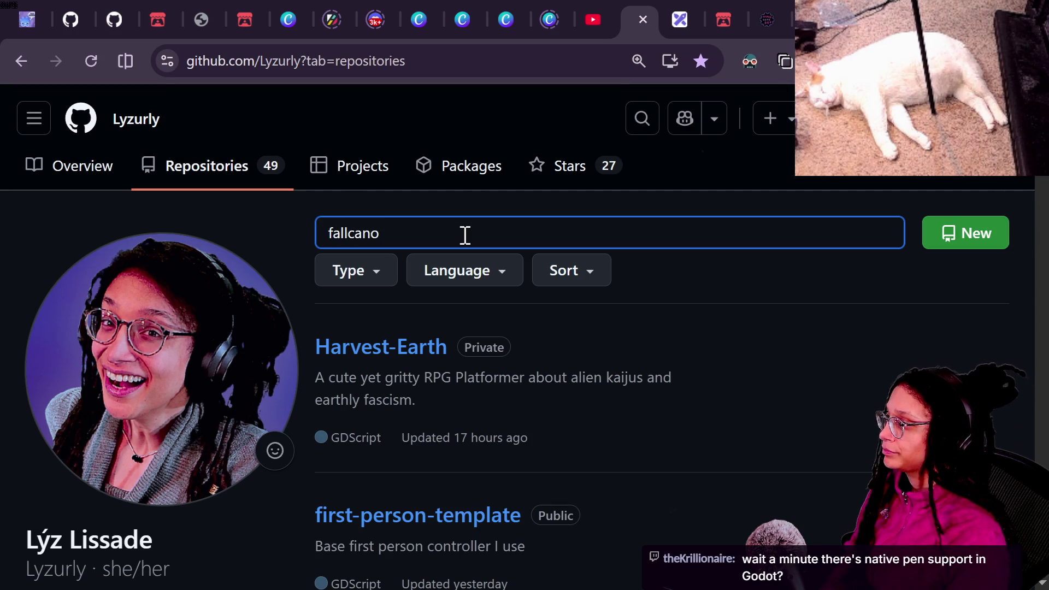
{"action": "left_click", "coordinate": [363, 409]}
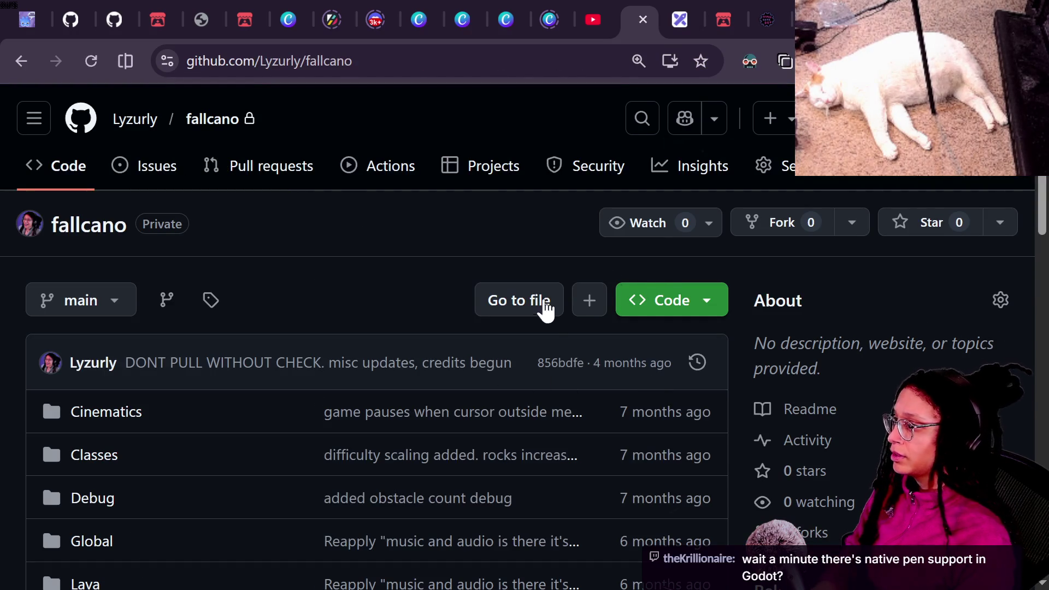
- Search files for 'canvas' and open Player/Movement/mouse_canvas.gd rather than its .uid file
{"action": "left_click", "coordinate": [525, 309]}
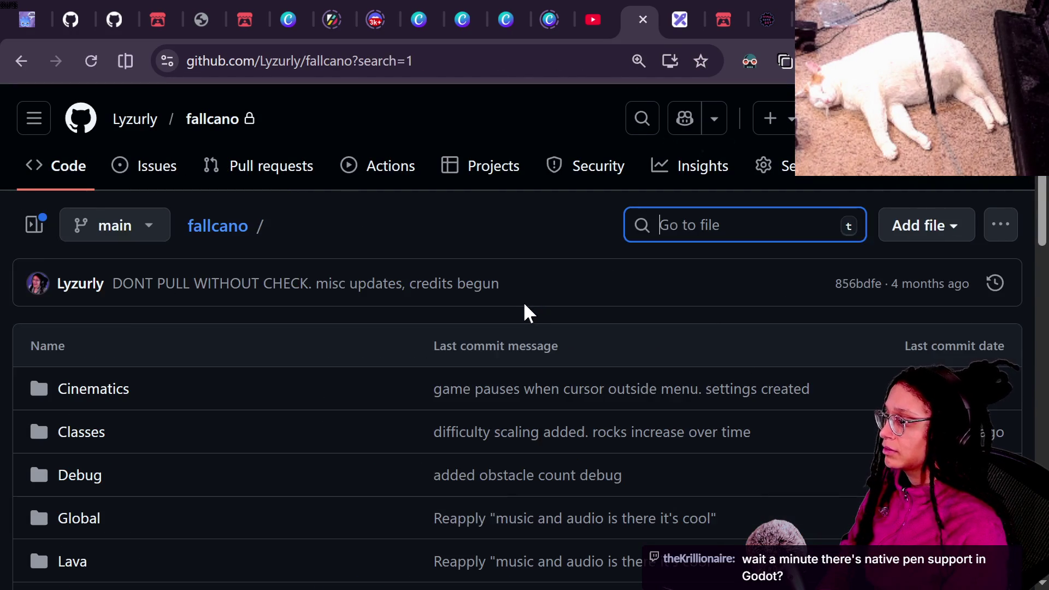
{"action": "type", "text": "canvas"}
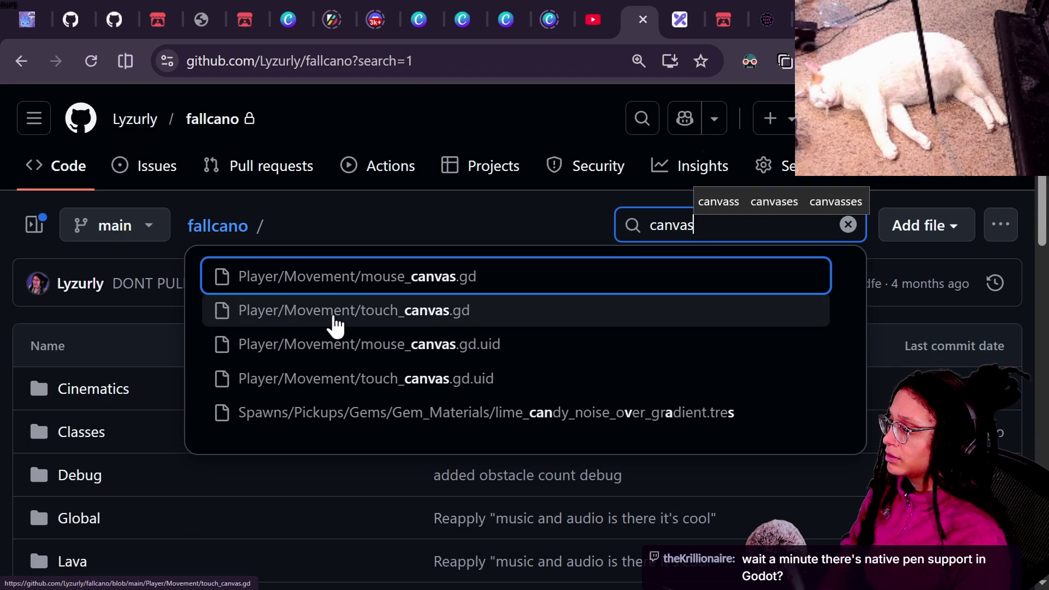
{"action": "left_click", "coordinate": [335, 345]}
{"action": "scroll", "coordinate": [402, 384], "scroll_direction": "down", "scroll_amount": 1}
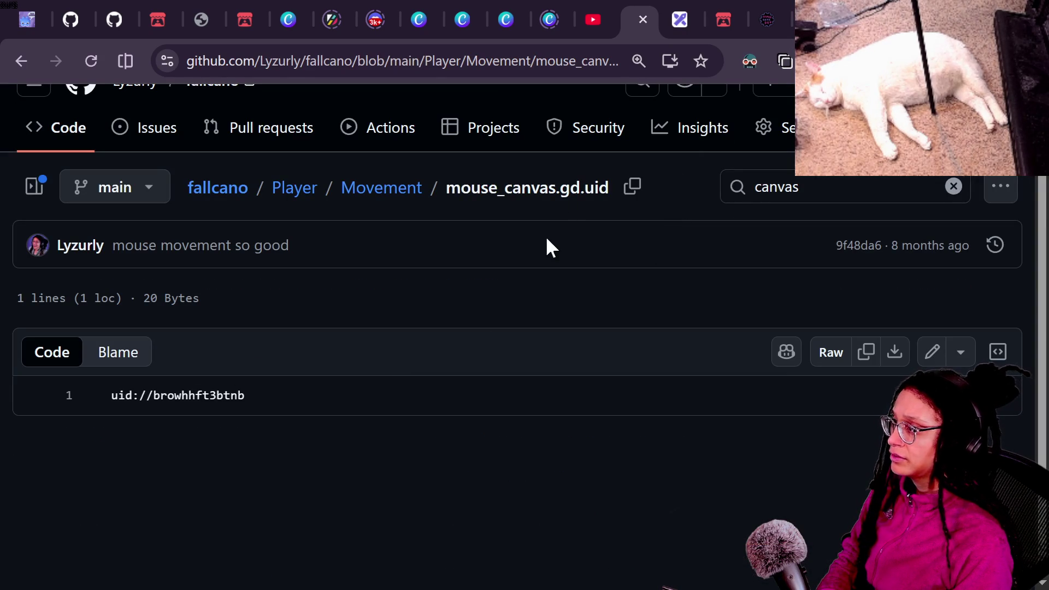
{"action": "scroll", "coordinate": [714, 145], "scroll_direction": "up", "scroll_amount": 1}
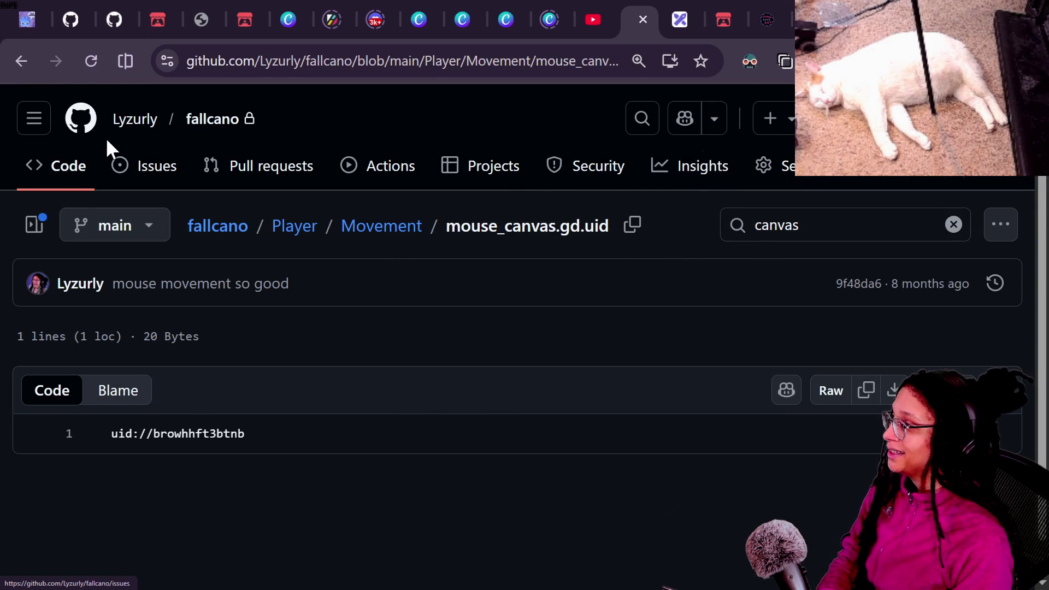
{"action": "left_click", "coordinate": [20, 63]}
{"action": "left_click", "coordinate": [675, 223]}
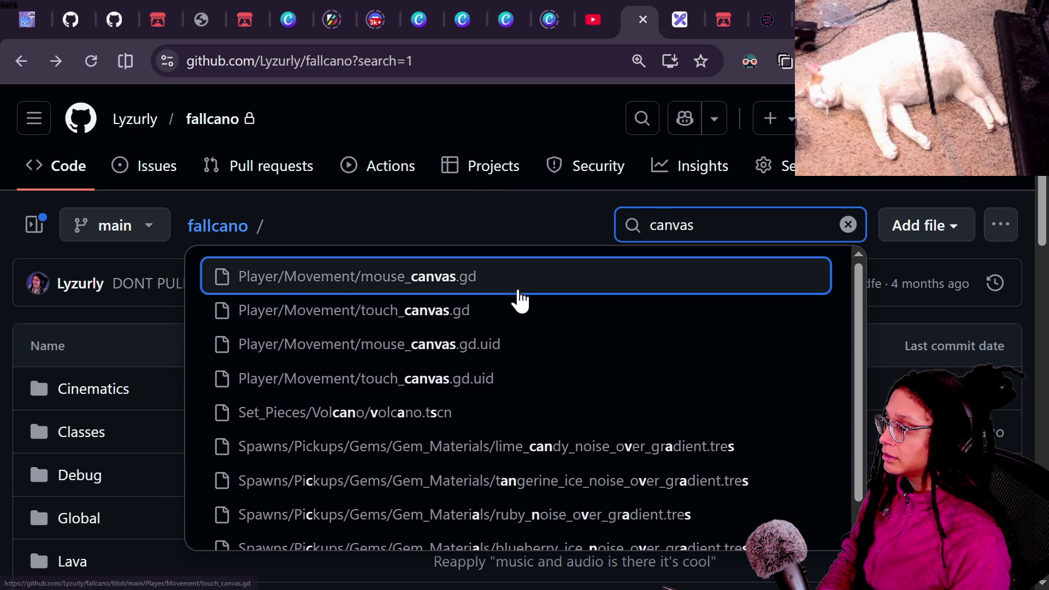
{"action": "left_click", "coordinate": [446, 287]}
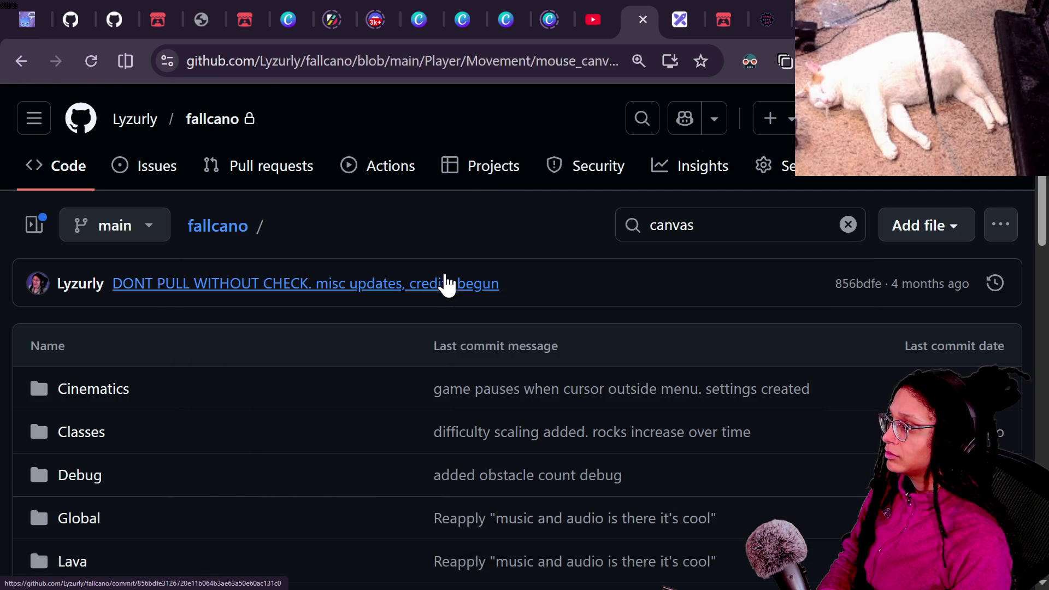
{"action": "scroll", "coordinate": [329, 486], "scroll_direction": "down", "scroll_amount": 2}
{"action": "key", "text": "alt+Left"}
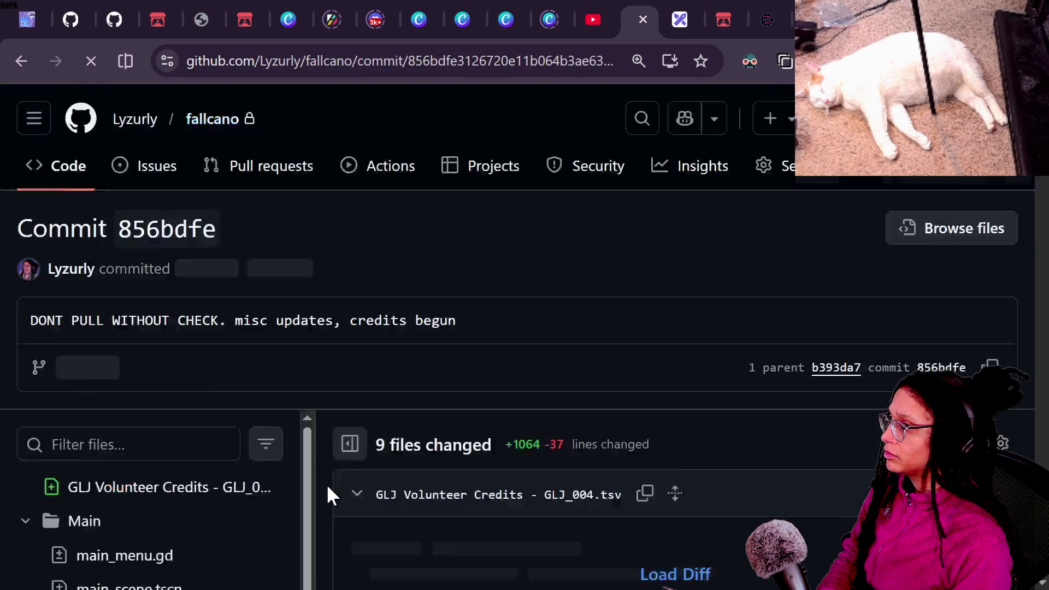
{"action": "left_click", "coordinate": [31, 71]}
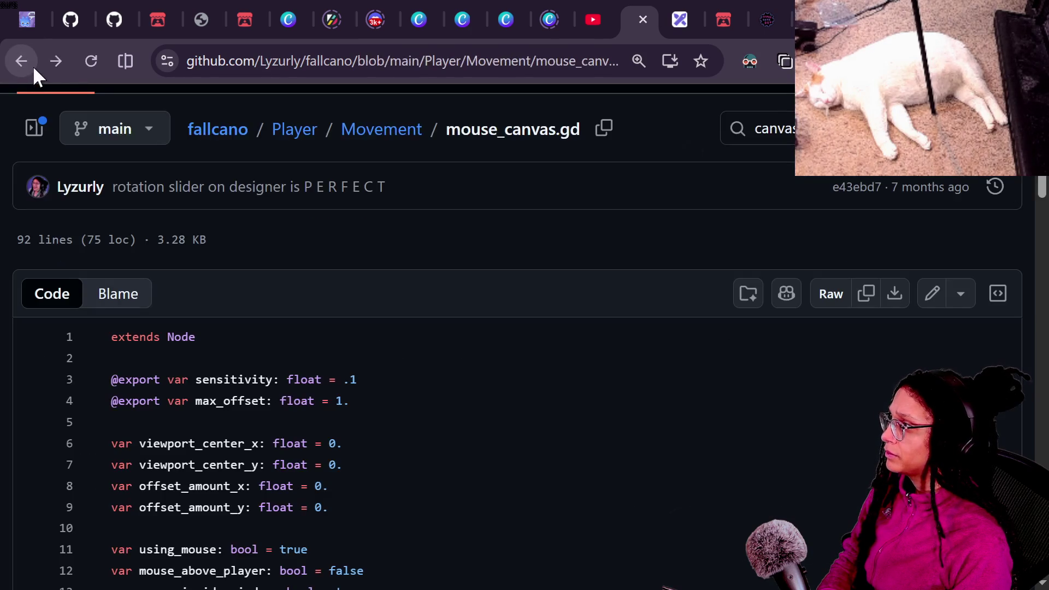
- Select the get_viewport().get_mouse_position() call on line 57 of _process, then return to Godot
{"action": "scroll", "coordinate": [299, 369], "scroll_direction": "down", "scroll_amount": 15}
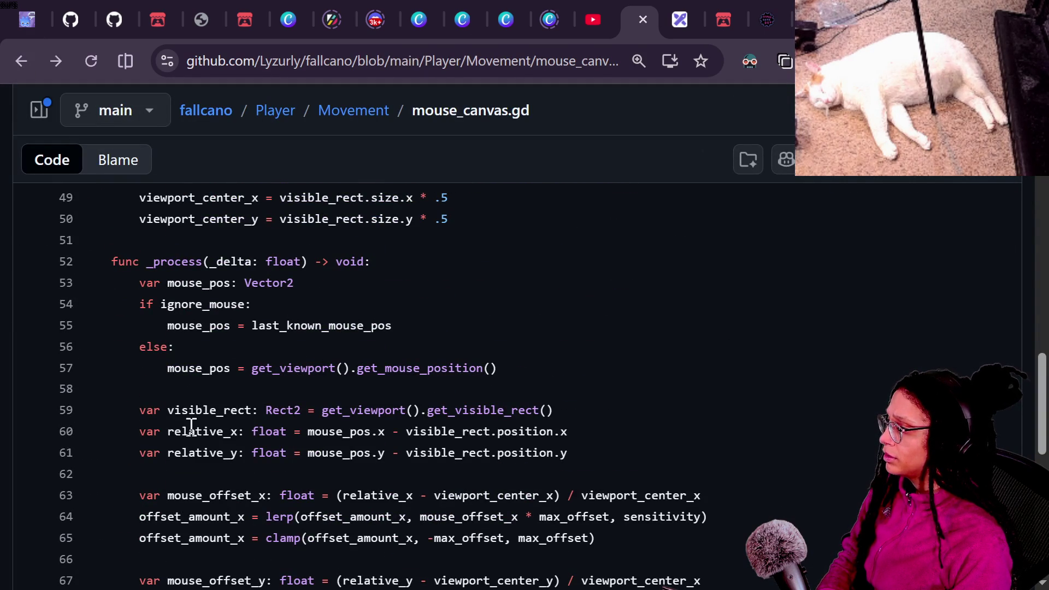
{"action": "left_click", "coordinate": [265, 432]}
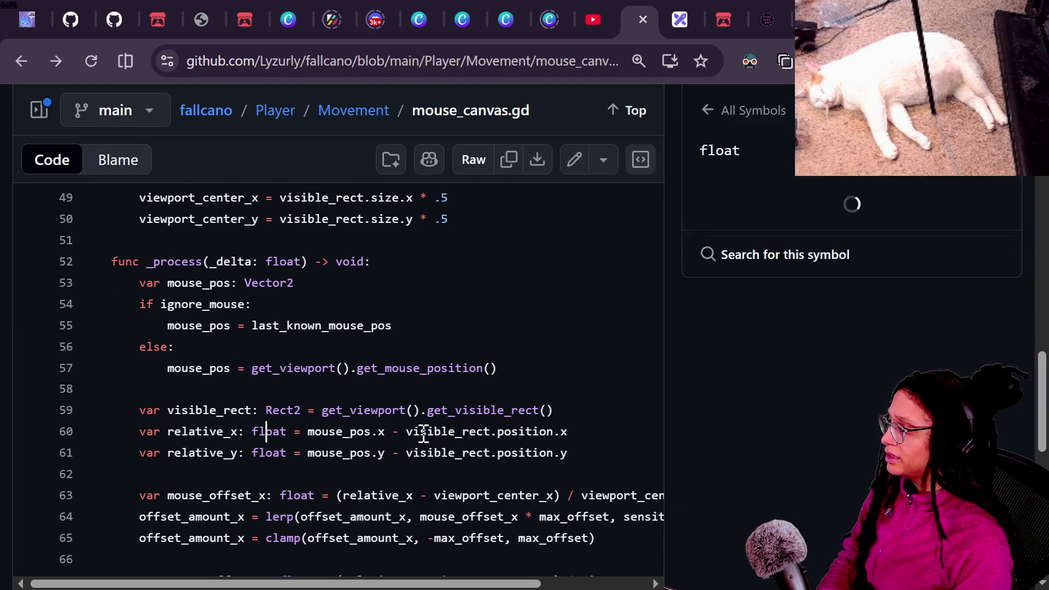
{"action": "left_click", "coordinate": [468, 432]}
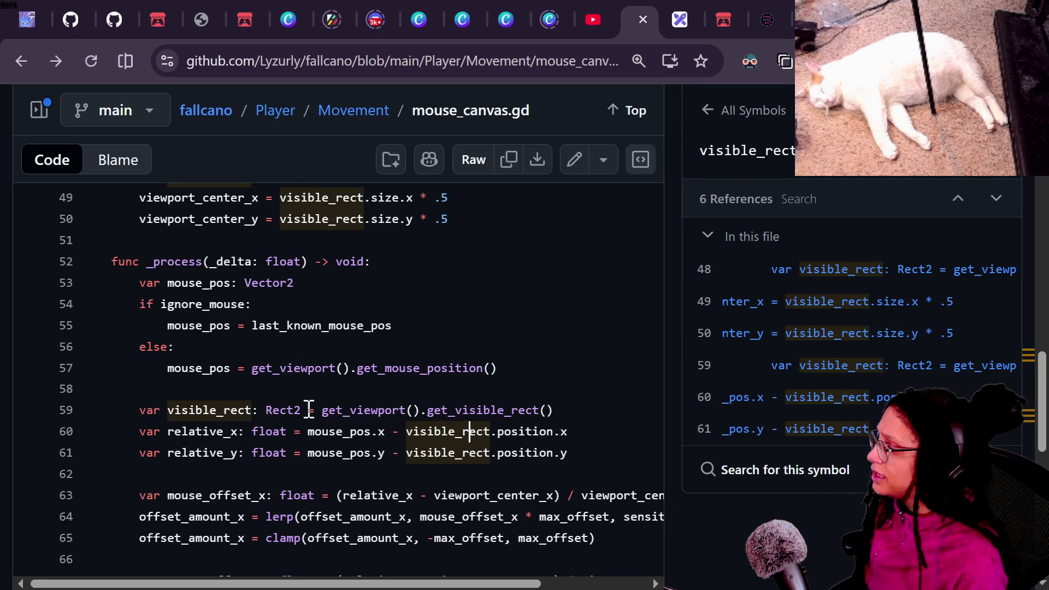
{"action": "left_click", "coordinate": [253, 326]}
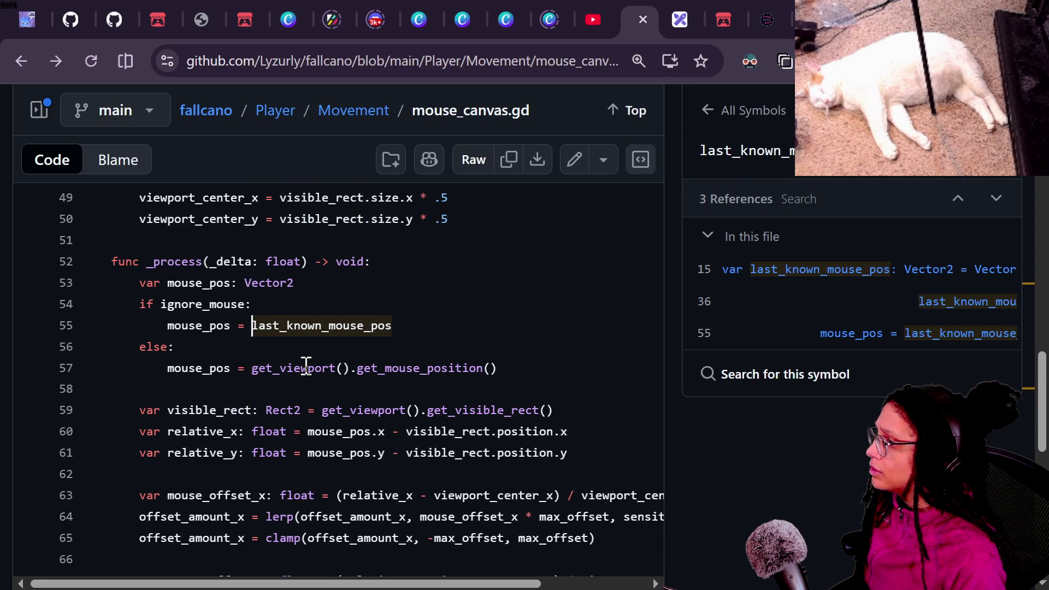
{"action": "mouse_move", "coordinate": [245, 368]}
{"action": "left_mouse_down"}
{"action": "mouse_move", "coordinate": [492, 370]}
{"action": "mouse_move", "coordinate": [209, 370]}
{"action": "mouse_move", "coordinate": [253, 377]}
{"action": "left_mouse_up"}
{"action": "key", "text": "ctrl+c"}
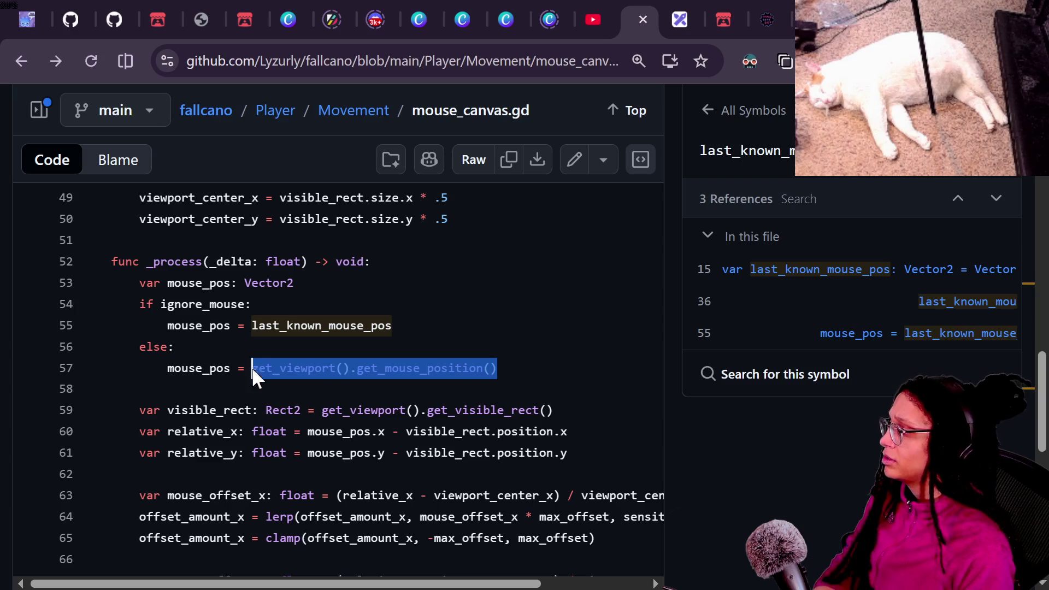
{"action": "key", "text": "alt+Tab"}
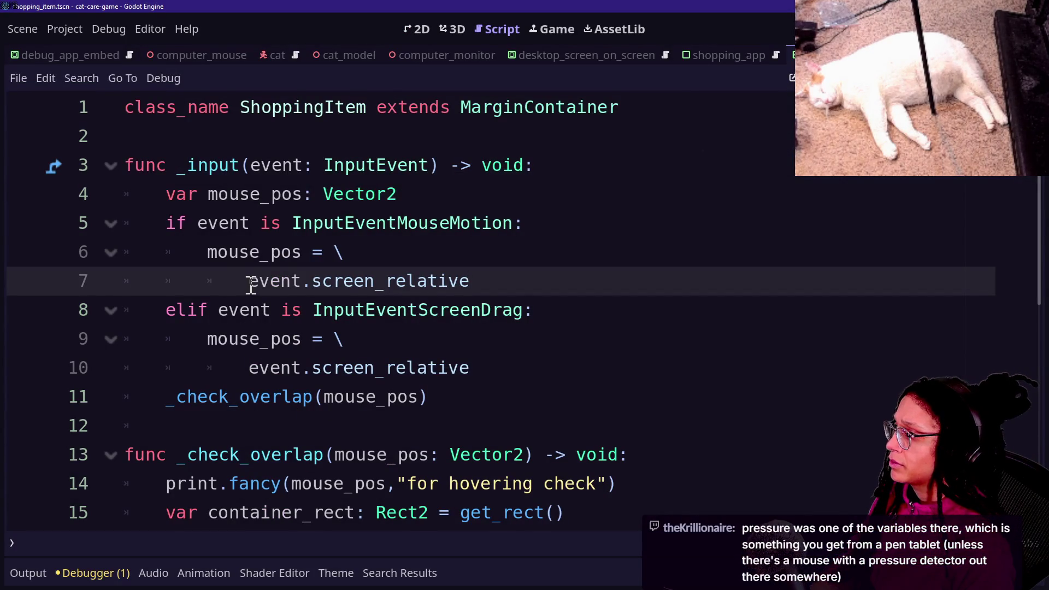
- Extend line 5's condition so it also accepts InputEventScreenDrag
{"action": "left_click", "coordinate": [538, 224]}
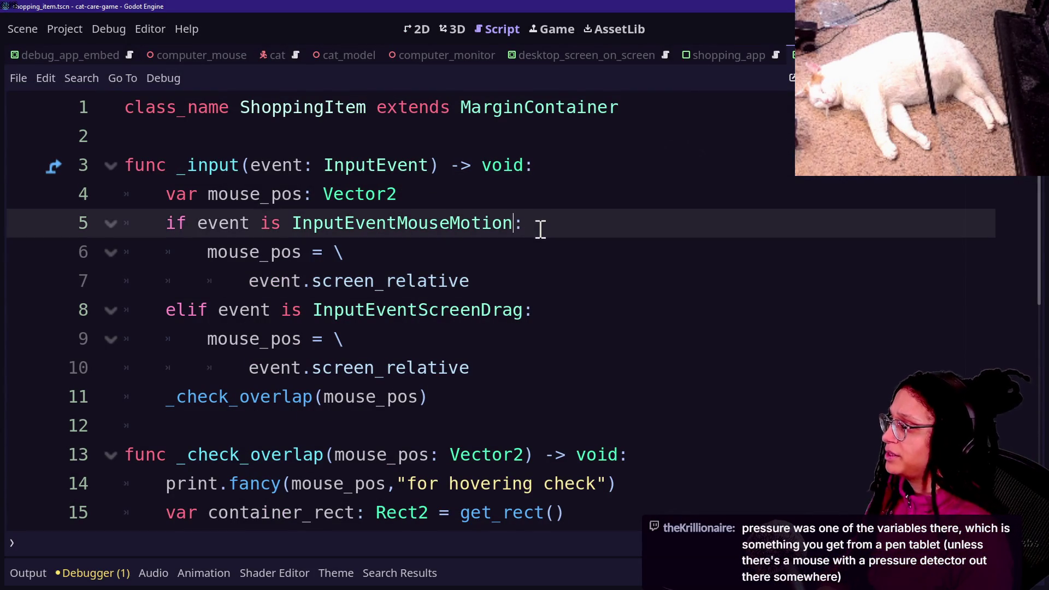
{"action": "type", "text": "o"}
{"action": "key", "text": "BackSpace"}
{"action": "key", "text": "BackSpace"}
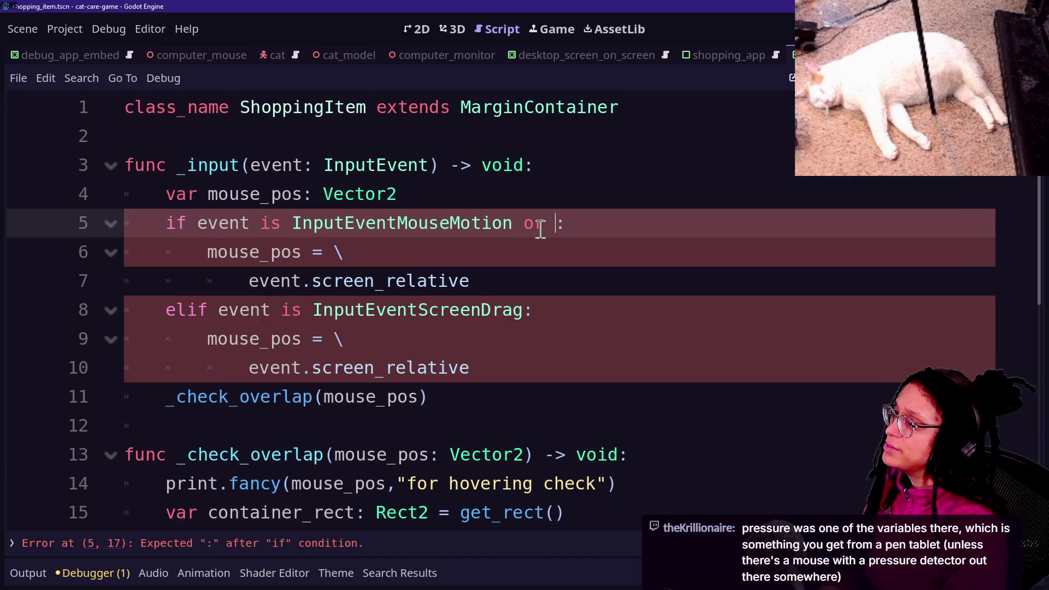
{"action": "type", "text": "Inpute"}
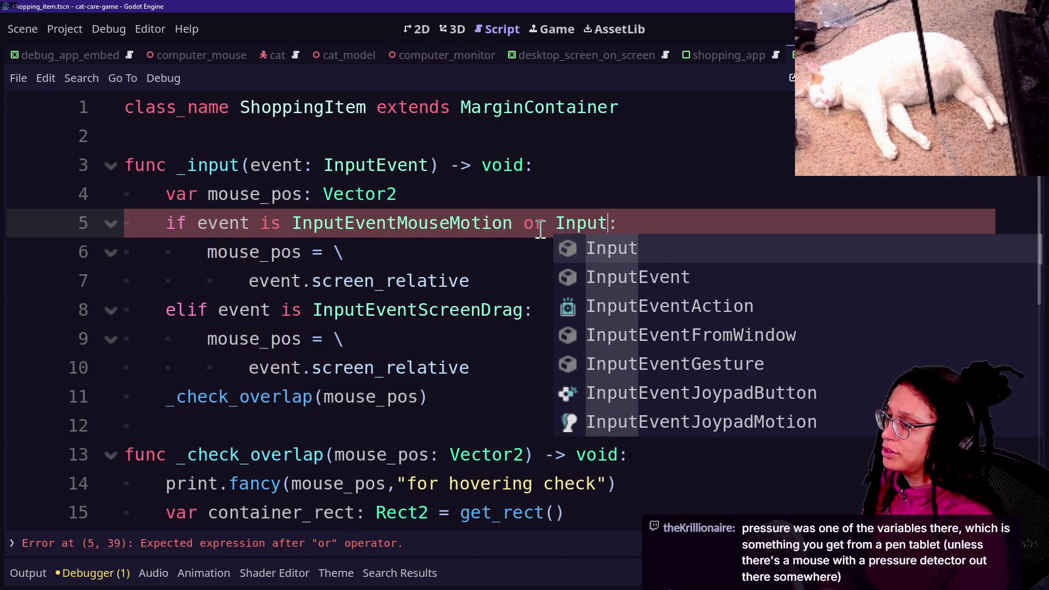
{"action": "key", "text": "BackSpace"}
{"action": "type", "text": "EventScree"}
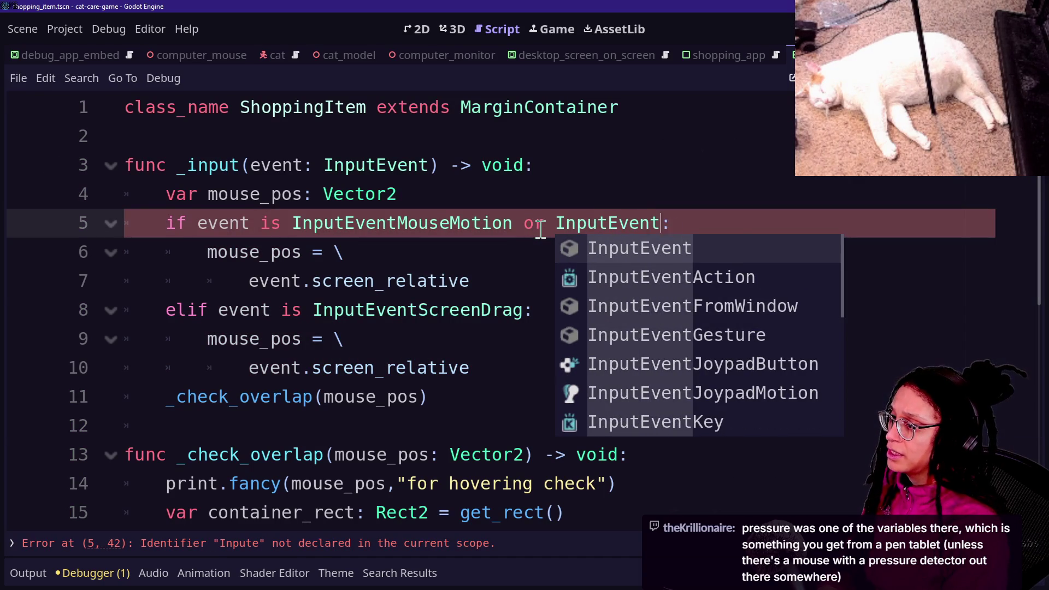
{"action": "key", "text": "Return"}
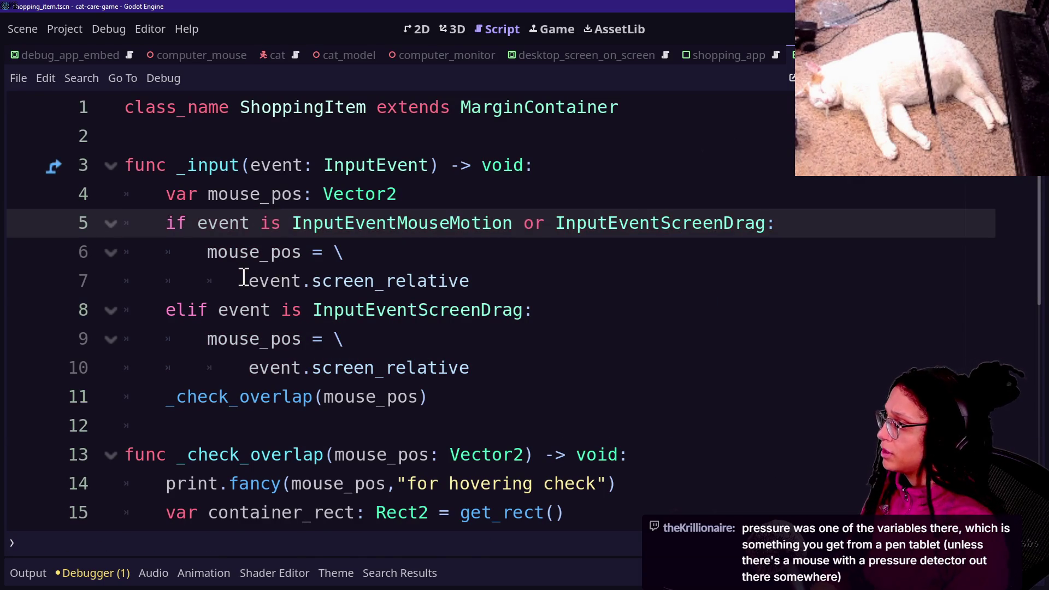
- Replace the old screen_relative branches with mouse_pos = get_viewport().get_mouse_position()
{"action": "left_click_drag", "start_coordinate": [206, 252], "coordinate": [532, 358]}
{"action": "key", "text": "BackSpace"}
{"action": "key", "text": "BackSpace"}
{"action": "key", "text": "BackSpace"}
{"action": "key", "text": "BackSpace"}
{"action": "key", "text": "Return"}
{"action": "key", "text": "ctrl+v"}
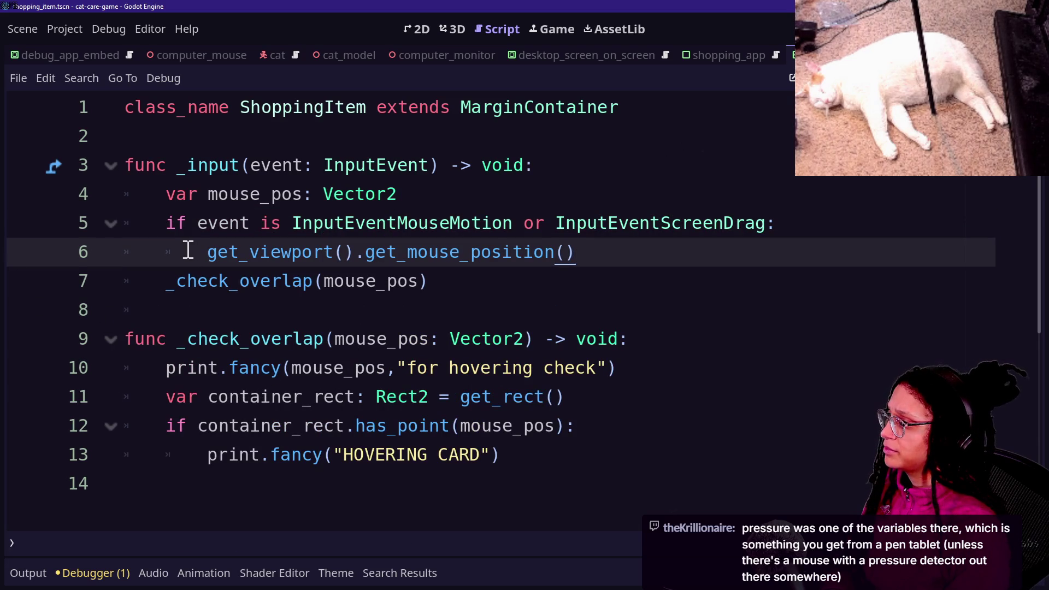
{"action": "type", "text": "mouse_pos ="}
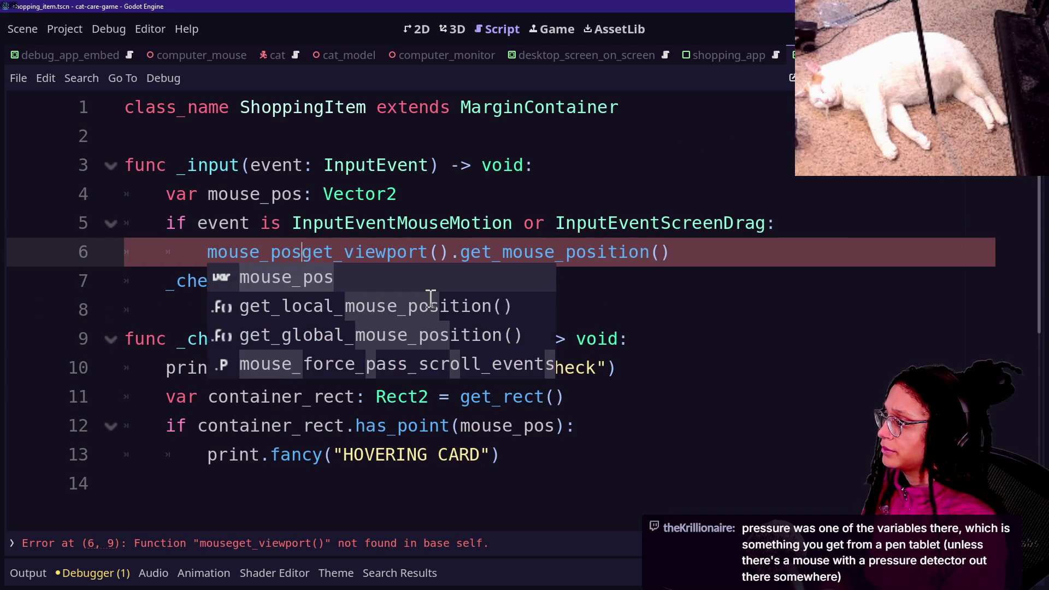
{"action": "left_click", "coordinate": [222, 218]}
- Finish the _check_overlap(mouse_pos) call on line 7, save, and run the game
{"action": "left_click", "coordinate": [511, 284]}
{"action": "key", "text": "ctrl+s"}
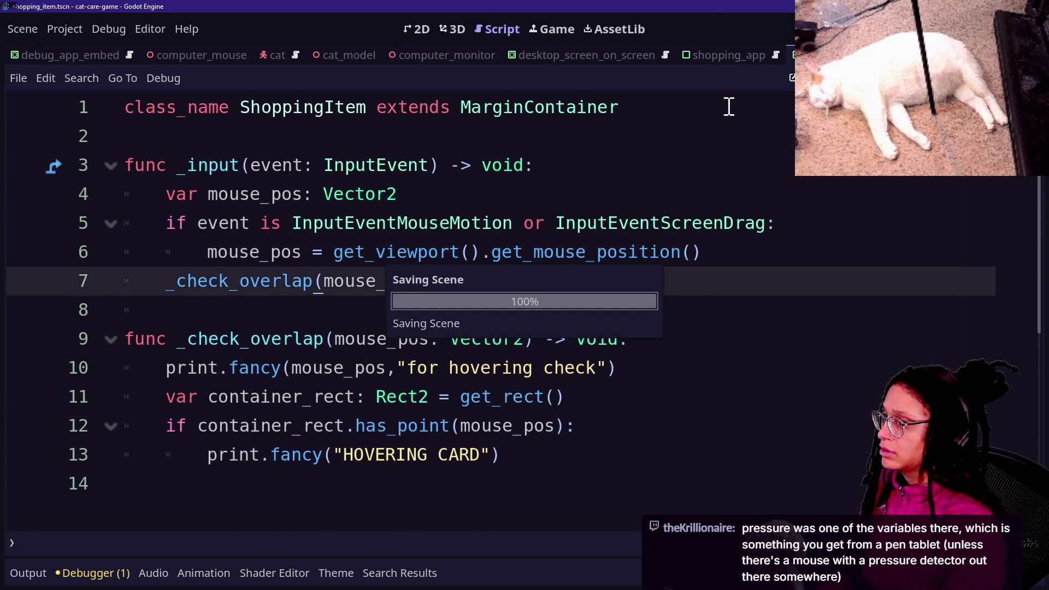
{"action": "key", "text": "F5"}
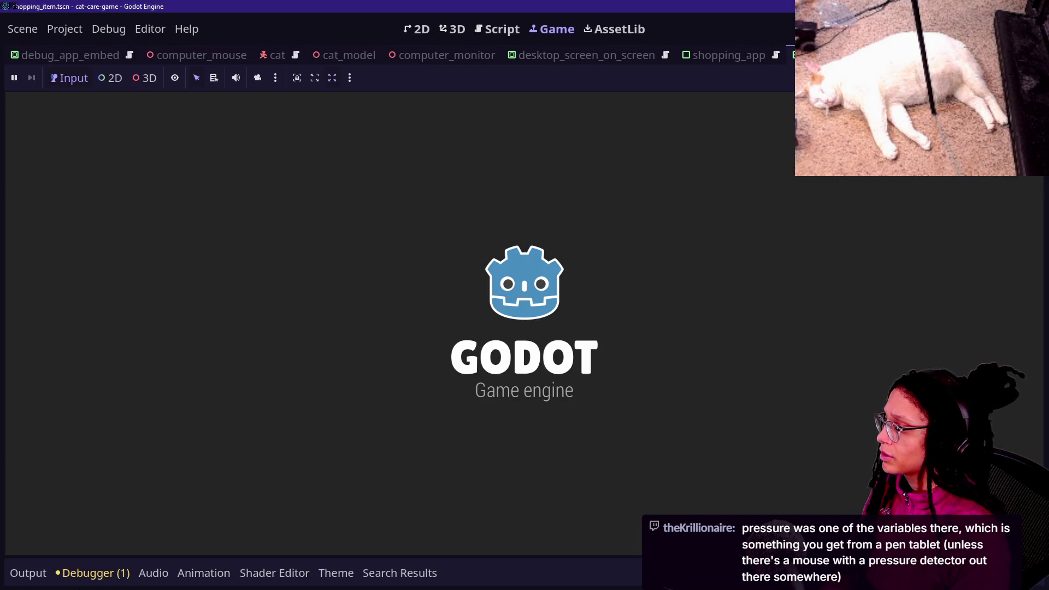
- In the running game, walk to the computer desk and open the Shopping App
{"action": "left_click", "coordinate": [32, 572]}
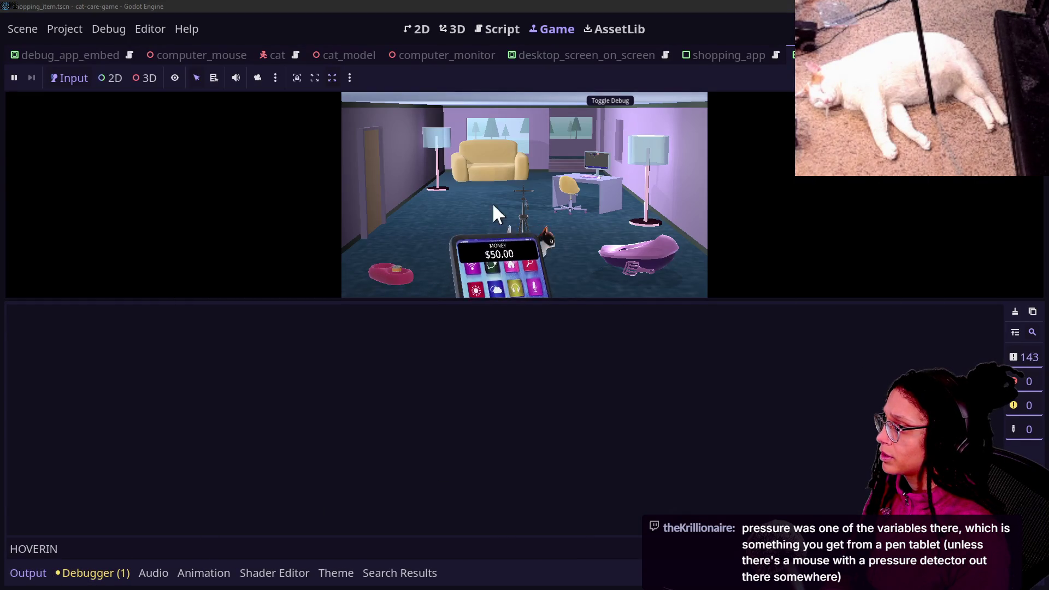
{"action": "left_click", "coordinate": [589, 167]}
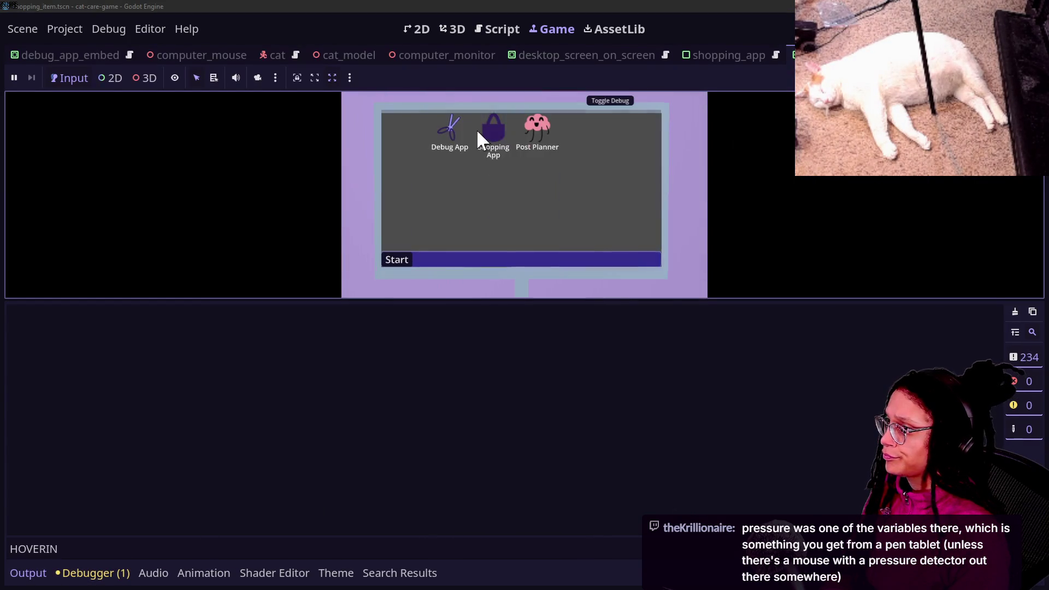
{"action": "left_click", "coordinate": [481, 127]}
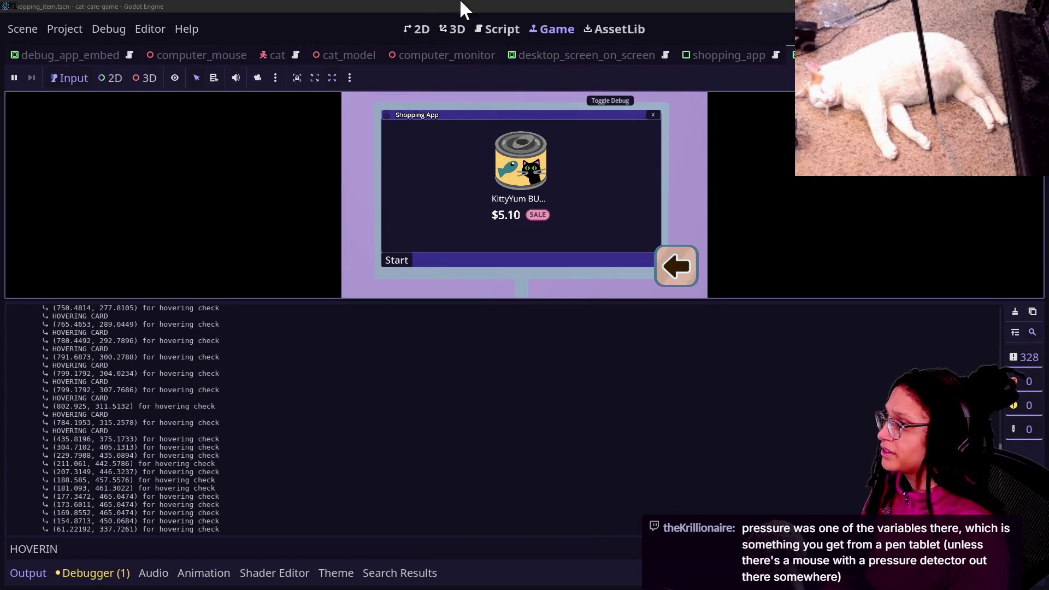
- Comment out the mouse-position debug print on line 10 and save to relaunch
{"action": "left_click", "coordinate": [508, 31]}
{"action": "left_click", "coordinate": [356, 246]}
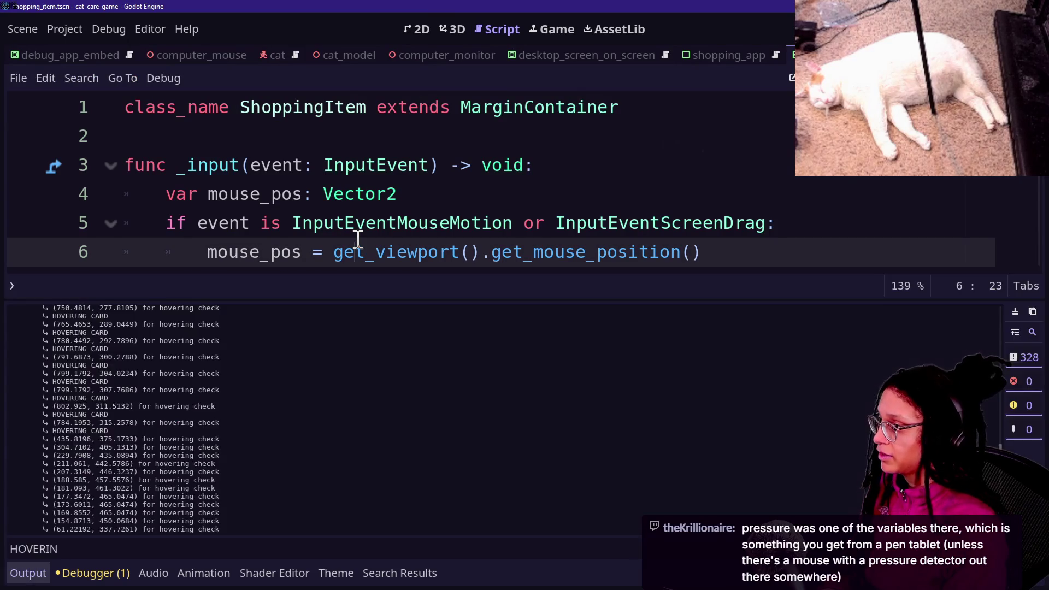
{"action": "key", "text": "ctrl+j"}
{"action": "left_click", "coordinate": [480, 365]}
{"action": "key", "text": "ctrl+k"}
{"action": "key", "text": "ctrl+s"}
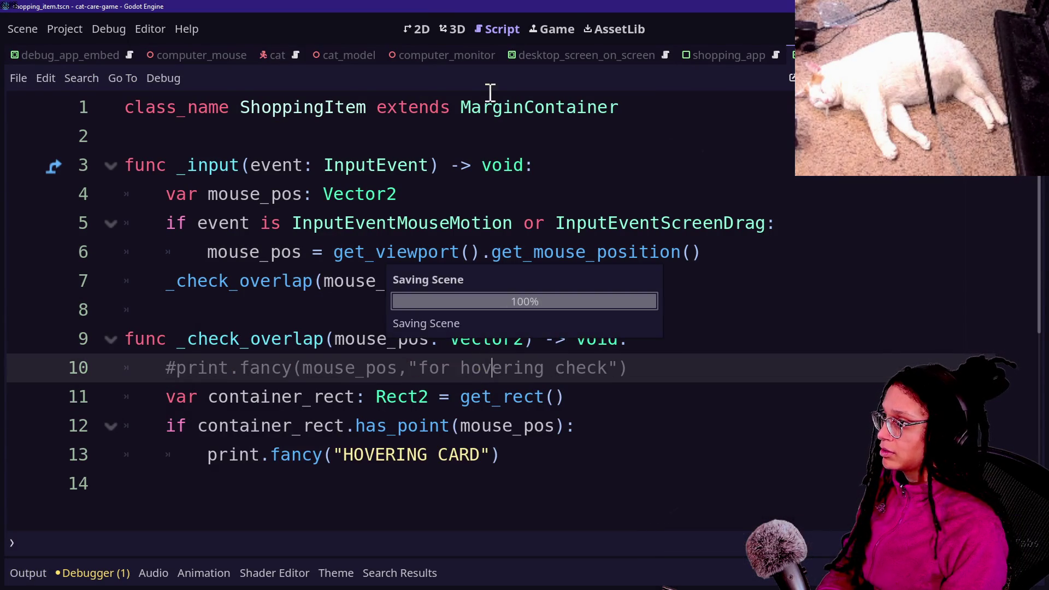
- Check the output log for HOVERING CARD messages, clear it, and return to the script
{"action": "left_click", "coordinate": [553, 28]}
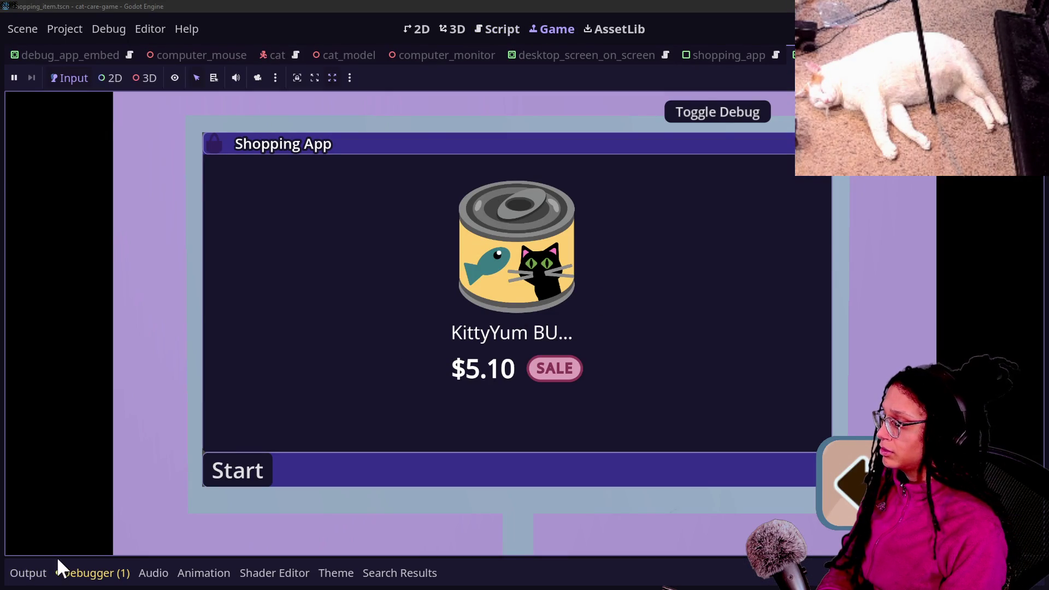
{"action": "left_click", "coordinate": [44, 571]}
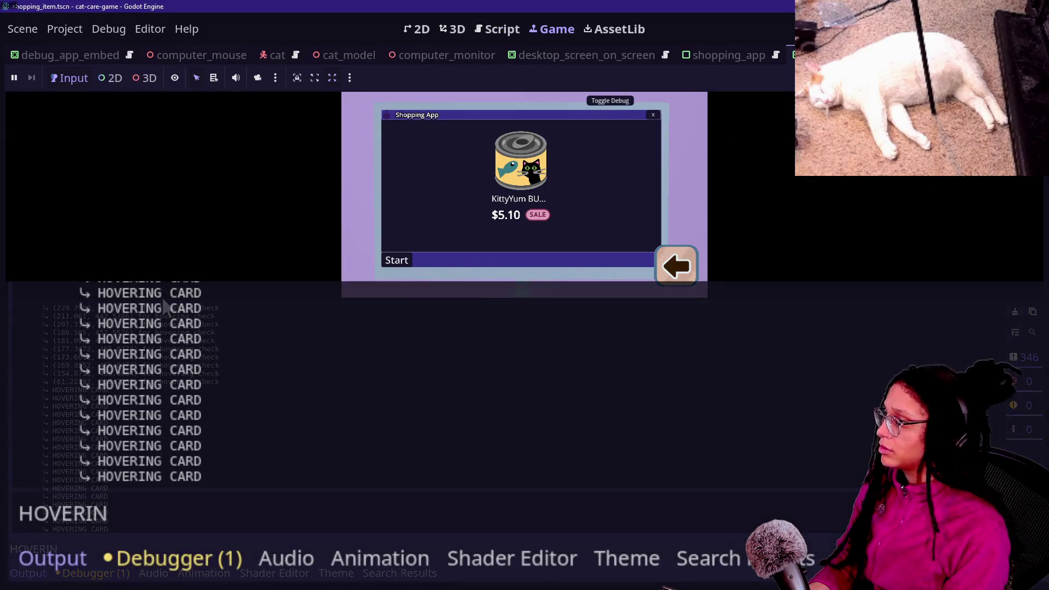
{"action": "left_click_drag", "start_coordinate": [371, 299], "coordinate": [371, 511]}
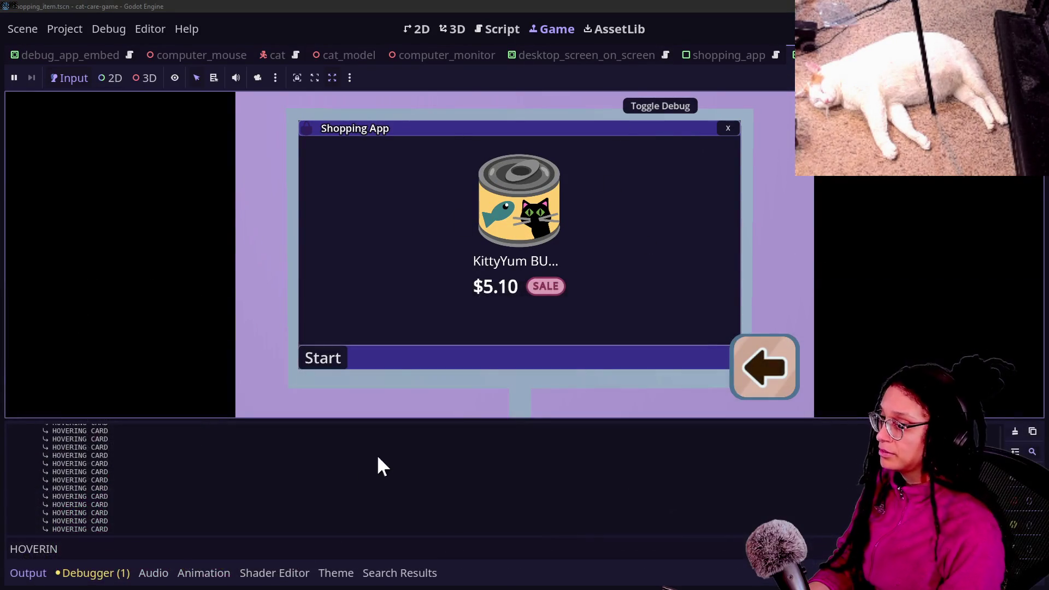
{"action": "left_click", "coordinate": [1016, 432]}
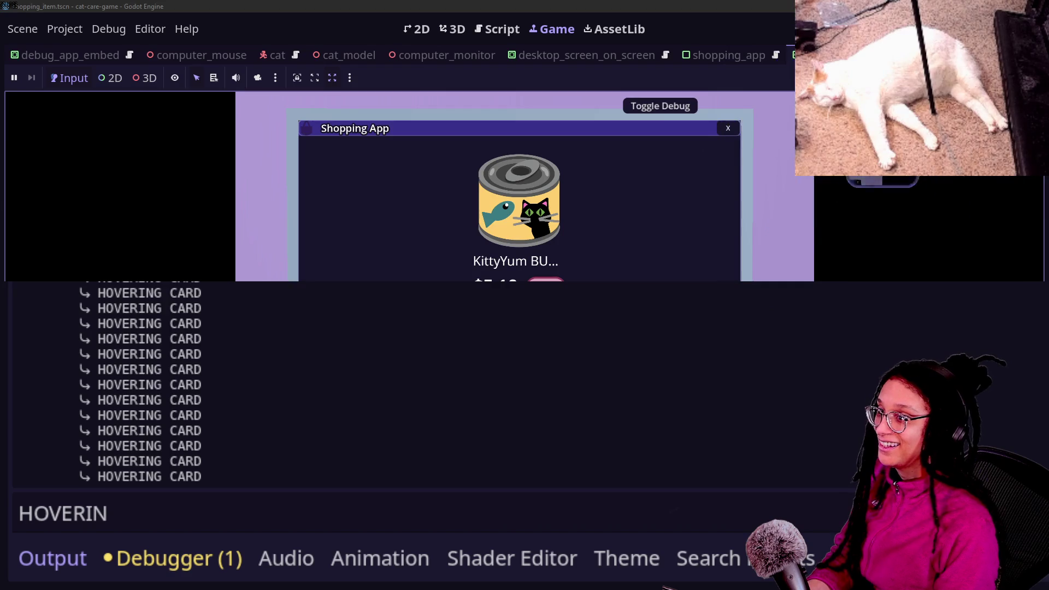
{"action": "key", "text": "F8"}
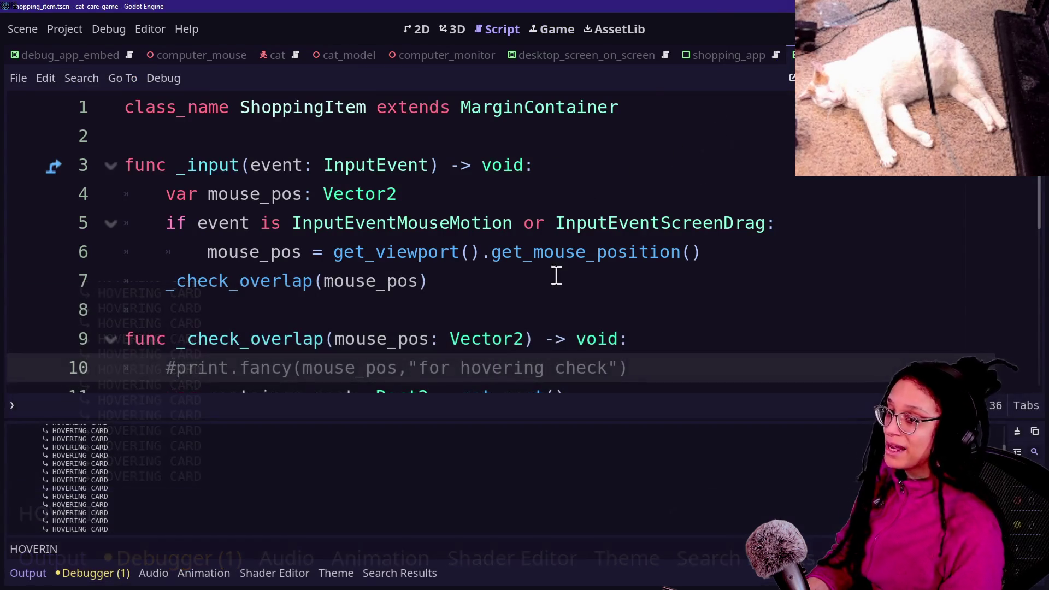
- Read the documentation for InputEventScreenDrag and get_mouse_position
{"action": "left_click", "coordinate": [566, 227]}
{"action": "mouse_move", "coordinate": [577, 229]}
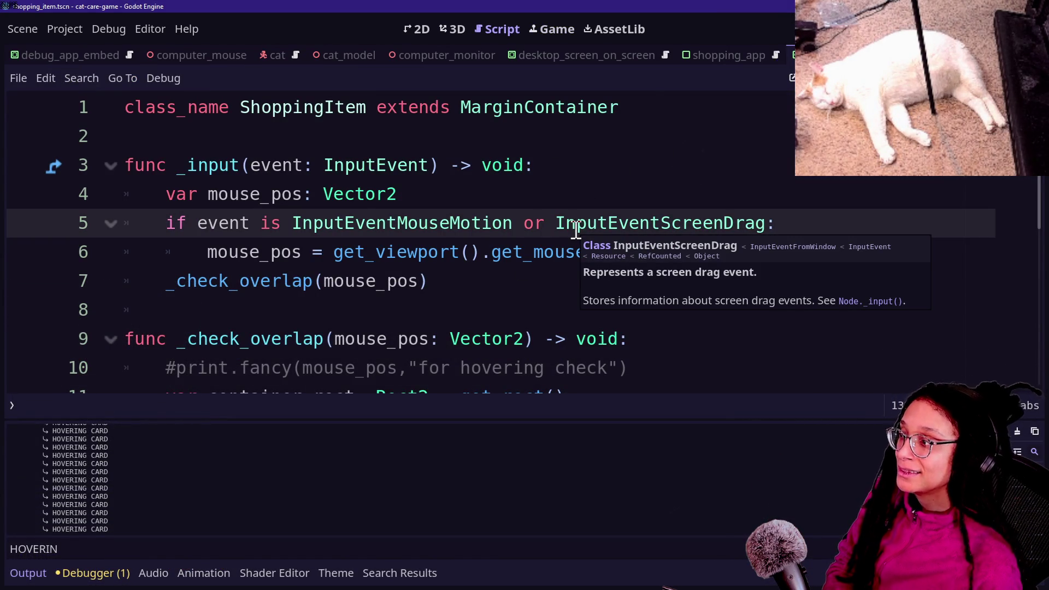
{"action": "left_click", "coordinate": [616, 251]}
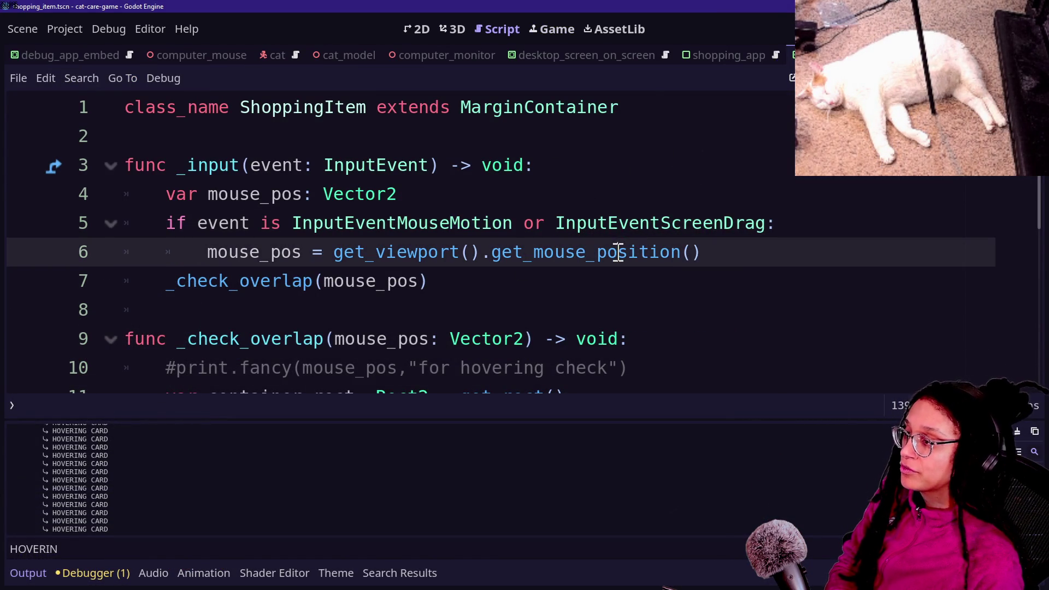
{"action": "mouse_move", "coordinate": [618, 253]}
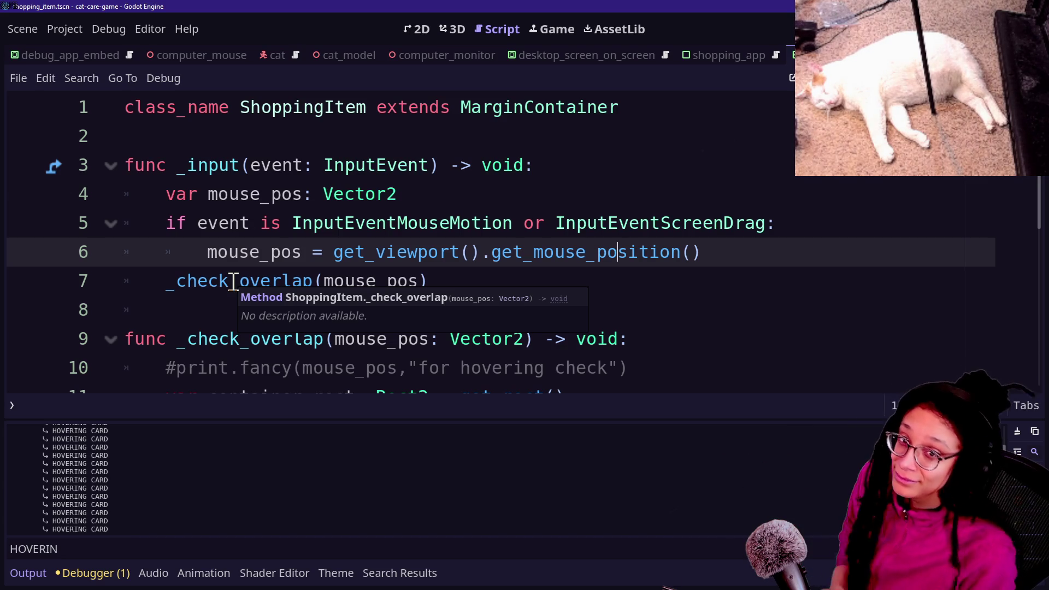
- Review the mouse-position and overlap-check lines 6–10 and save the script
{"action": "left_click_drag", "start_coordinate": [333, 251], "coordinate": [569, 276]}
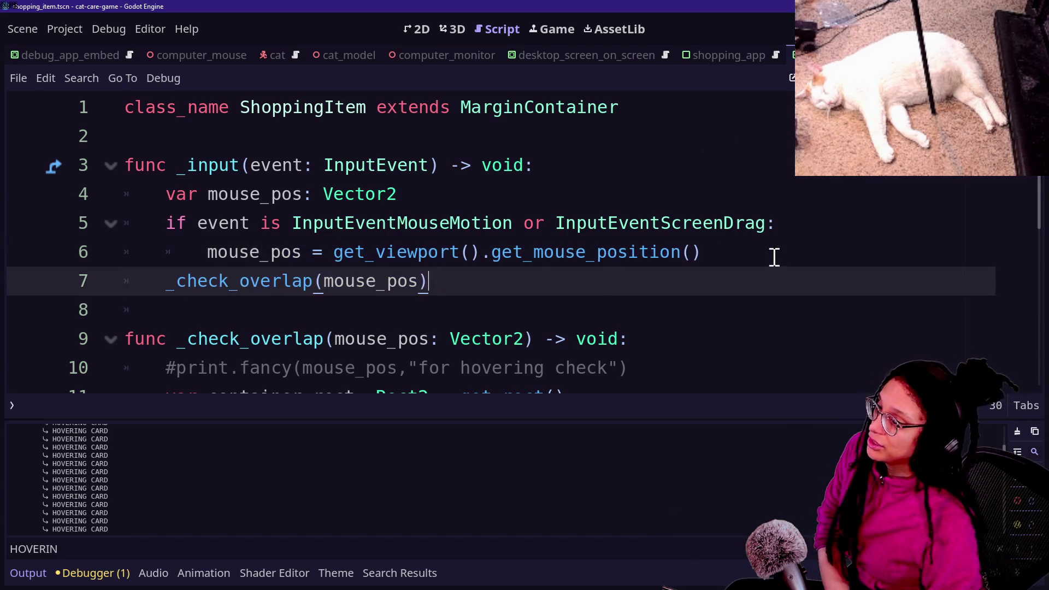
{"action": "left_click_drag", "start_coordinate": [773, 255], "coordinate": [321, 257]}
{"action": "left_click", "coordinate": [310, 253]}
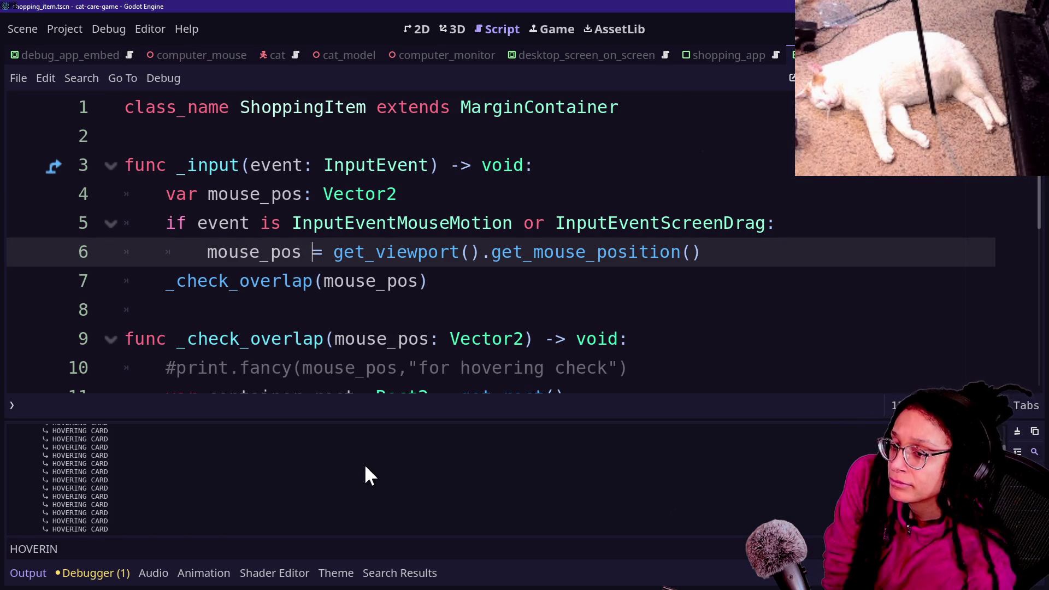
{"action": "left_click", "coordinate": [490, 315]}
{"action": "key", "text": "Down"}
{"action": "key", "text": "Down"}
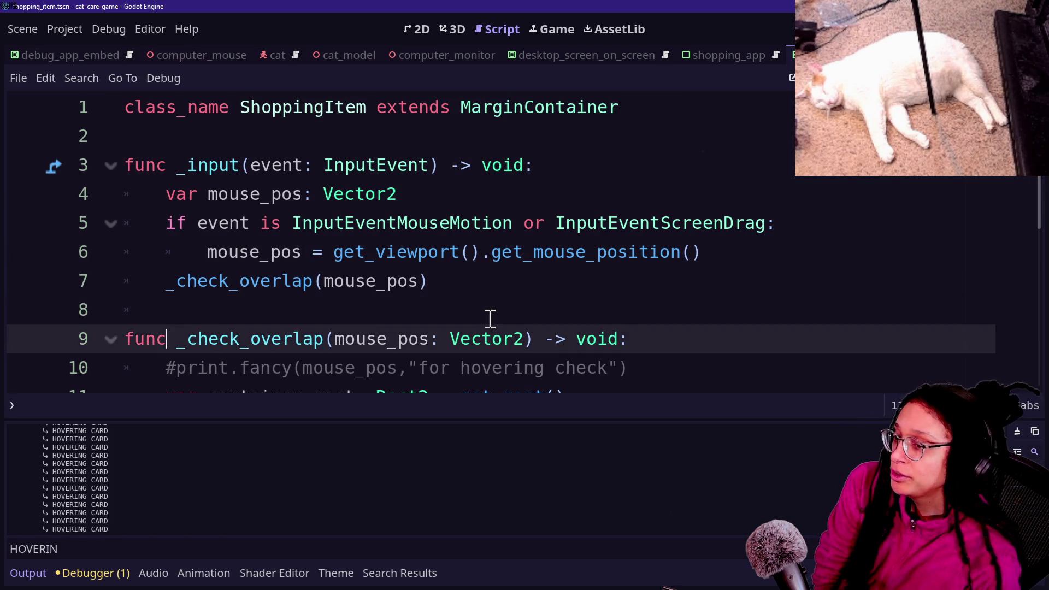
{"action": "left_click", "coordinate": [368, 330]}
{"action": "left_click", "coordinate": [400, 291]}
{"action": "left_click", "coordinate": [402, 295]}
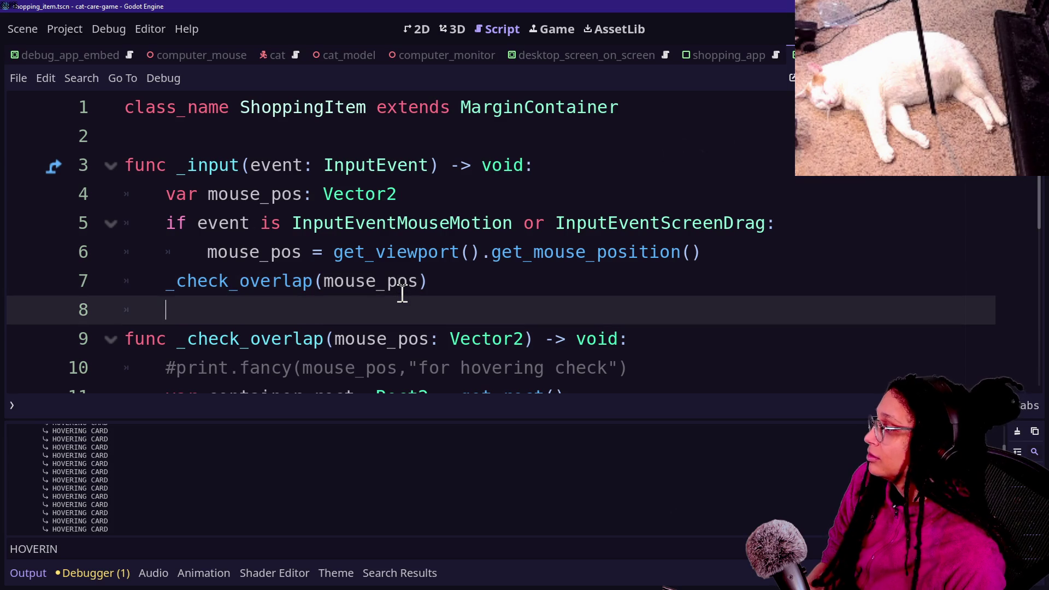
{"action": "left_click", "coordinate": [575, 278]}
{"action": "key", "text": "ctrl+s"}
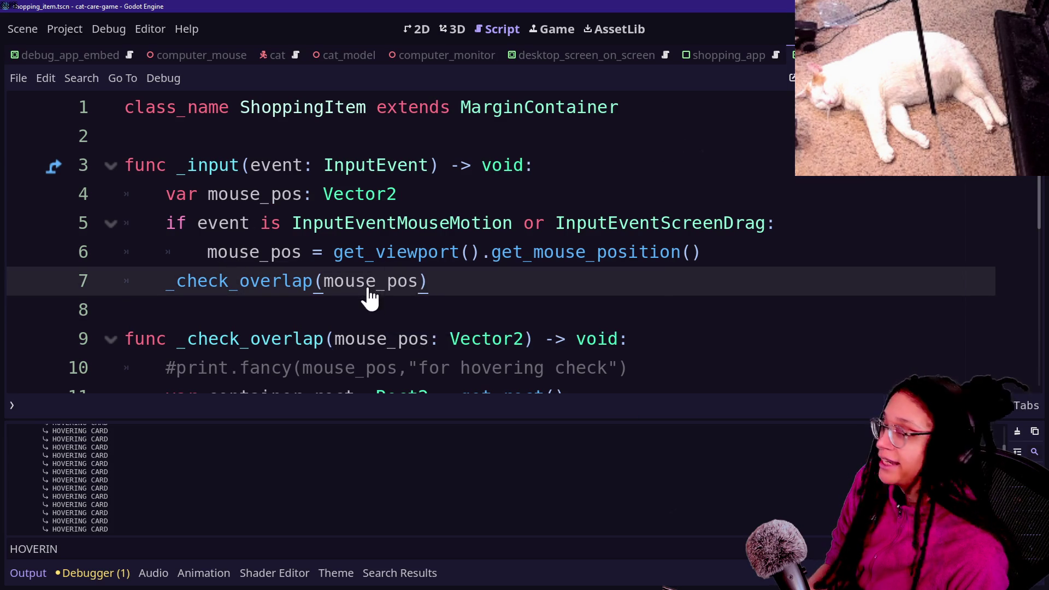
{"action": "key", "text": "Down"}
{"action": "key", "text": "Down"}
{"action": "key", "text": "Down"}
{"action": "key", "text": "Down"}
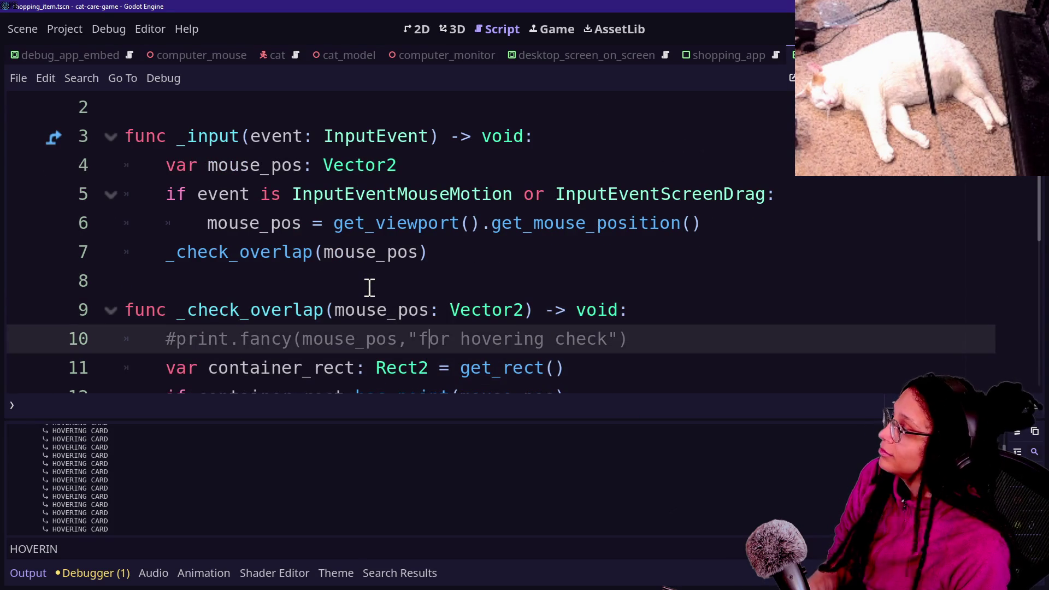
{"action": "left_click", "coordinate": [369, 288]}
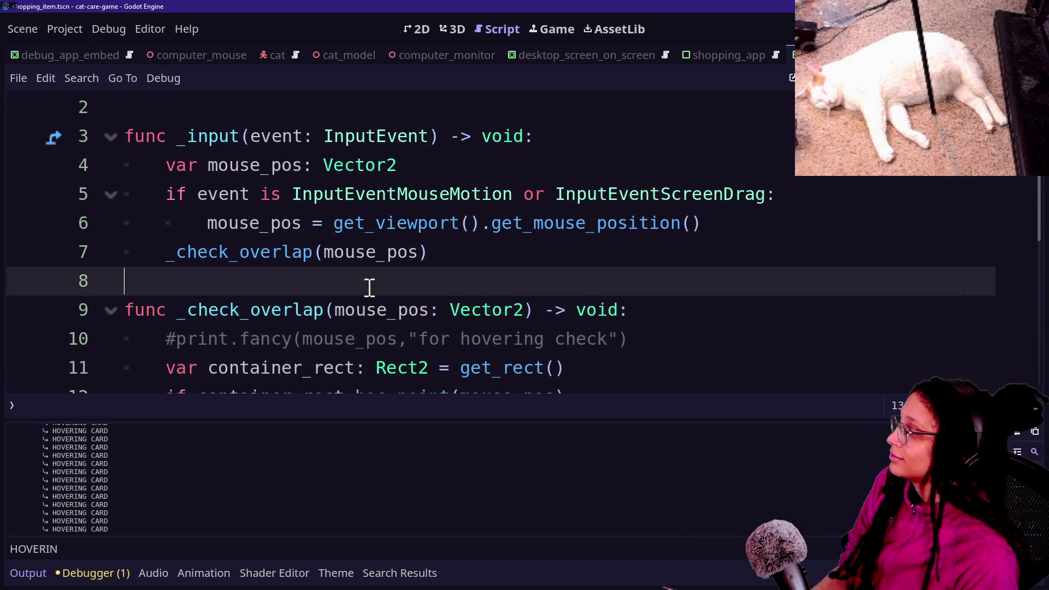
- Clear the output log, select the HOVERING CARD print, and exit distraction-free mode
{"action": "left_click", "coordinate": [1016, 433]}
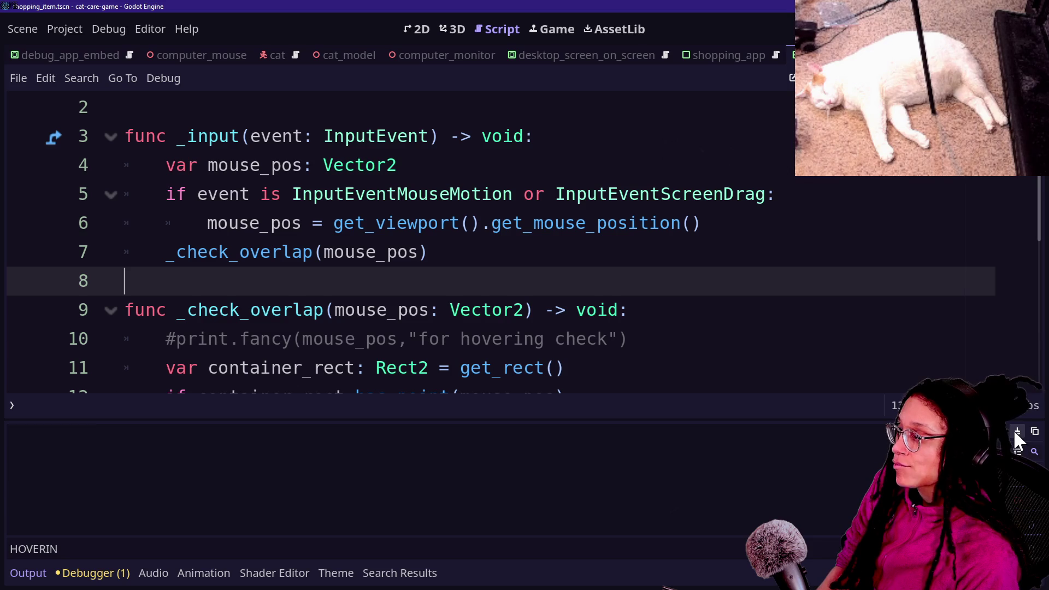
{"action": "scroll", "coordinate": [514, 320], "scroll_direction": "down", "scroll_amount": 2}
{"action": "left_click", "coordinate": [302, 251]}
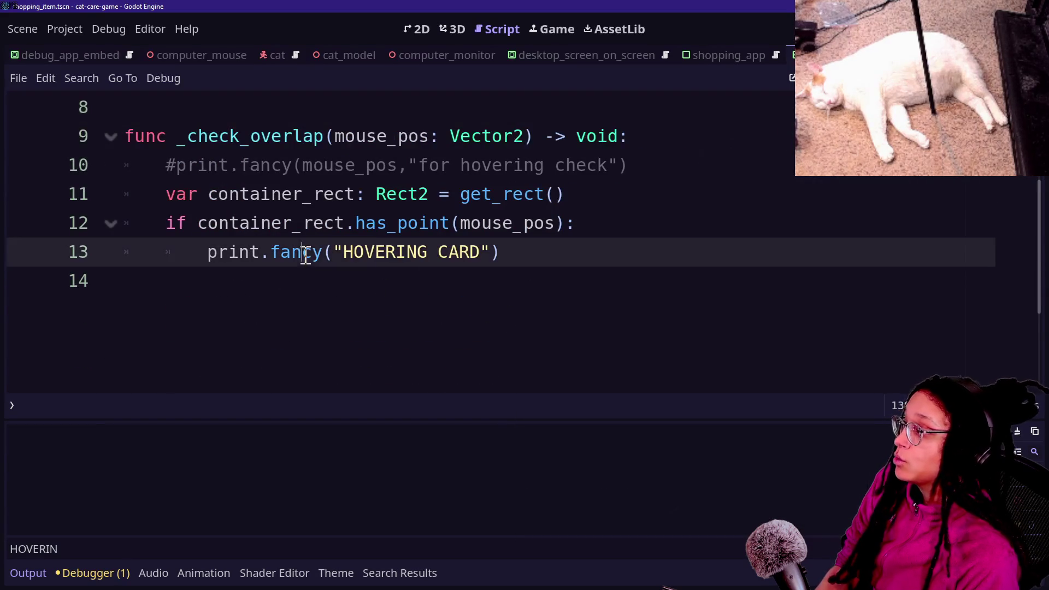
{"action": "left_click", "coordinate": [542, 269]}
{"action": "left_click_drag", "start_coordinate": [276, 277], "coordinate": [213, 252]}
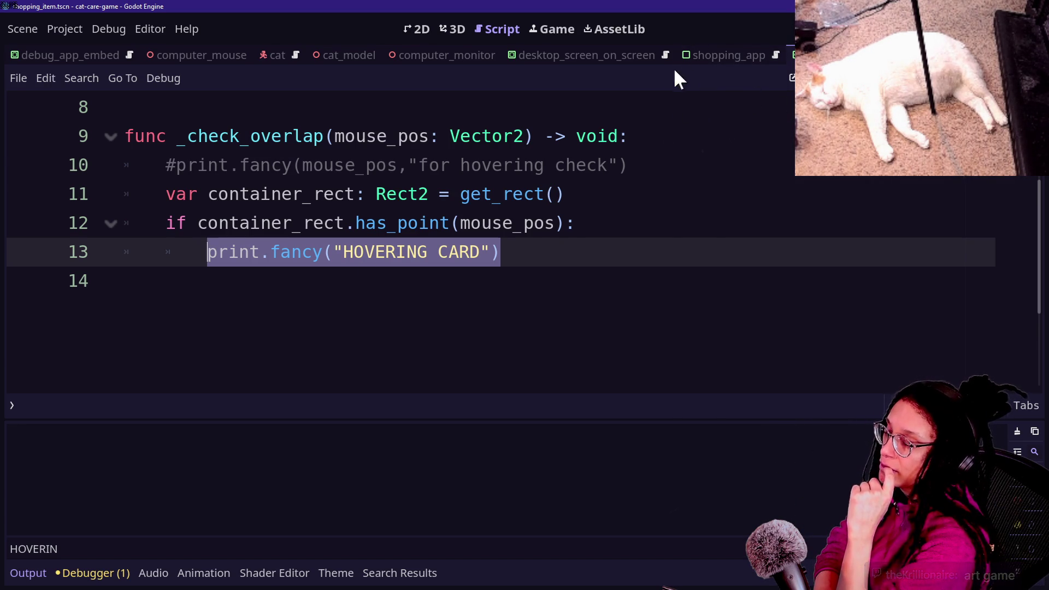
{"action": "key", "text": "ctrl+shift+F11"}
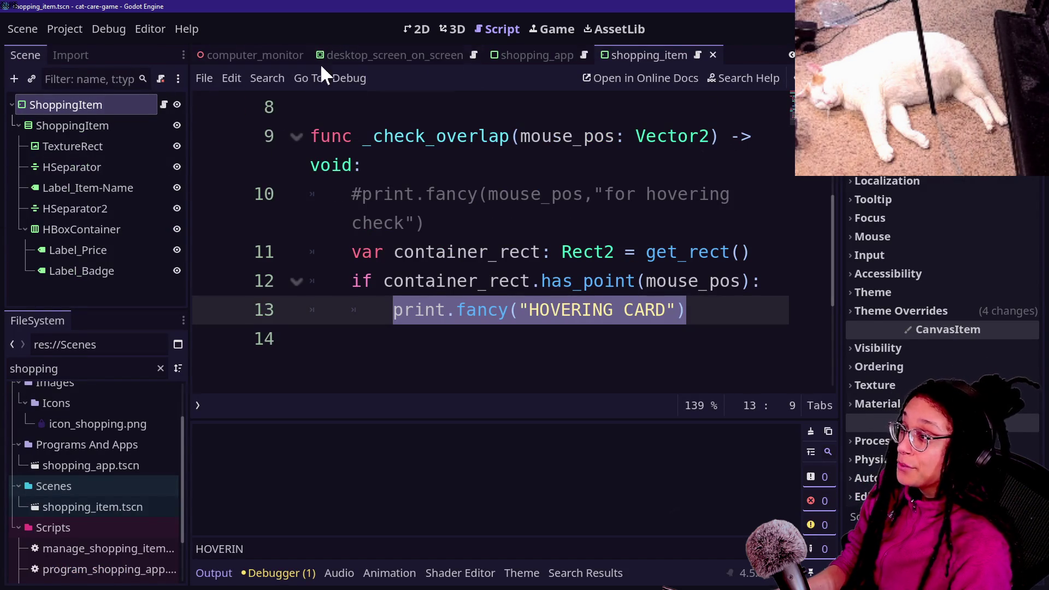
- Set the ShoppingItem root's Transform Scale to 1.12 on both axes, replacing 0.254
{"action": "left_click", "coordinate": [421, 30]}
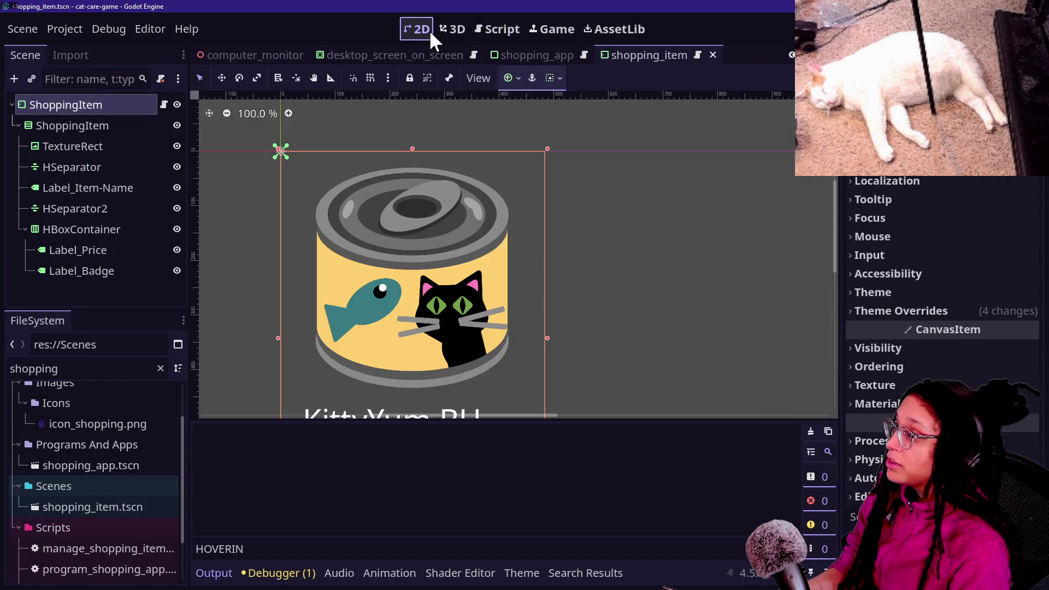
{"action": "scroll", "coordinate": [263, 177], "scroll_direction": "down", "scroll_amount": 5}
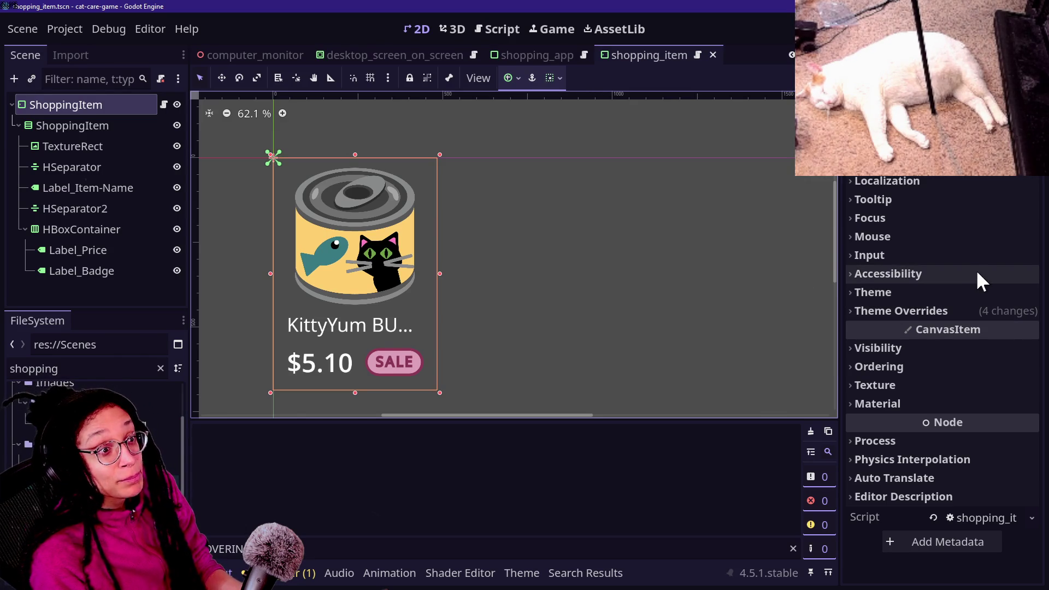
{"action": "left_click", "coordinate": [906, 315]}
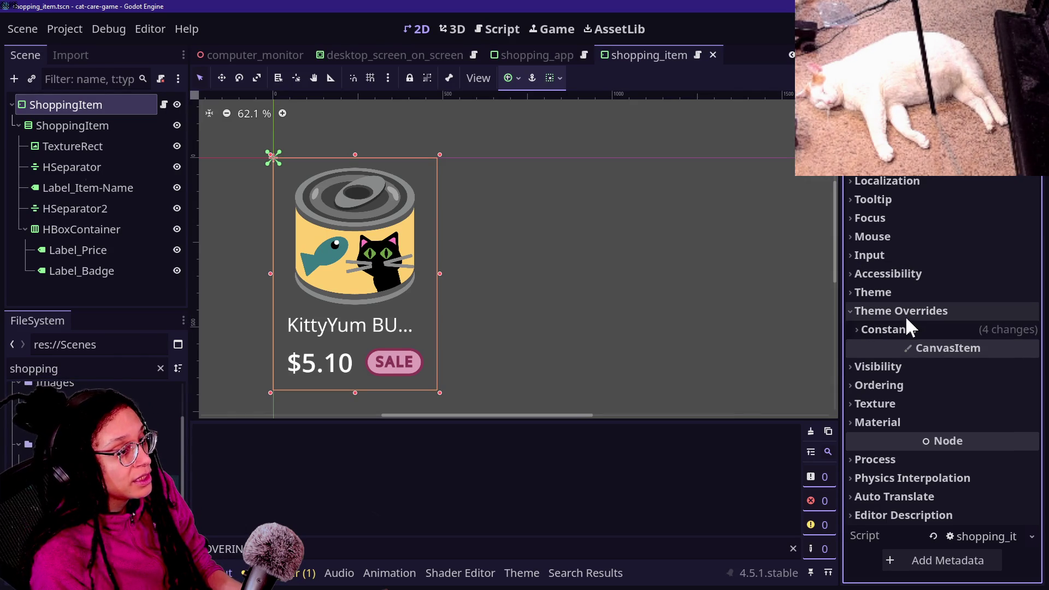
{"action": "scroll", "coordinate": [921, 220], "scroll_direction": "up", "scroll_amount": 5}
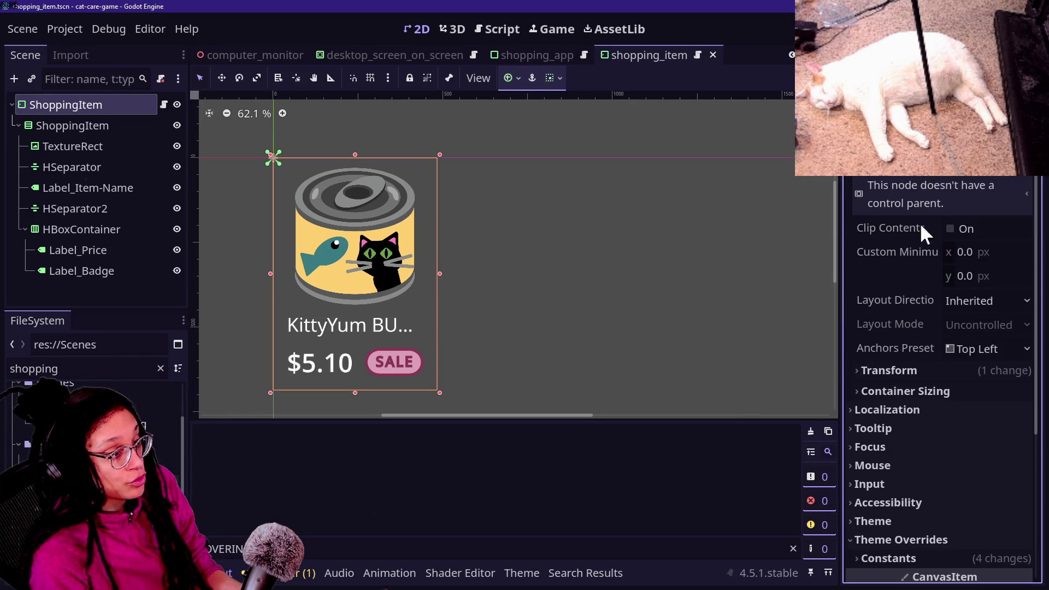
{"action": "left_click", "coordinate": [924, 373]}
{"action": "mouse_move", "coordinate": [973, 511]}
{"action": "left_mouse_down"}
{"action": "mouse_move", "coordinate": [1040, 511]}
{"action": "mouse_move", "coordinate": [962, 511]}
{"action": "mouse_move", "coordinate": [984, 511]}
{"action": "left_mouse_up"}
{"action": "key", "text": "ctrl+z"}
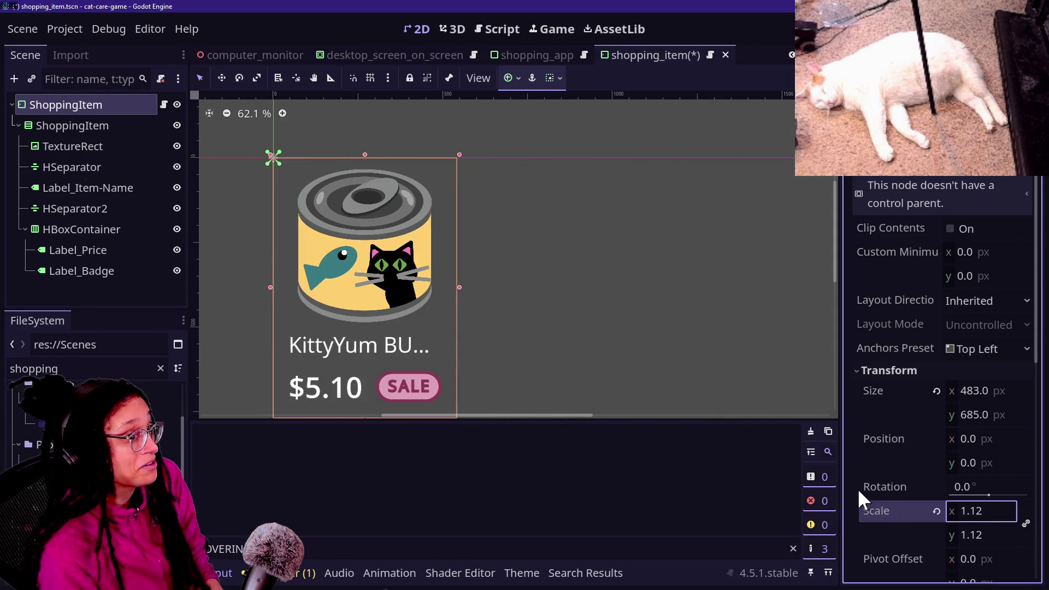
{"action": "scroll", "coordinate": [858, 495], "scroll_direction": "down", "scroll_amount": 2}
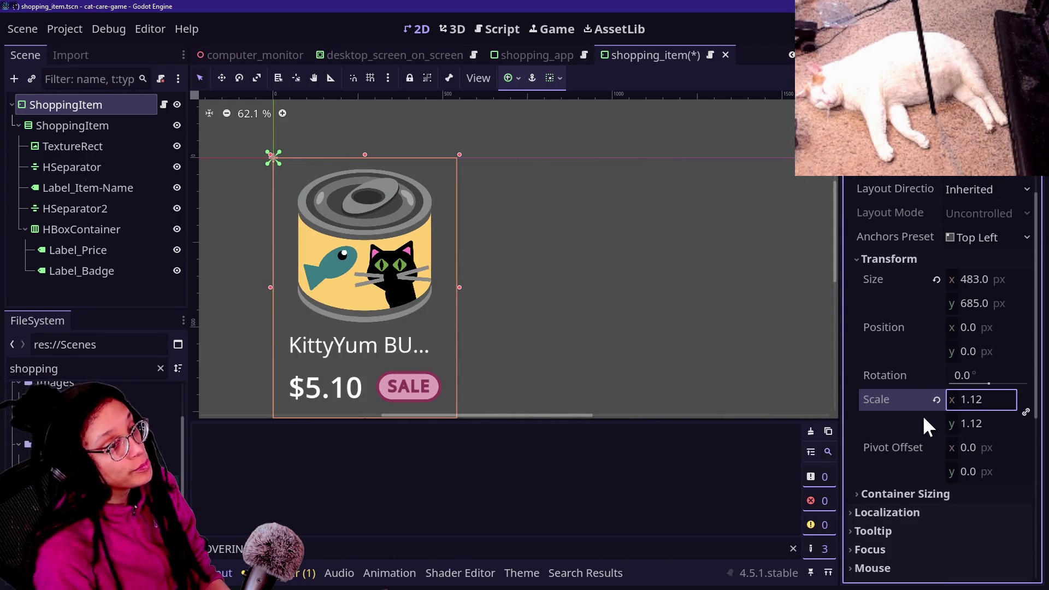
{"action": "mouse_move", "coordinate": [922, 415]}
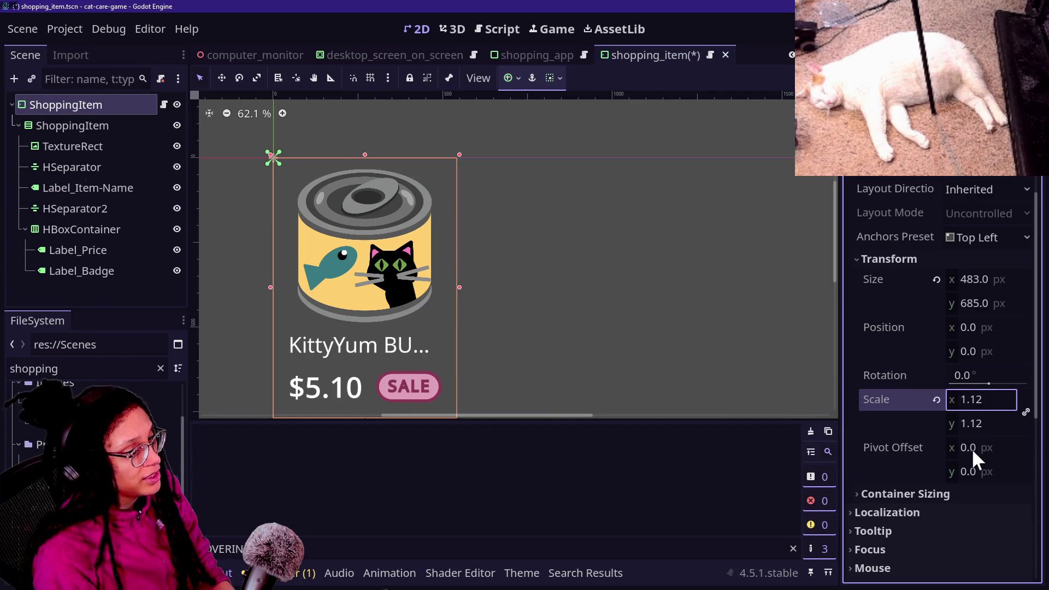
{"action": "left_click", "coordinate": [914, 398]}
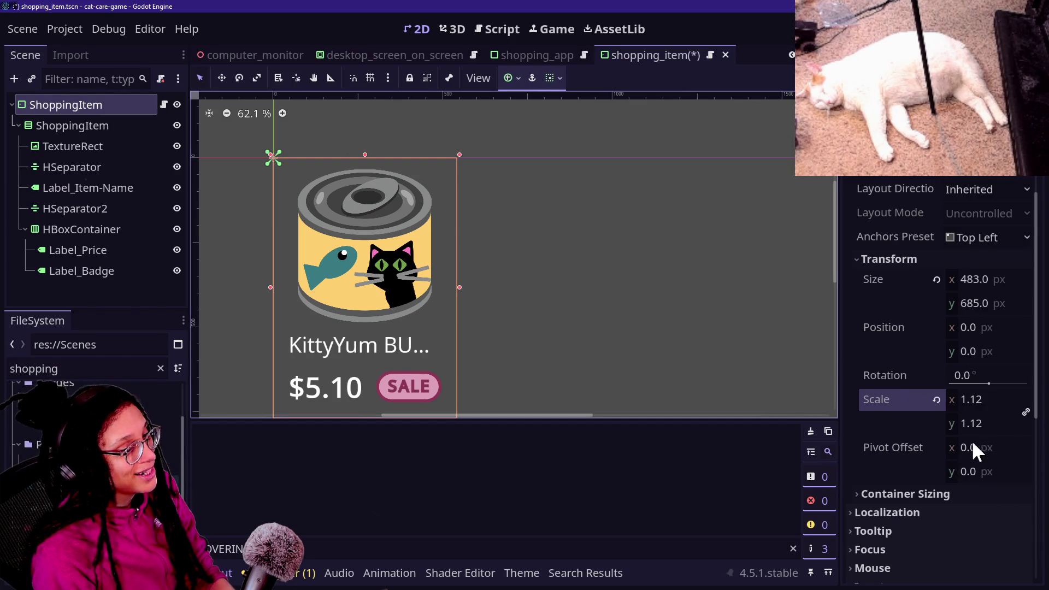
{"action": "left_click", "coordinate": [892, 446]}
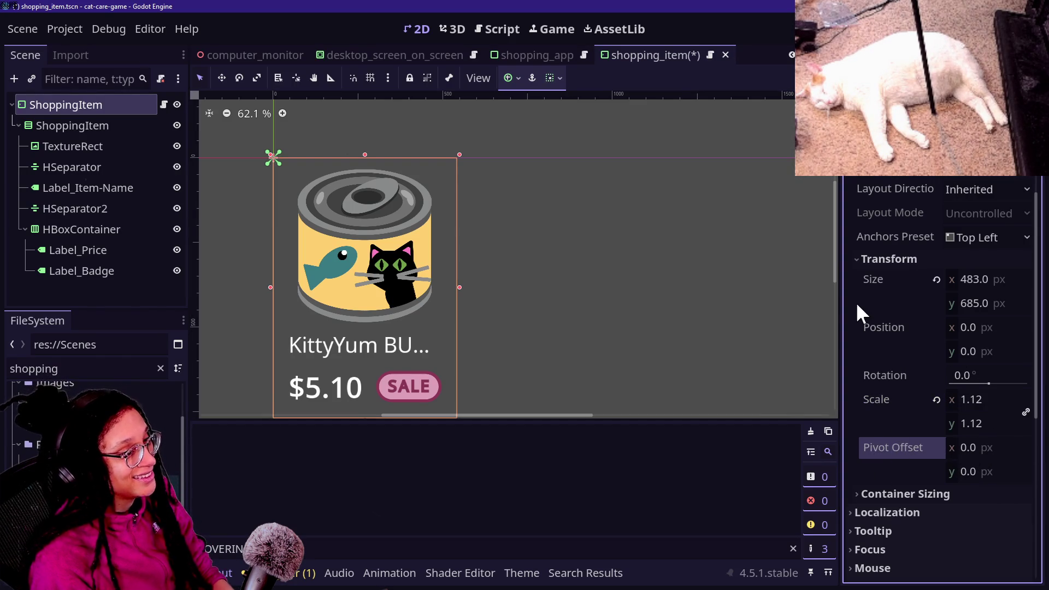
{"action": "left_click", "coordinate": [496, 21]}
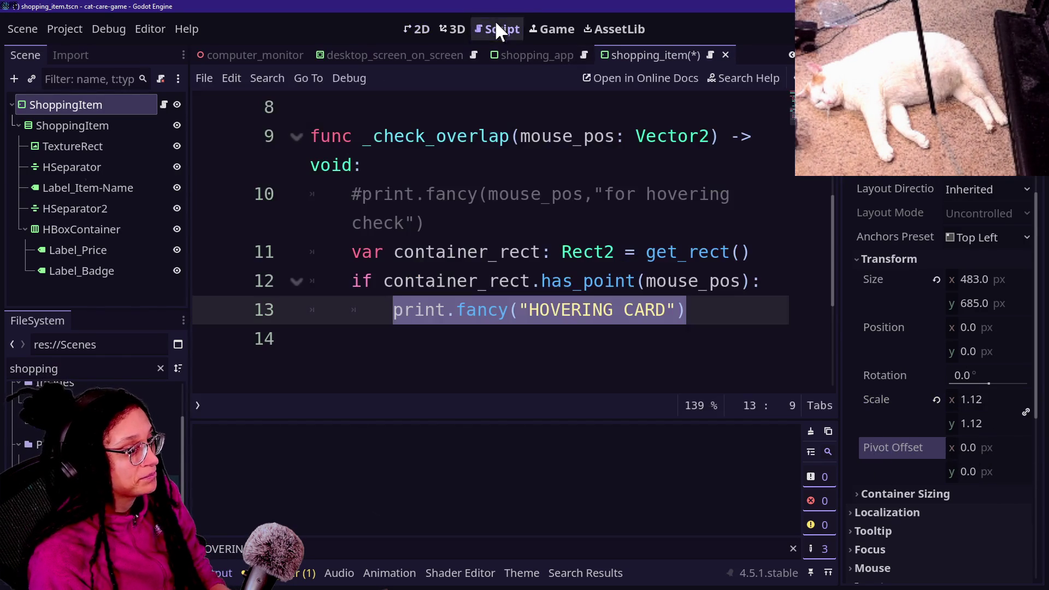
- Hide the docks and output panel and start a 'func _anima' line below line 13
{"action": "left_click", "coordinate": [543, 340]}
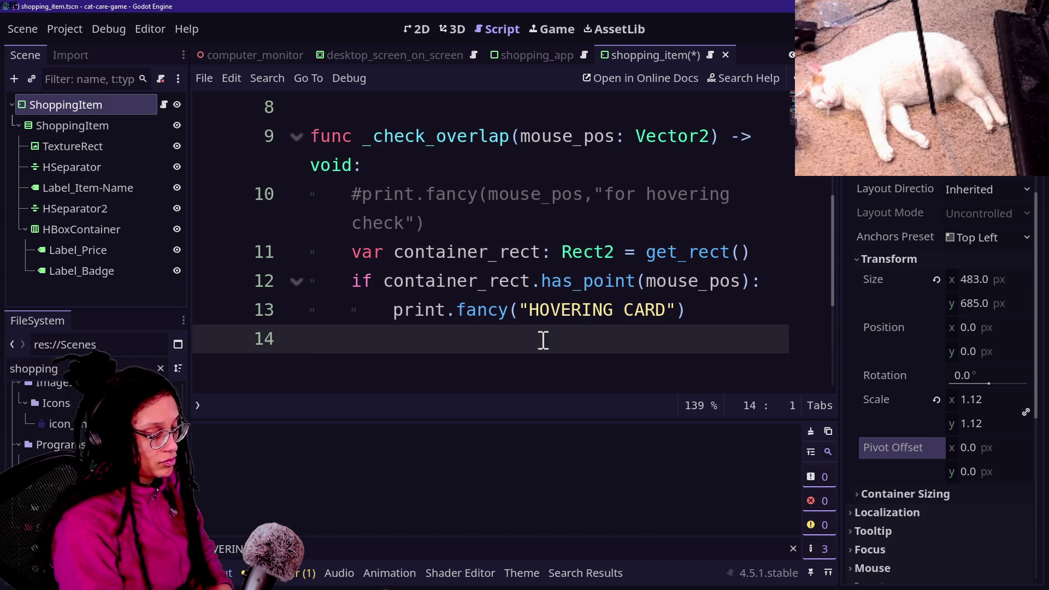
{"action": "key", "text": "ctrl+shift+F11"}
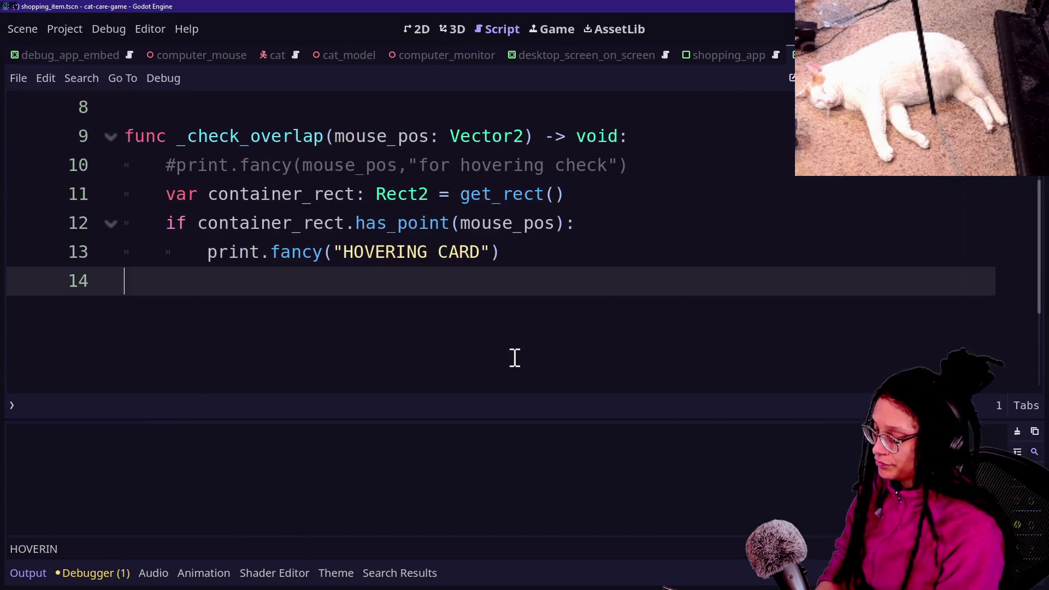
{"action": "key", "text": "ctrl+j"}
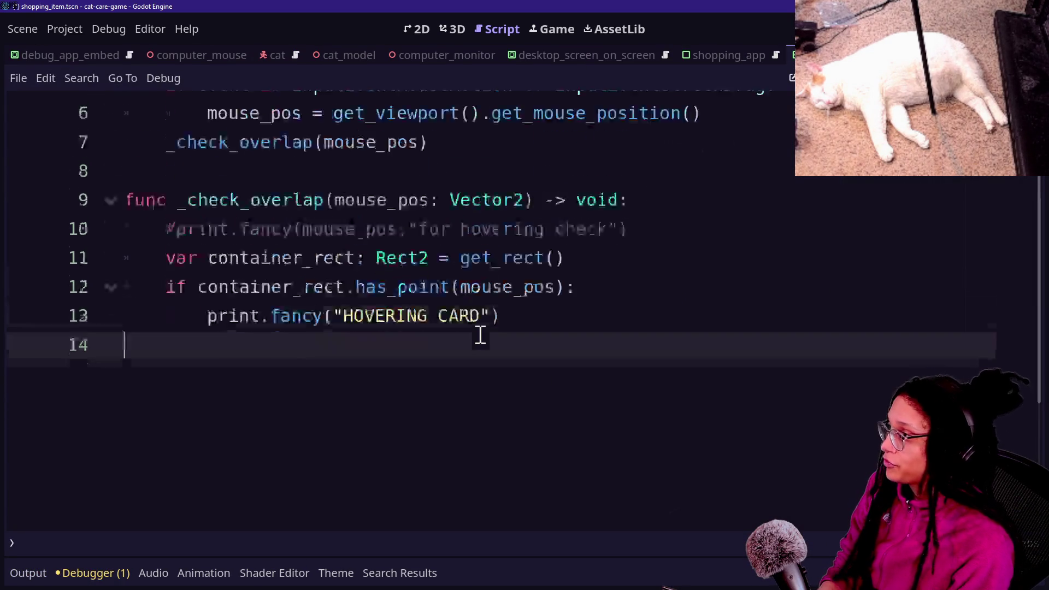
{"action": "key", "text": "BackSpace"}
{"action": "key", "text": "Return"}
{"action": "key", "text": "Return"}
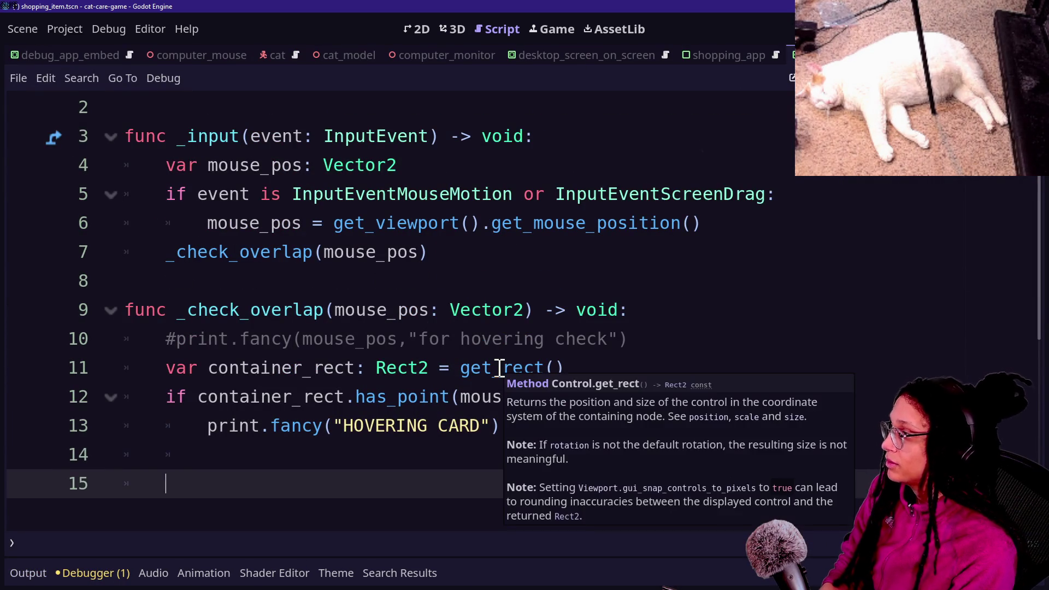
{"action": "type", "text": "func"}
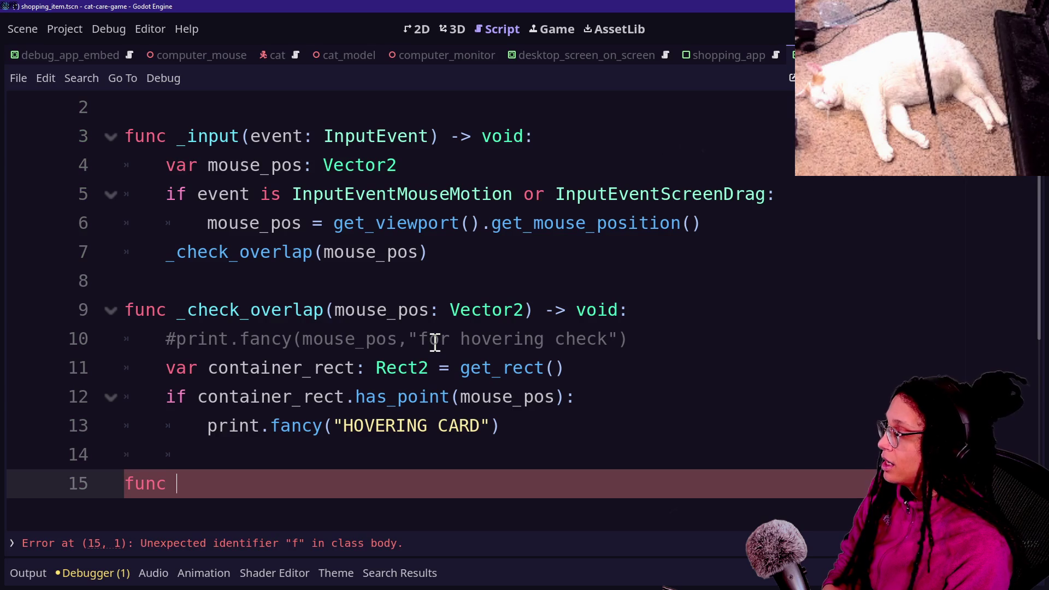
{"action": "key", "text": "BackSpace"}
{"action": "key", "text": "BackSpace"}
{"action": "key", "text": "BackSpace"}
{"action": "key", "text": "BackSpace"}
{"action": "key", "text": "BackSpace"}
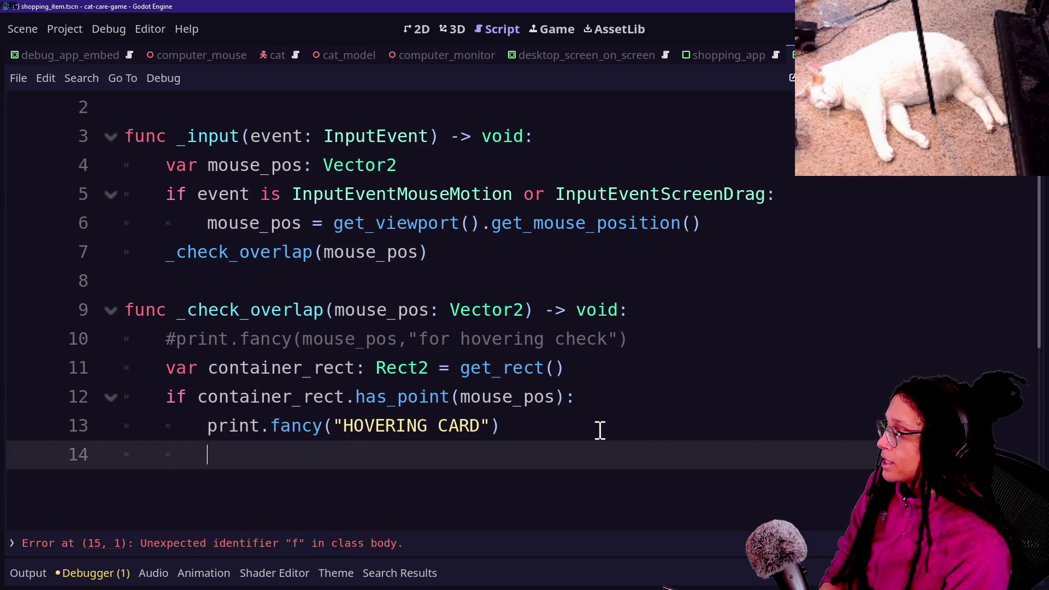
{"action": "key", "text": "Return"}
{"action": "key", "text": "BackSpace"}
{"action": "type", "text": "func _"}
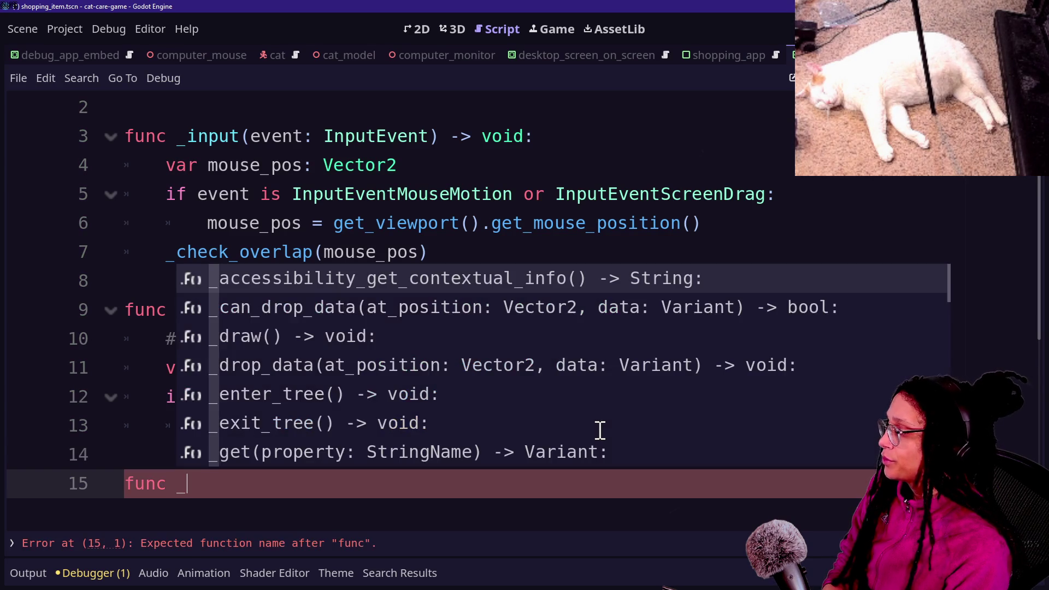
{"action": "type", "text": "animate_hover("}
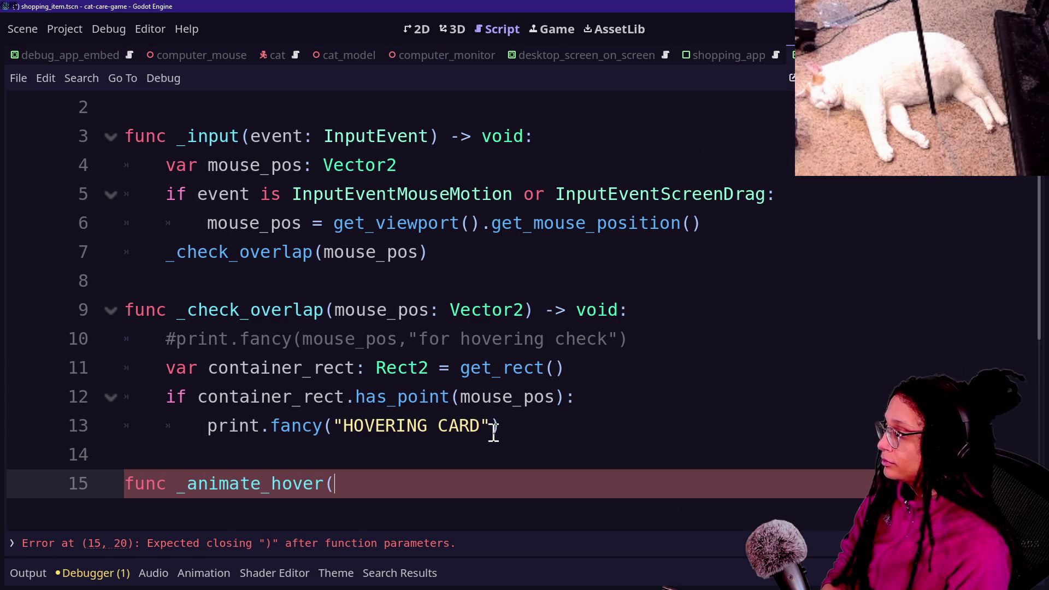
- Replace the HOVERING CARD print on line 13 with _animate_hover(true)
{"action": "left_click", "coordinate": [523, 425]}
{"action": "mouse_move", "coordinate": [523, 426]}
{"action": "left_mouse_down"}
{"action": "mouse_move", "coordinate": [197, 426]}
{"action": "mouse_move", "coordinate": [513, 425]}
{"action": "left_mouse_up"}
{"action": "type", "text": "_animate"}
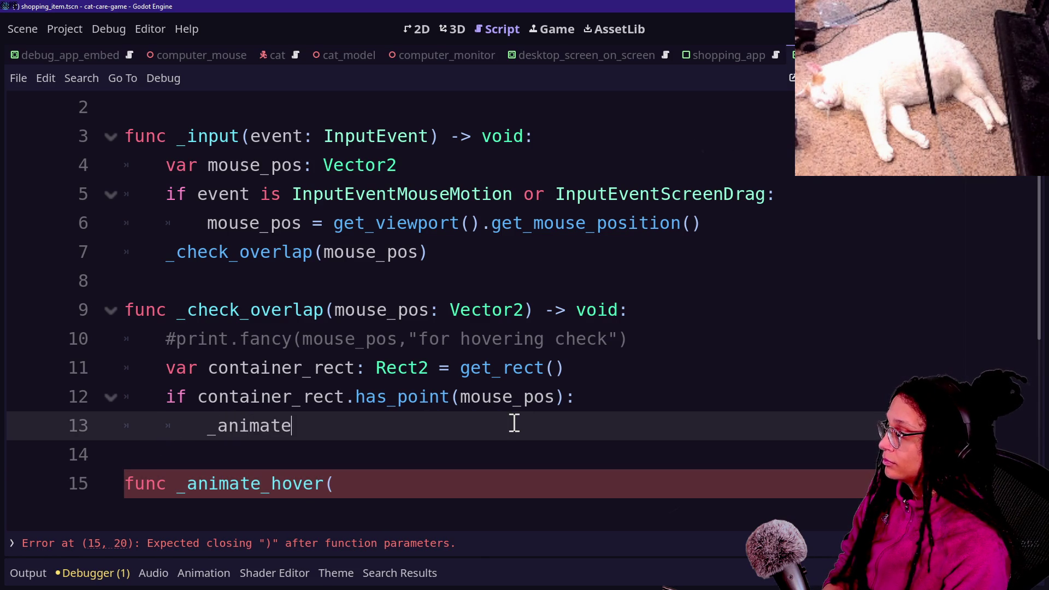
{"action": "type", "text": "_hover(true)"}
- Complete the declaration func _animate_hover(indeed: bool) -> void: and open its body
{"action": "left_click", "coordinate": [383, 491]}
{"action": "type", "text": "indeed: bool"}
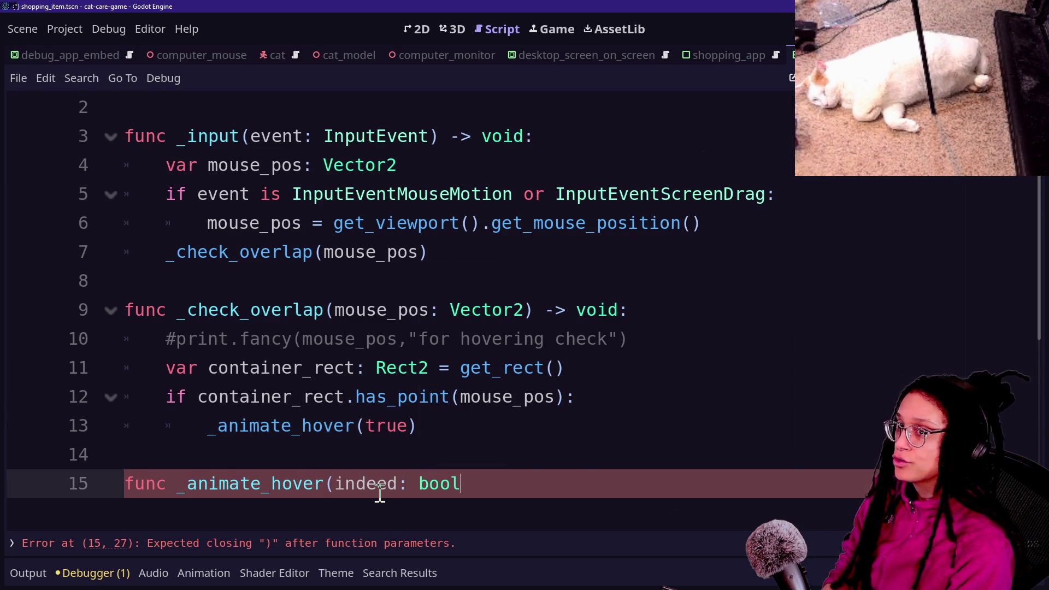
{"action": "type", "text": ") -> voi"}
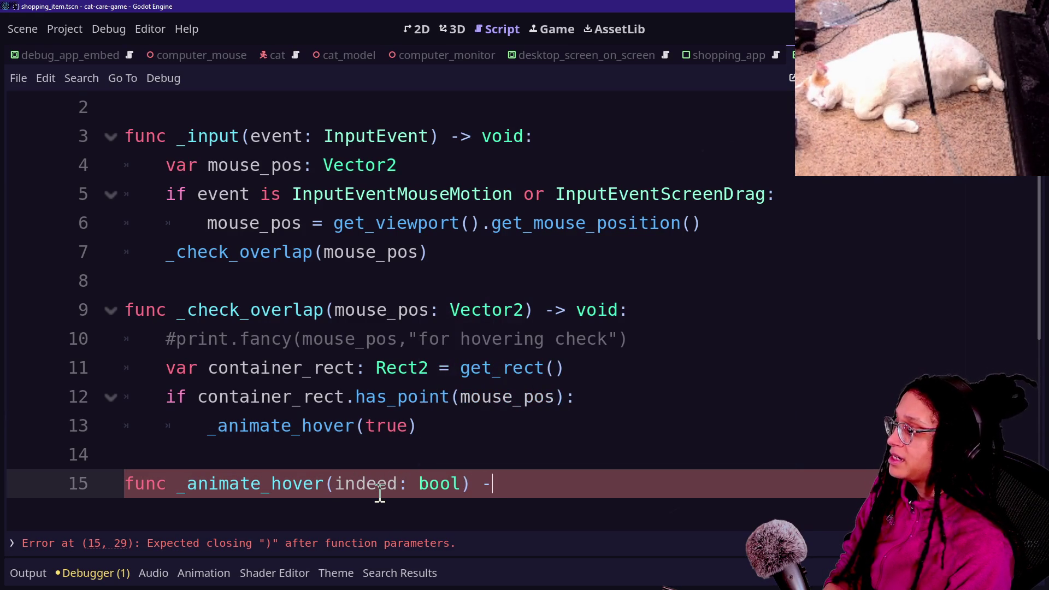
{"action": "key", "text": "Return"}
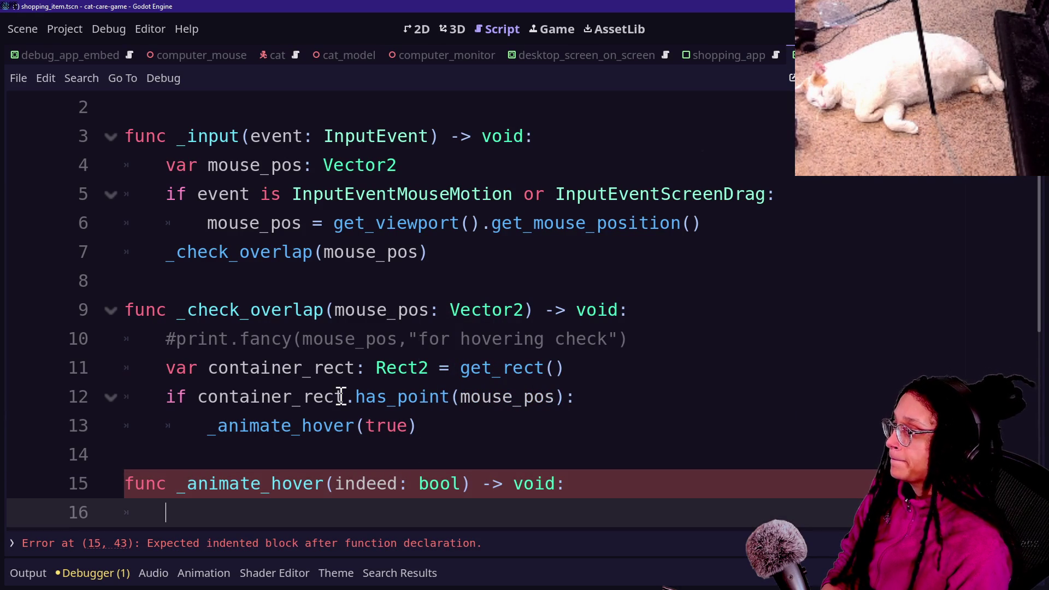
- Look over the new empty _animate_hover function, then switch to the browser showing mouse_canvas.gd
{"action": "scroll", "coordinate": [350, 396], "scroll_direction": "down", "scroll_amount": 1}
{"action": "left_click", "coordinate": [345, 367]}
{"action": "left_click", "coordinate": [432, 496]}
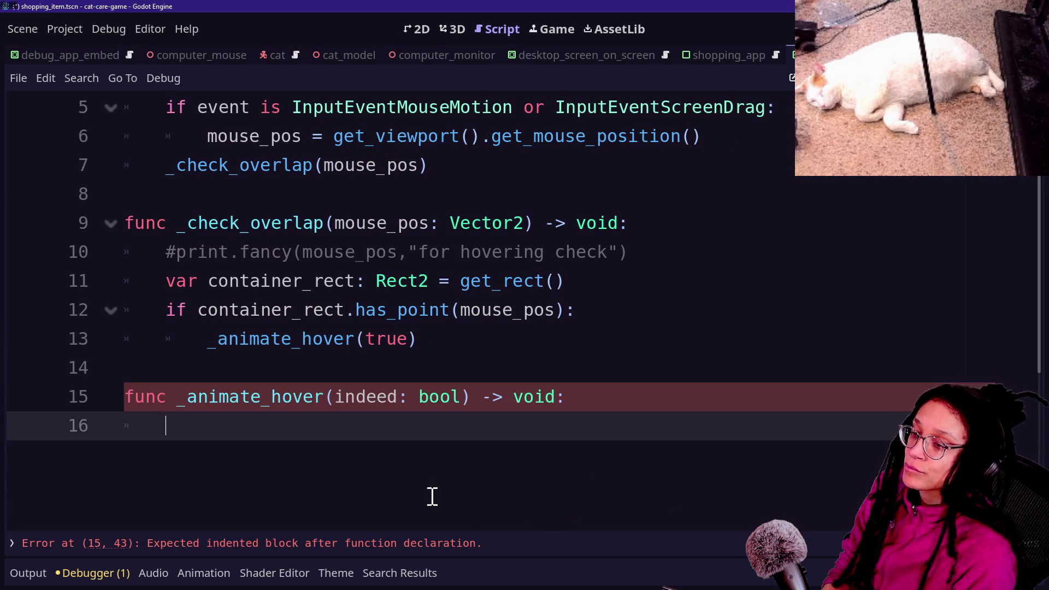
{"action": "left_click", "coordinate": [419, 389]}
{"action": "left_click", "coordinate": [493, 435]}
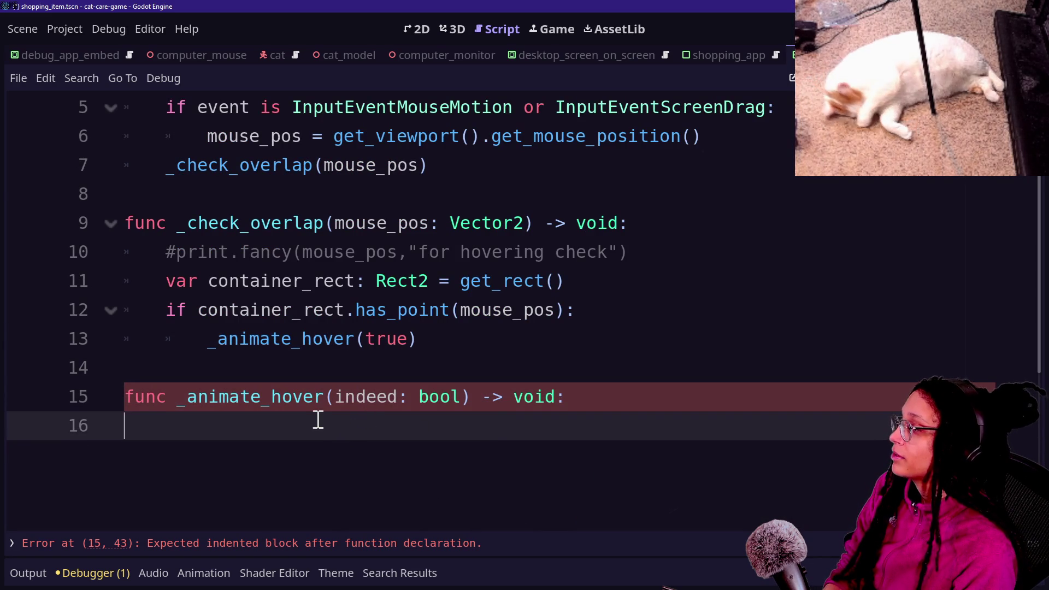
{"action": "left_click", "coordinate": [171, 302]}
{"action": "left_click", "coordinate": [363, 438]}
{"action": "left_click", "coordinate": [274, 268]}
{"action": "left_click", "coordinate": [365, 450]}
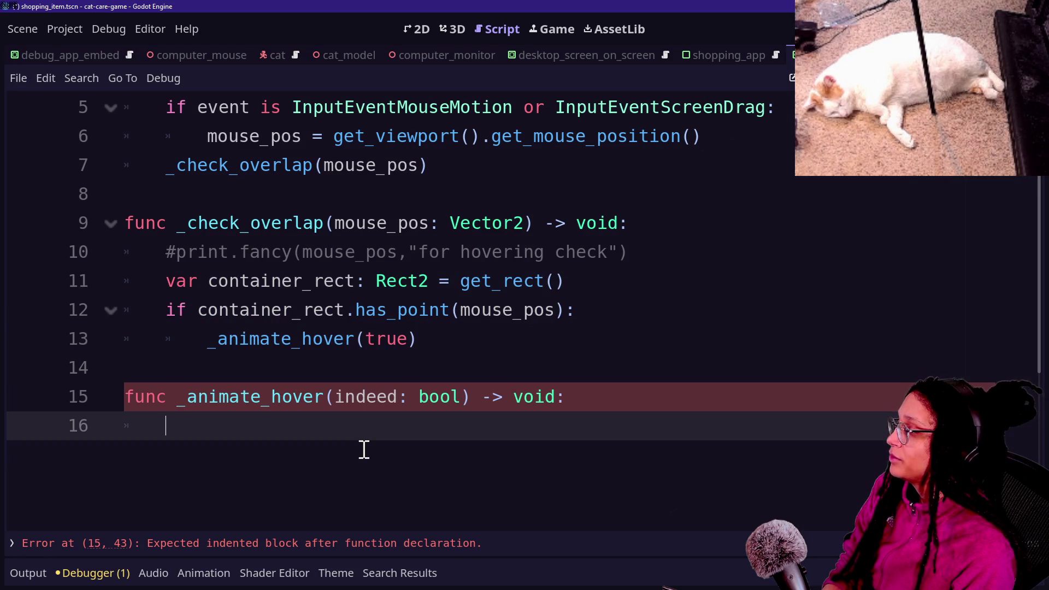
{"action": "key", "text": "alt+Tab"}
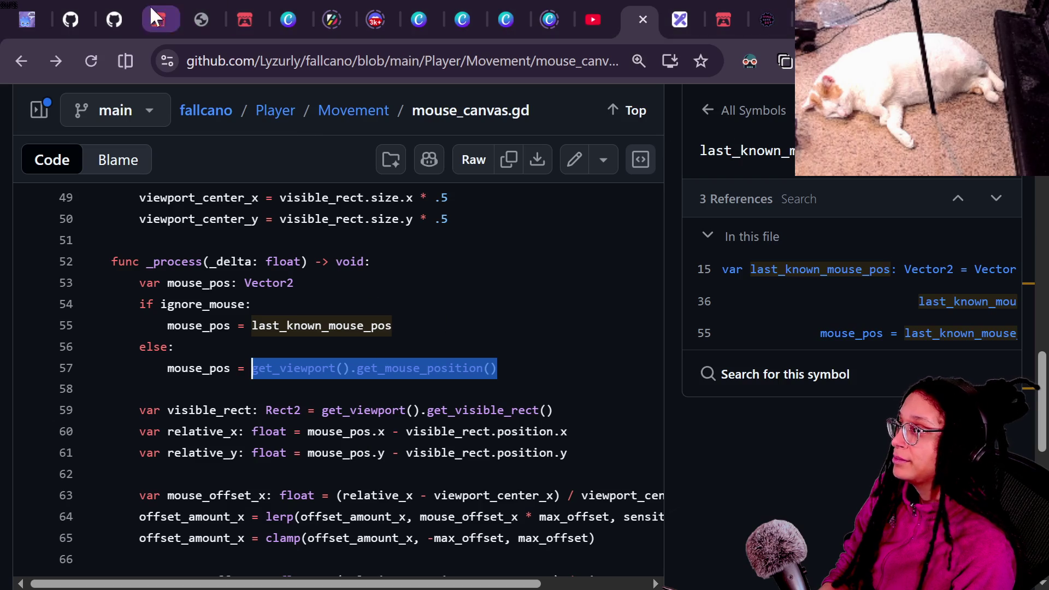
- On itch.io, step back past the Tamagotchi and Granny jams to the Ski Free jam and open SkiPaint
{"action": "left_click", "coordinate": [183, 6]}
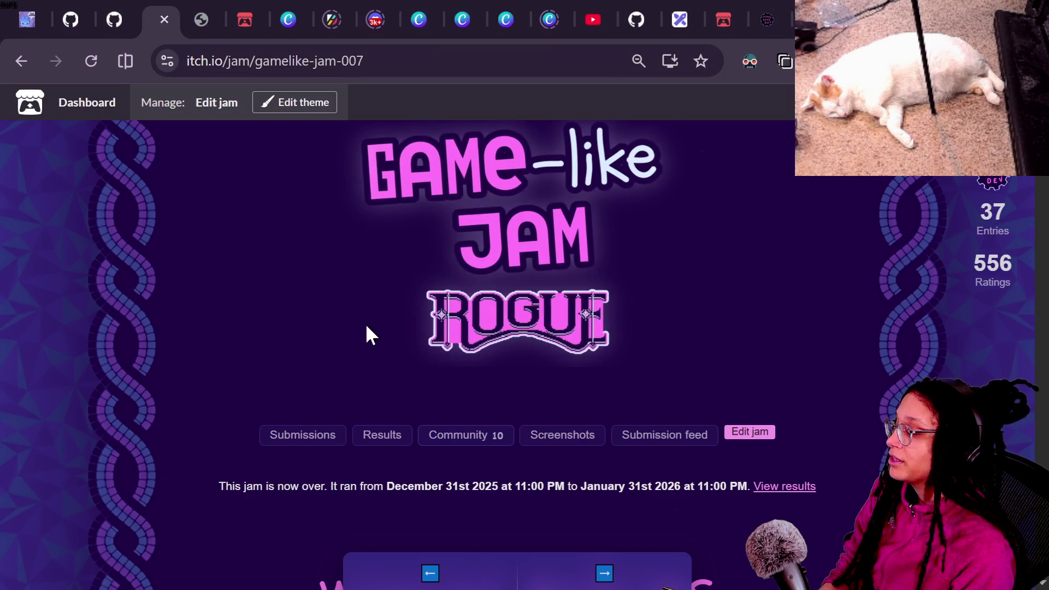
{"action": "left_click", "coordinate": [412, 511]}
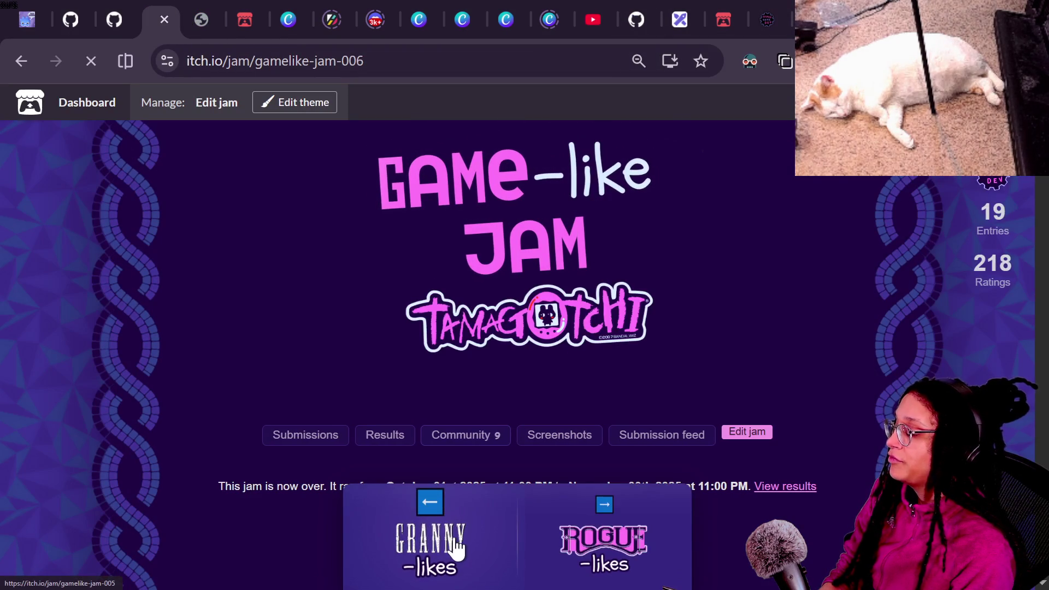
{"action": "left_click", "coordinate": [452, 545]}
{"action": "left_click", "coordinate": [477, 541]}
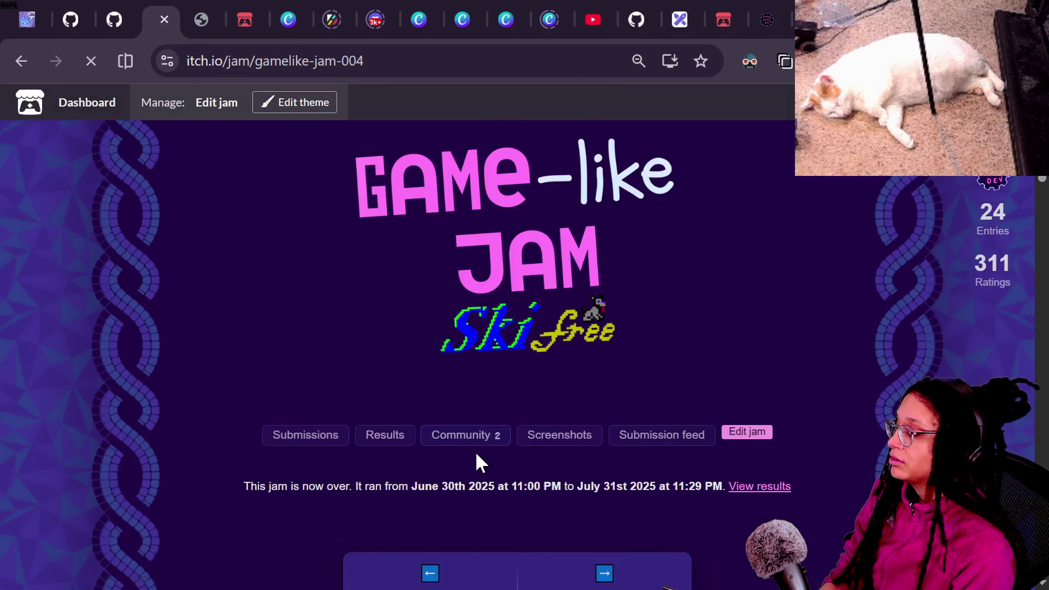
{"action": "scroll", "coordinate": [475, 461], "scroll_direction": "down", "scroll_amount": 8}
{"action": "left_click", "coordinate": [325, 295]}
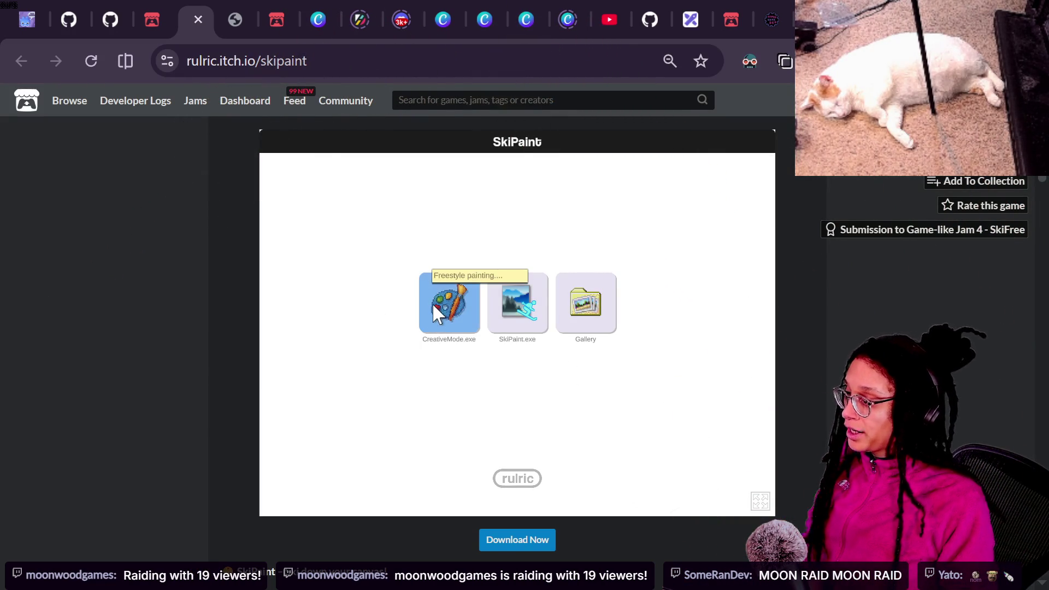
- Paint red ski strokes over SkiPaint's level-1 Scream drawing, then open a new browser tab
{"action": "double_click", "coordinate": [502, 312]}
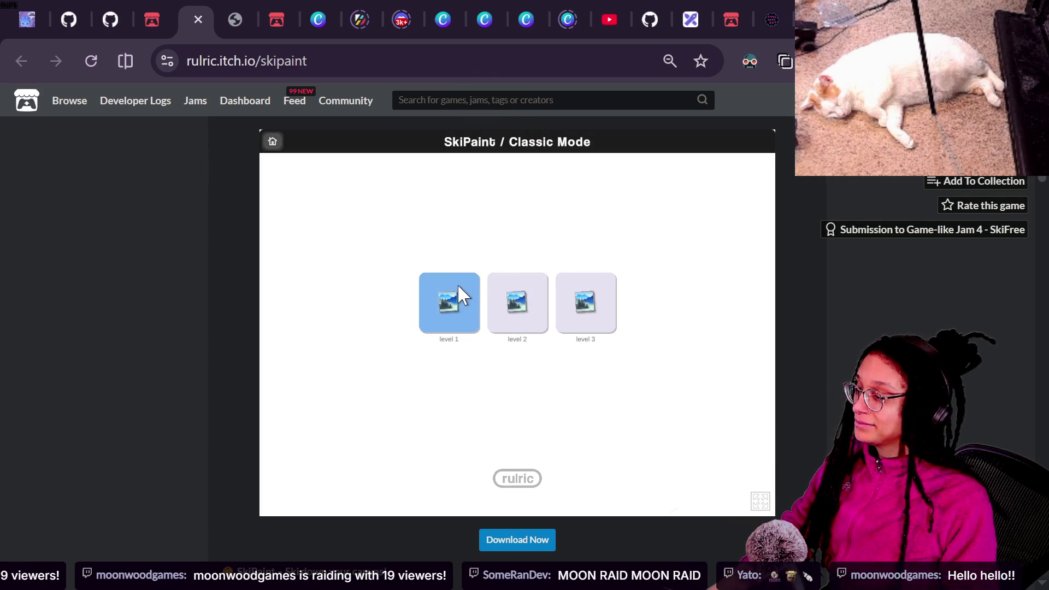
{"action": "double_click", "coordinate": [460, 289]}
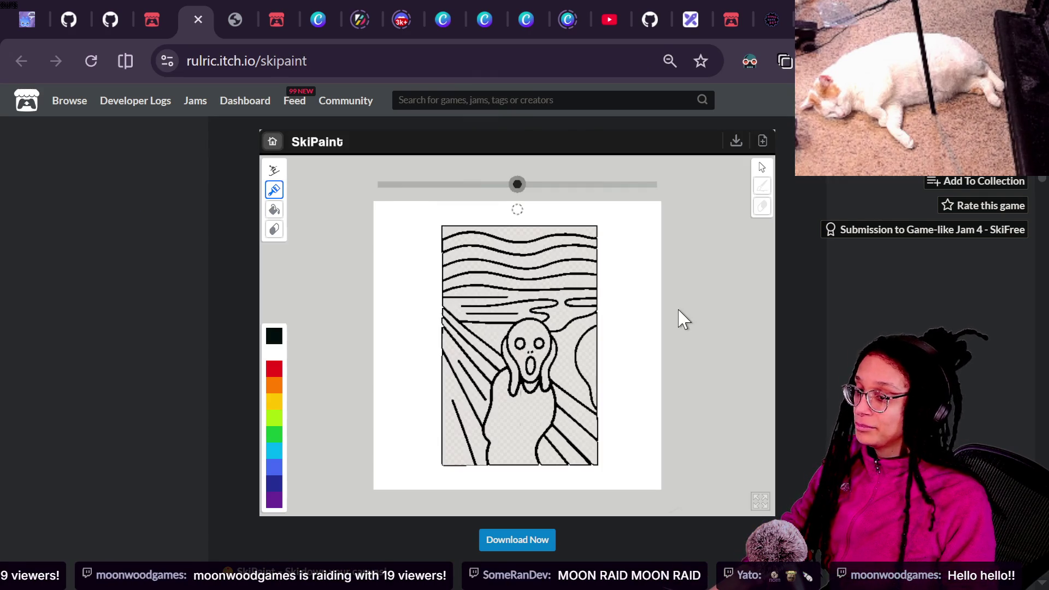
{"action": "left_click", "coordinate": [276, 375]}
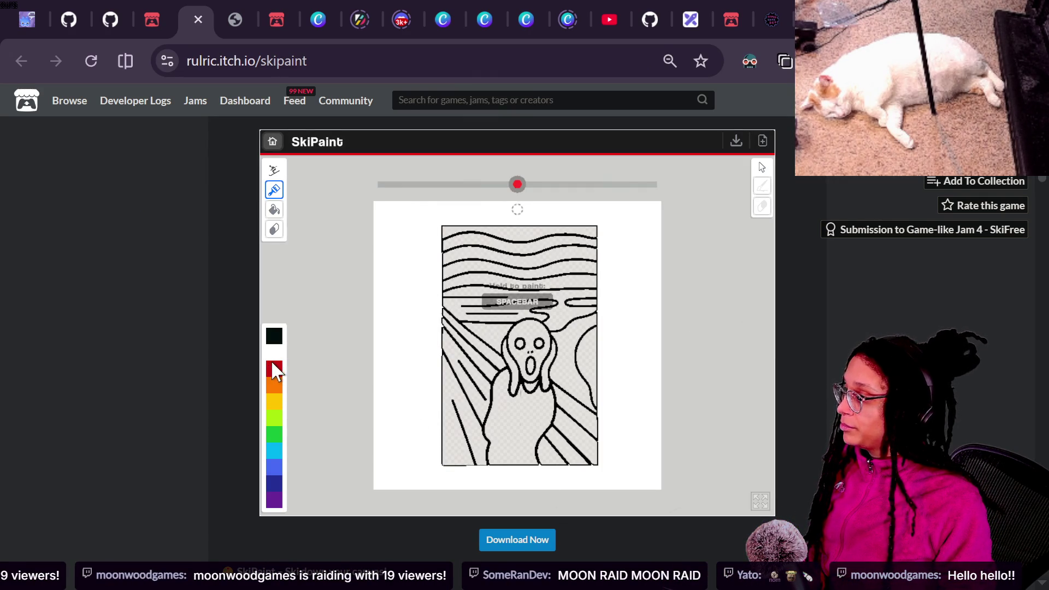
{"action": "key", "text": "space"}
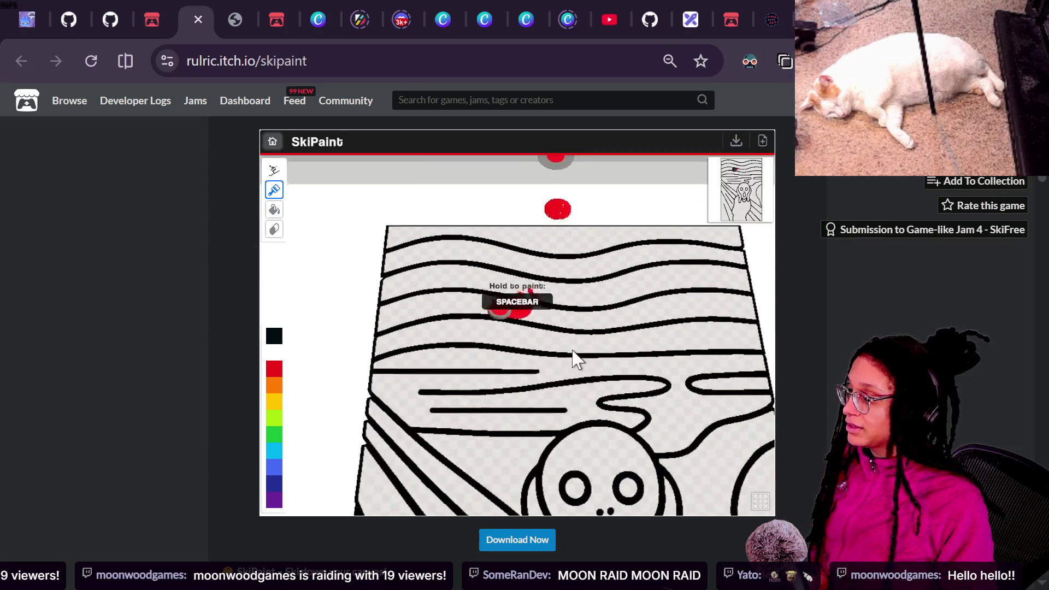
{"action": "key", "text": "space"}
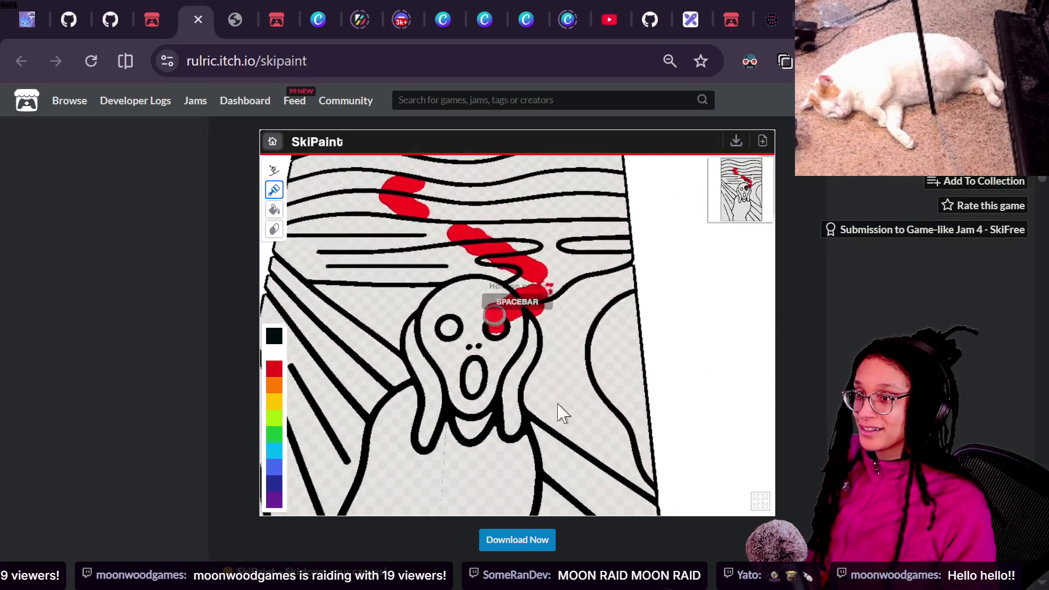
{"action": "key", "text": "space"}
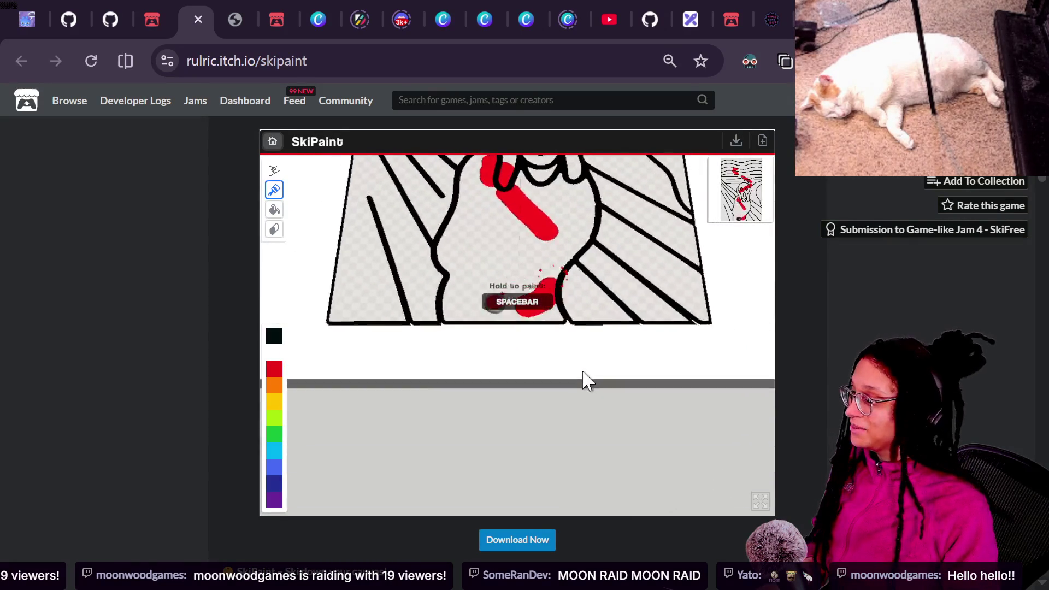
{"action": "key", "text": "space"}
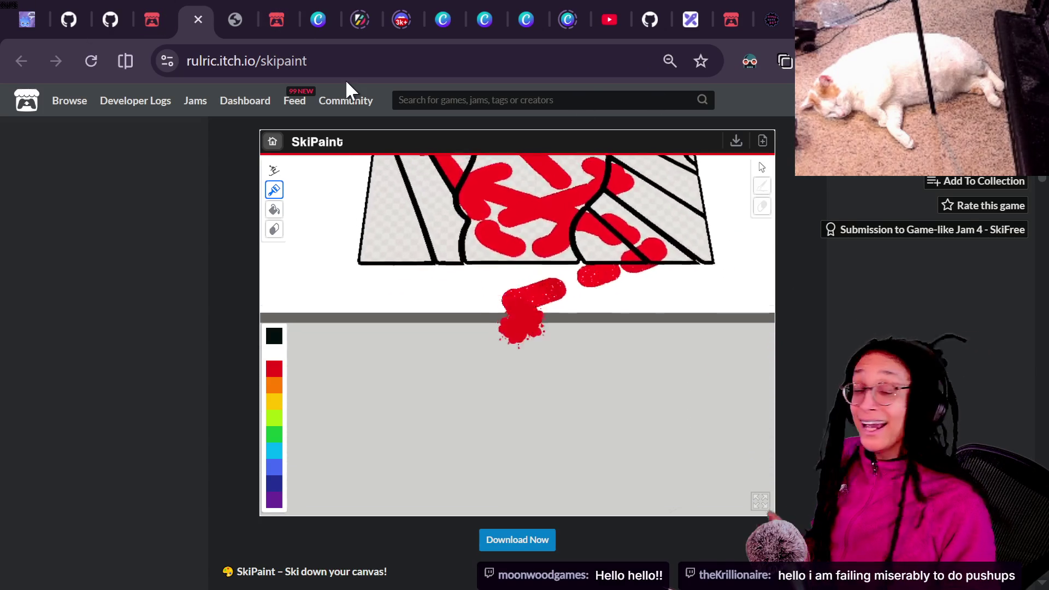
{"action": "key", "text": "alt+space"}
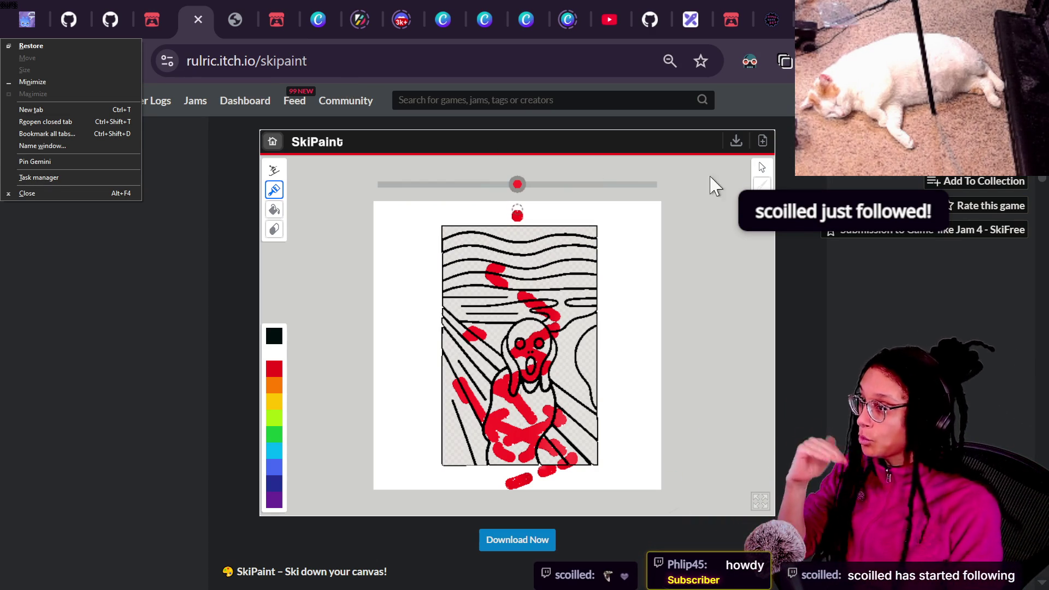
{"action": "key", "text": "n"}
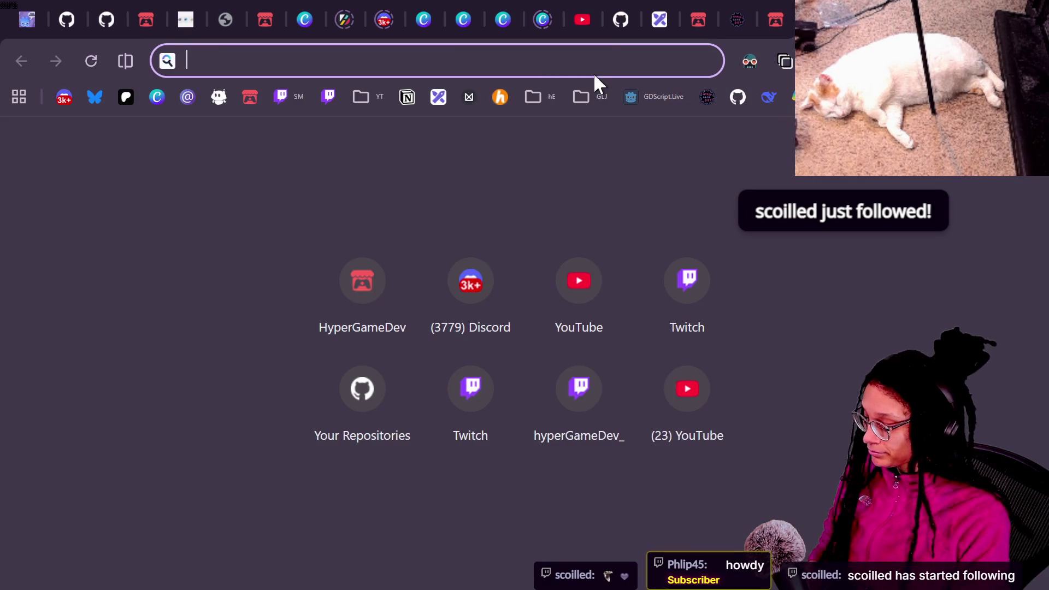
- Open the Moonwood Games YouTube channel from the 'moonw' address-bar suggestion, then switch to the stream chat
{"action": "type", "text": "moonw"}
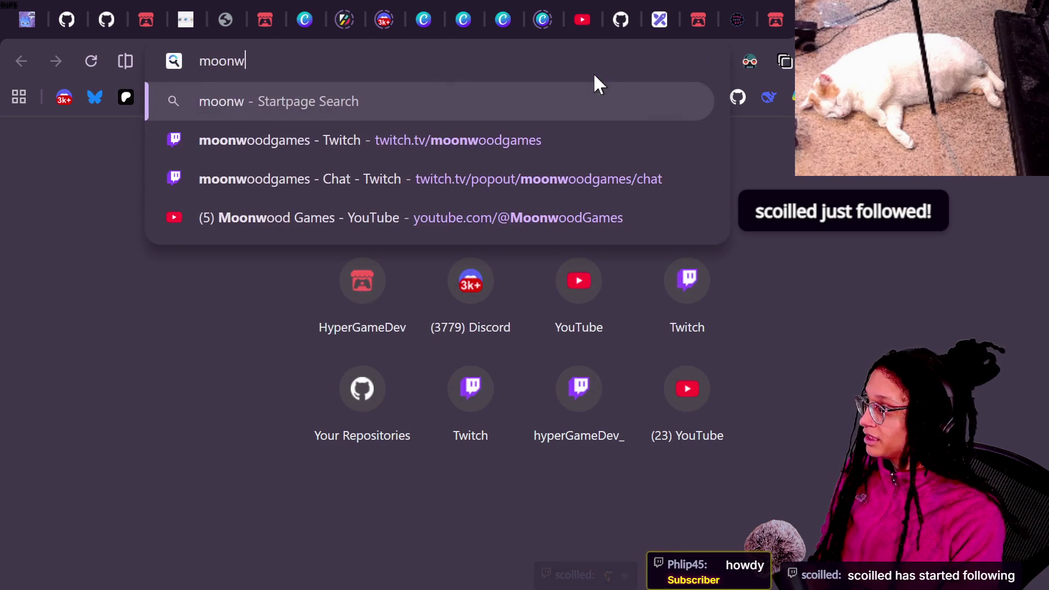
{"action": "key", "text": "Down"}
{"action": "key", "text": "Down"}
{"action": "key", "text": "Down"}
{"action": "key", "text": "Return"}
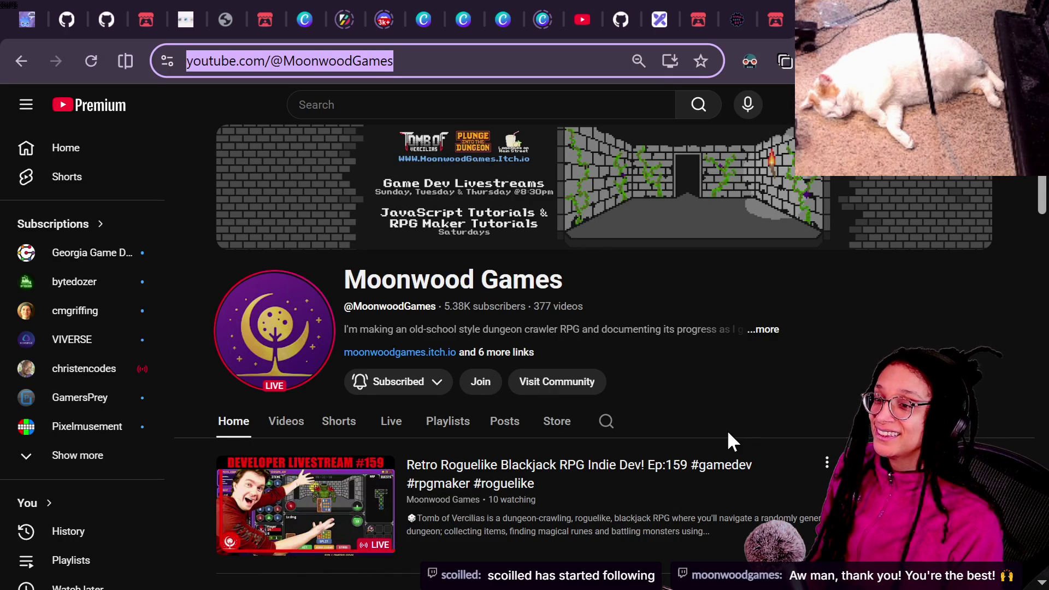
{"action": "key", "text": "alt+Tab"}
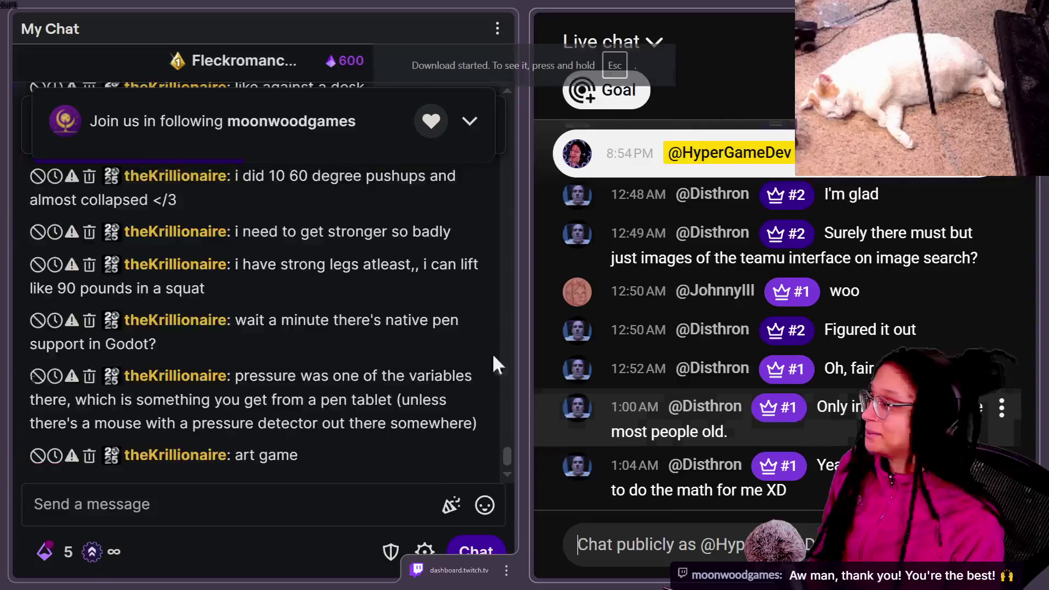
- Paste and send the Moonwood Games channel link in the YouTube live chat, then return to the browser
{"action": "left_click", "coordinate": [311, 507]}
{"action": "left_click", "coordinate": [738, 538]}
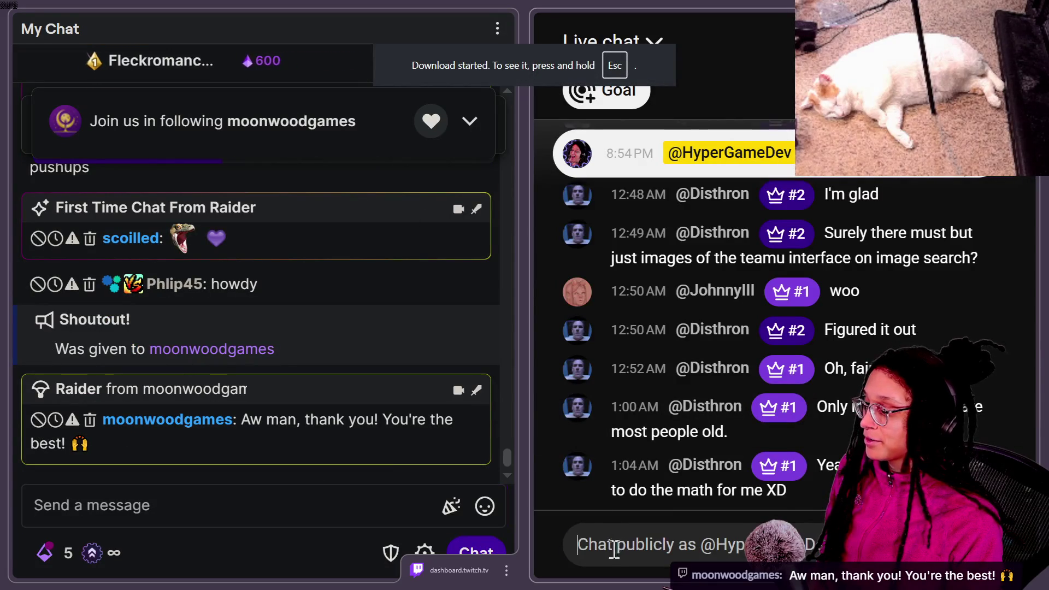
{"action": "type", "text": "https://www.youtube.com/@MoonwoodGames"}
{"action": "key", "text": "Return"}
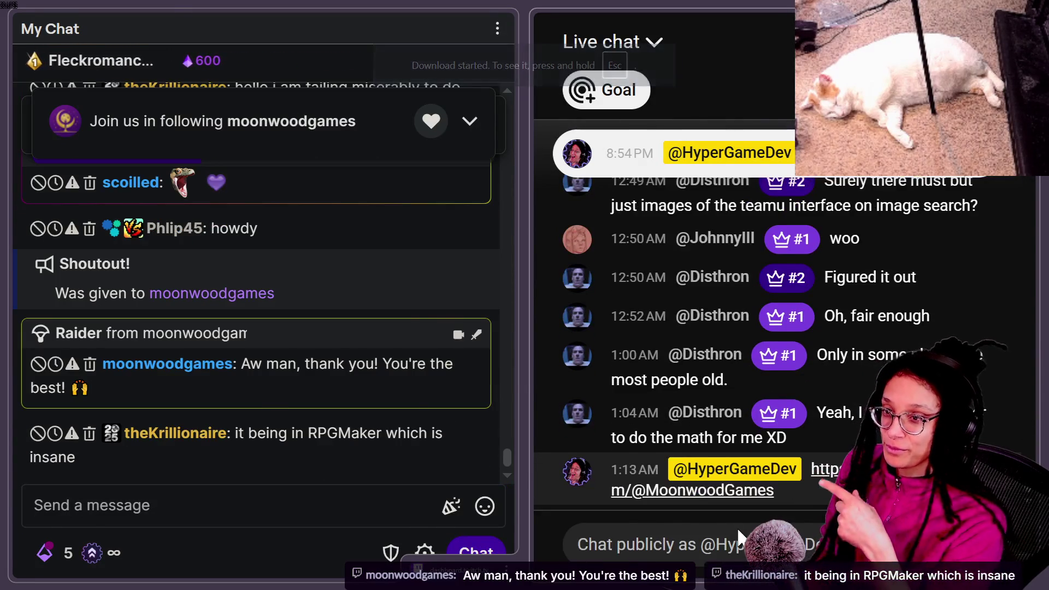
{"action": "key", "text": "alt+Tab"}
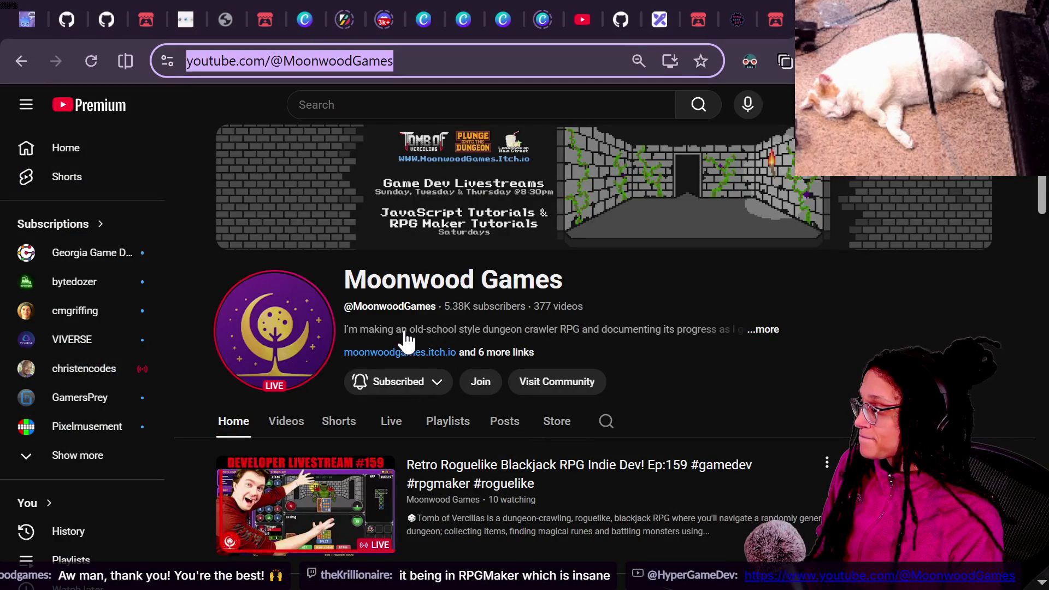
- Open the Ep:159 livestream, seek to about 2:16 and watch it full screen
{"action": "left_click", "coordinate": [346, 474]}
{"action": "left_click_drag", "start_coordinate": [351, 495], "coordinate": [404, 495]}
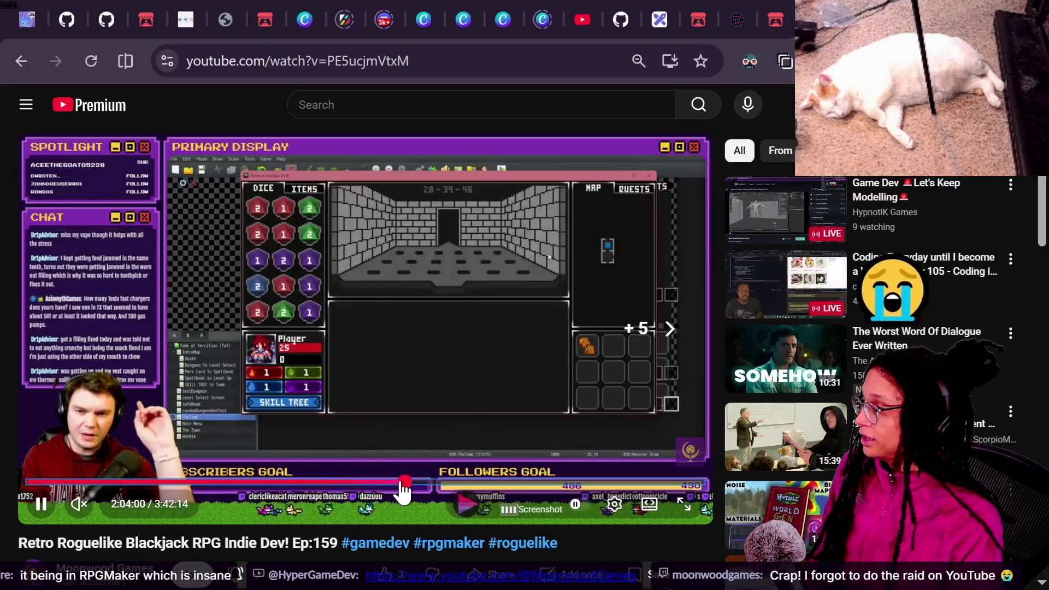
{"action": "left_click", "coordinate": [404, 490]}
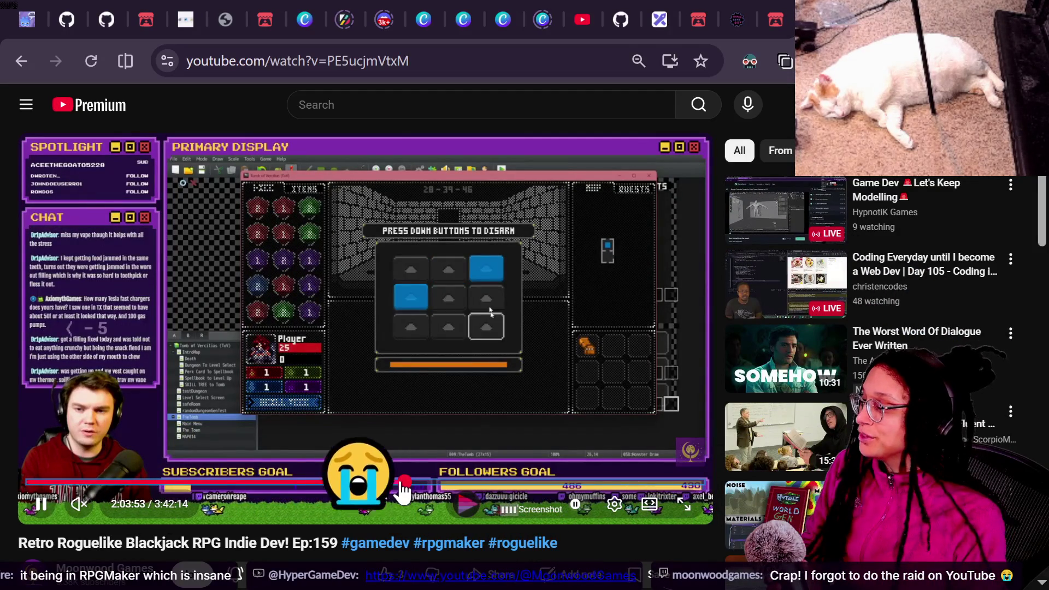
{"action": "left_click", "coordinate": [401, 486]}
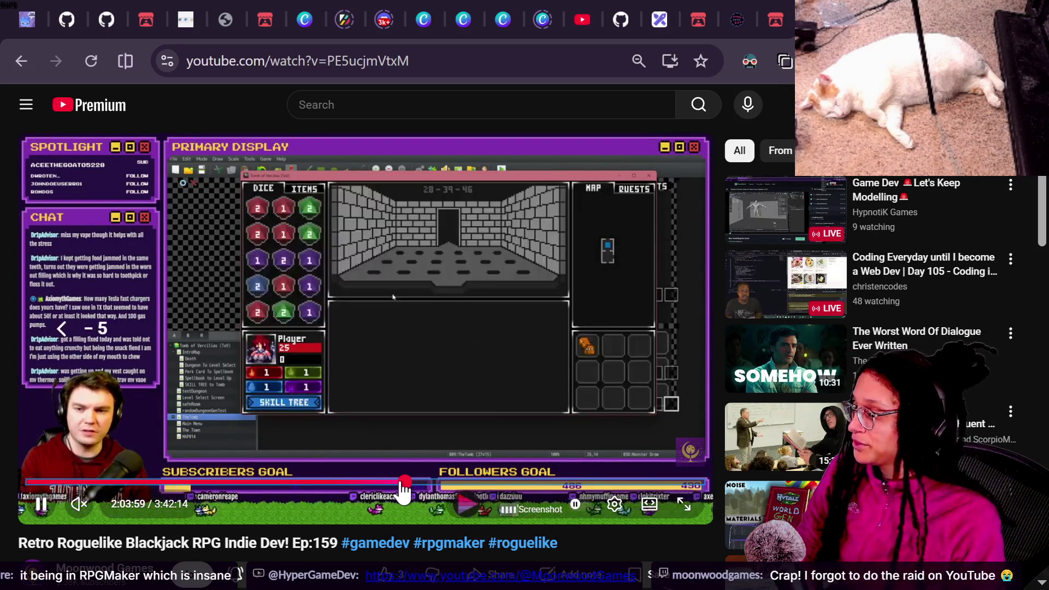
{"action": "left_click_drag", "start_coordinate": [403, 484], "coordinate": [441, 484]}
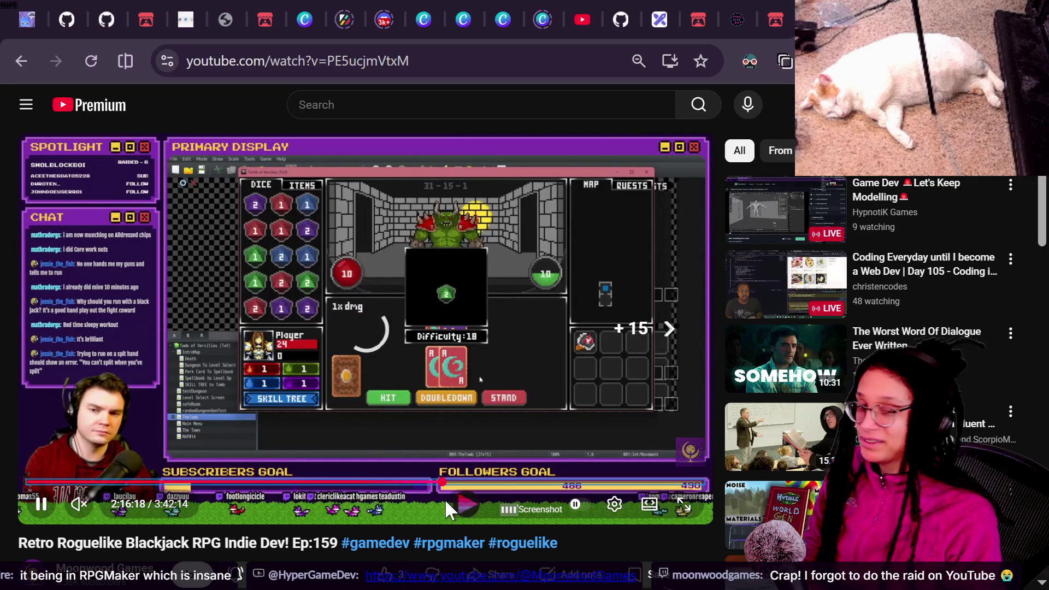
{"action": "key", "text": "Left"}
{"action": "key", "text": "Left"}
{"action": "key", "text": "Left"}
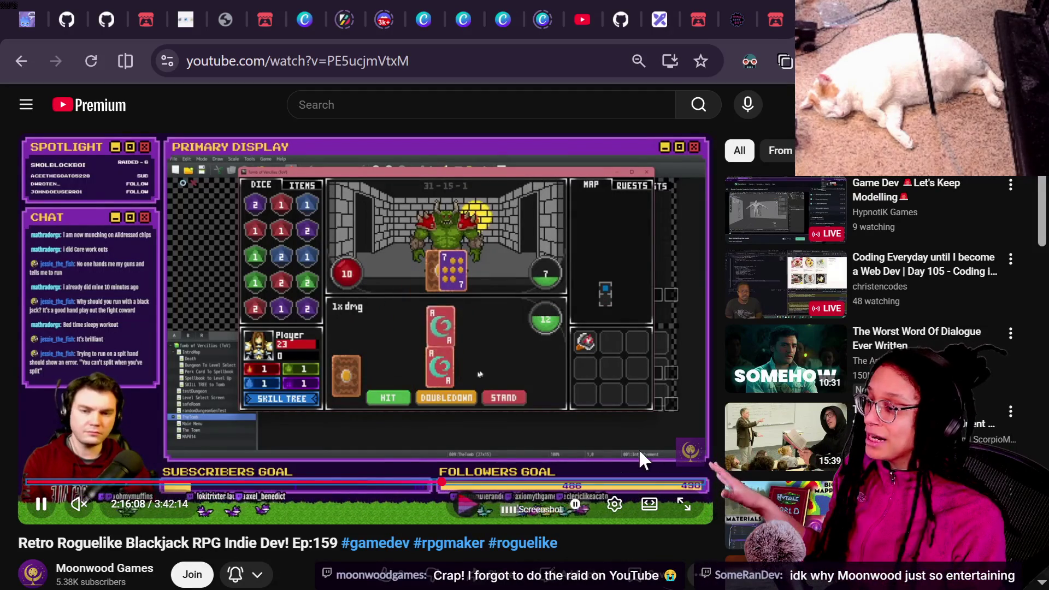
{"action": "left_click", "coordinate": [684, 505]}
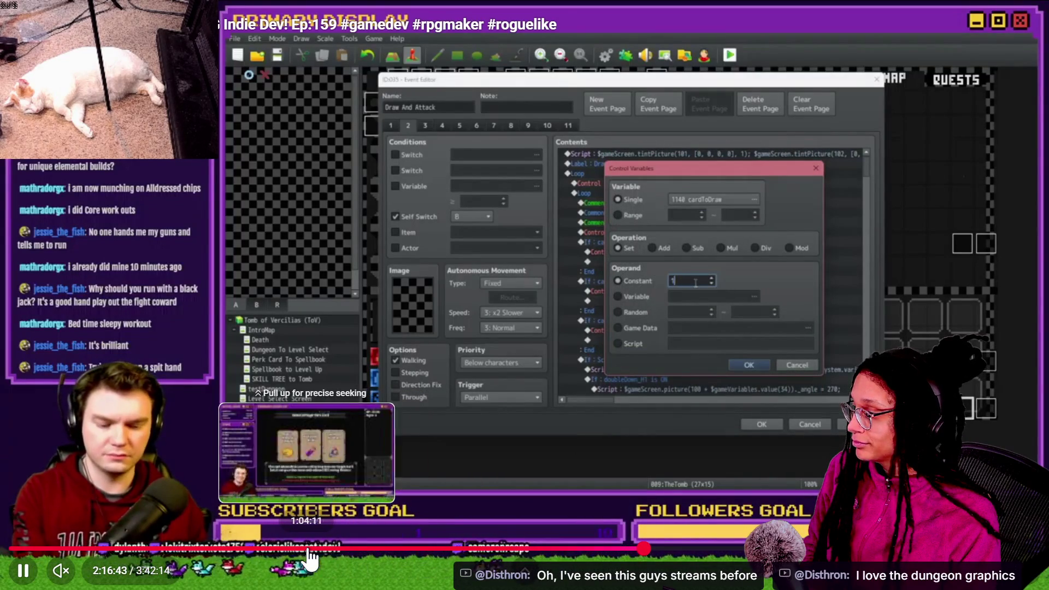
- Check the stream around 1:04 and 1:15, exit full screen, like it and close the tab
{"action": "left_click", "coordinate": [308, 549]}
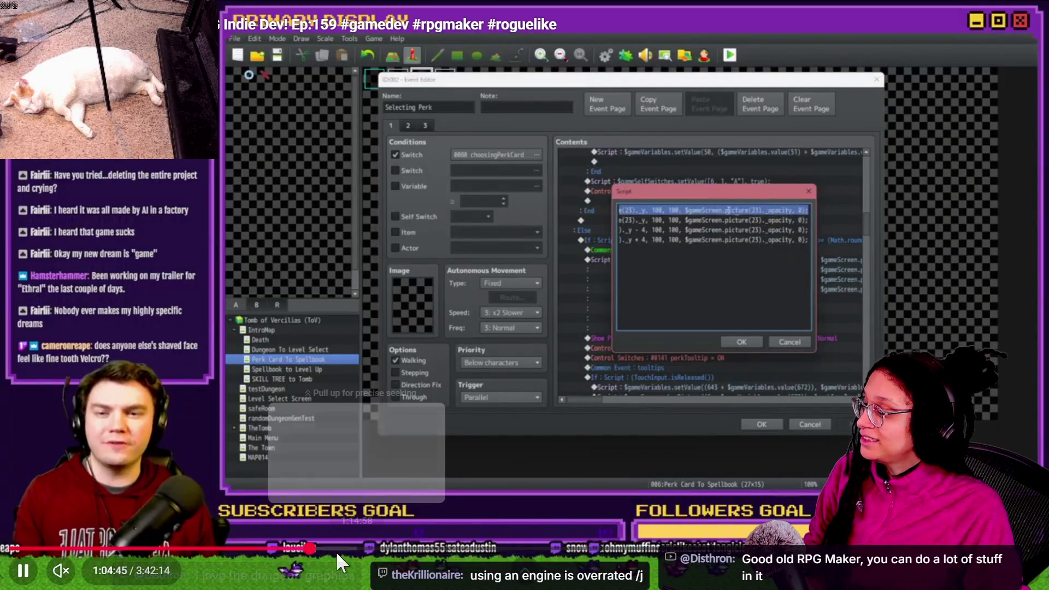
{"action": "left_click", "coordinate": [361, 549]}
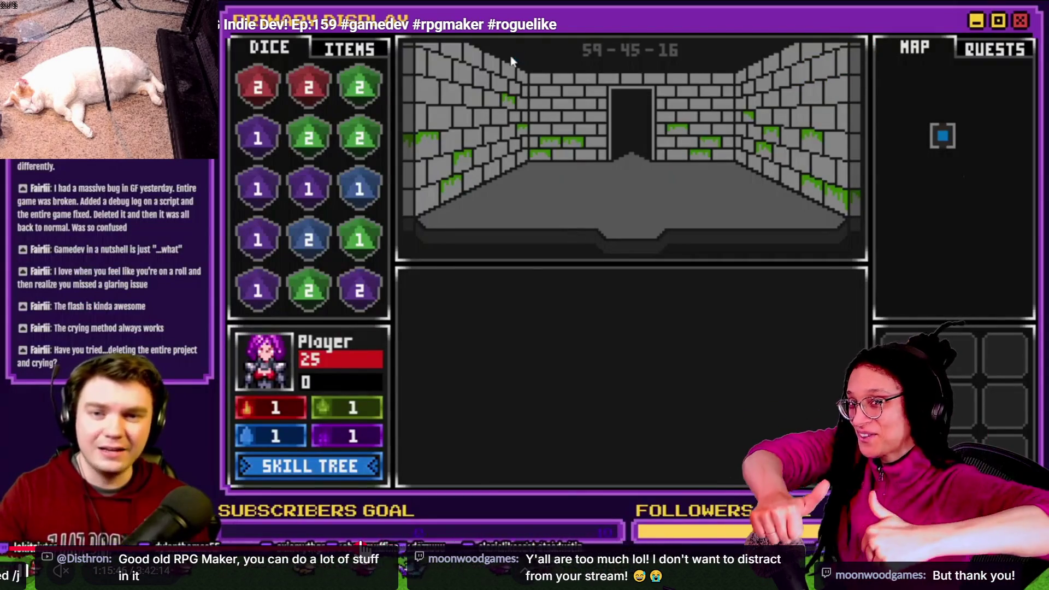
{"action": "key", "text": "Escape"}
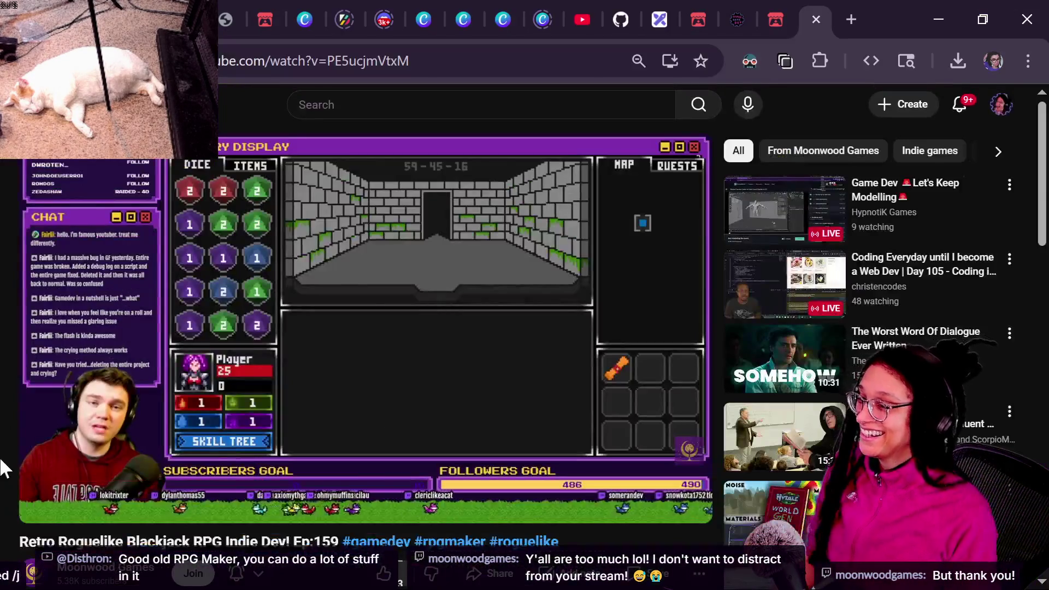
{"action": "mouse_move", "coordinate": [484, 219]}
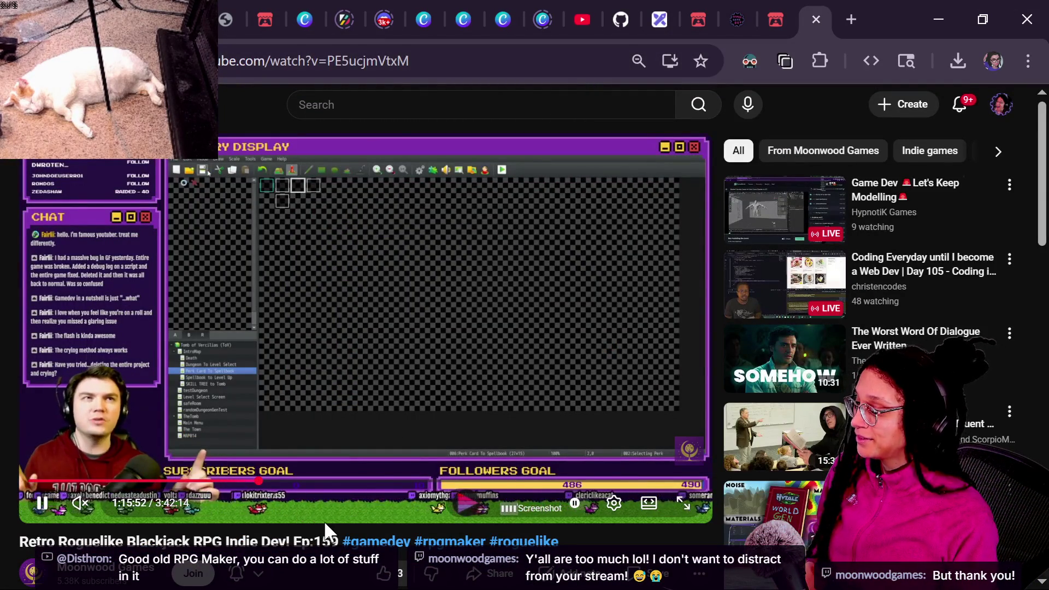
{"action": "left_click", "coordinate": [385, 572]}
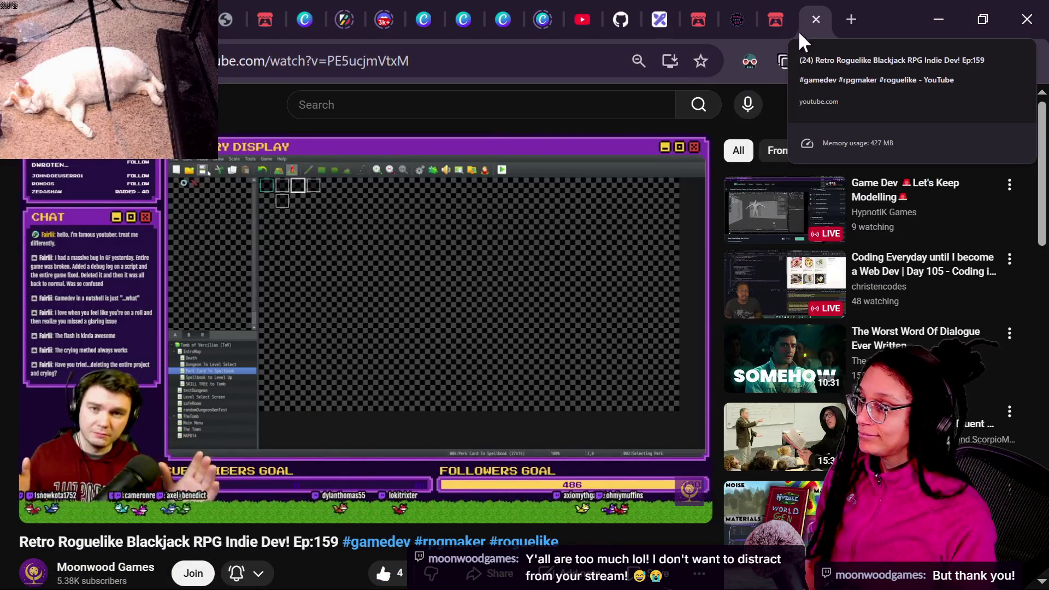
{"action": "left_click", "coordinate": [817, 19]}
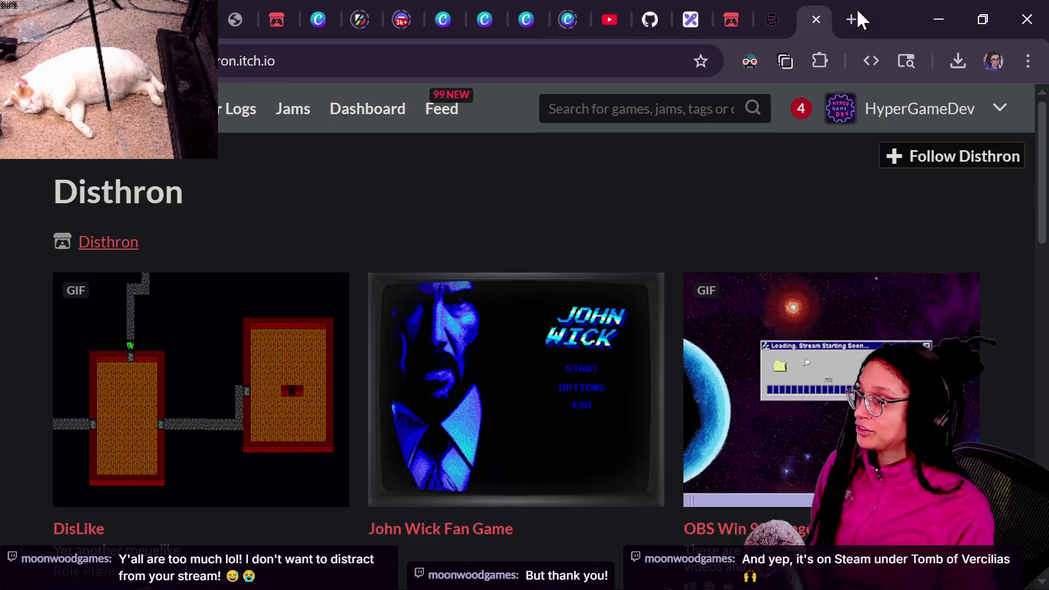
- Search the web for 'tomb of vllas' from the address bar
{"action": "mouse_move", "coordinate": [855, 18]}
{"action": "left_mouse_down"}
{"action": "mouse_move", "coordinate": [873, 16]}
{"action": "mouse_move", "coordinate": [799, 31]}
{"action": "left_mouse_up"}
{"action": "left_click", "coordinate": [655, 68]}
{"action": "type", "text": "tomb of v"}
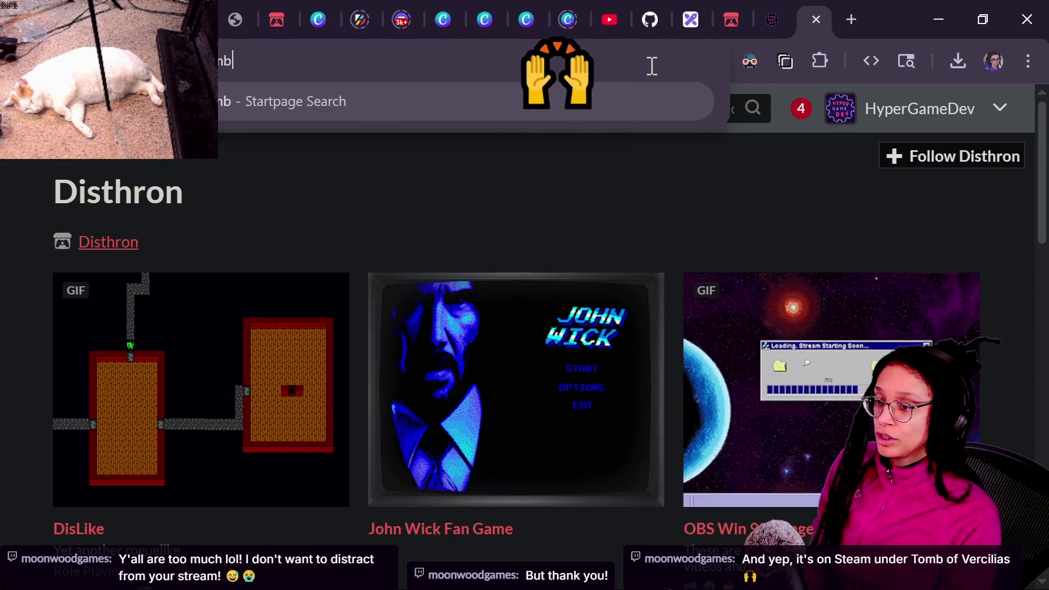
{"action": "type", "text": "llas"}
{"action": "key", "text": "Return"}
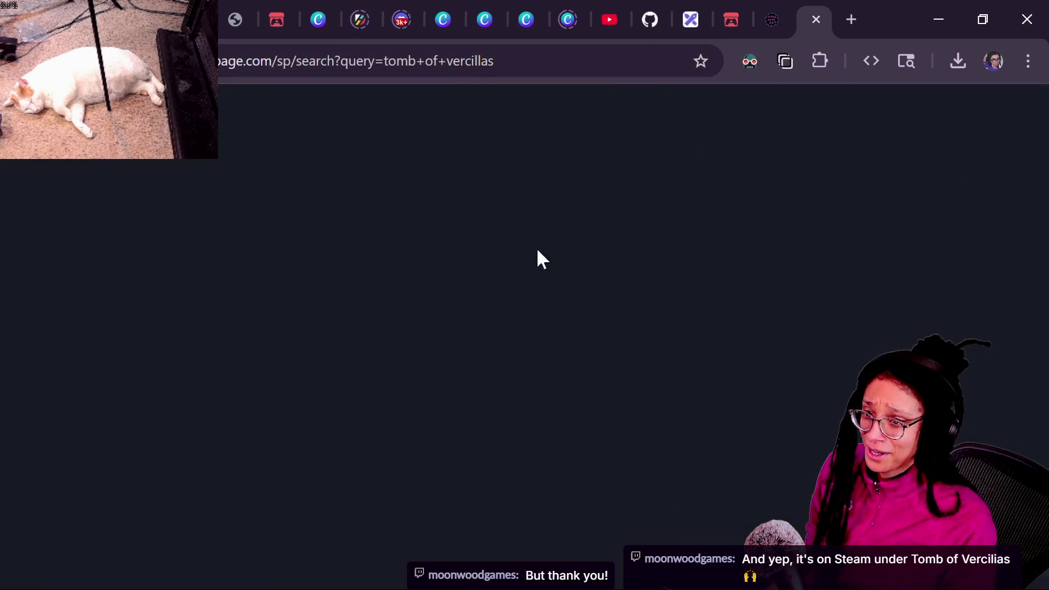
{"action": "scroll", "coordinate": [194, 407], "scroll_direction": "down", "scroll_amount": 5}
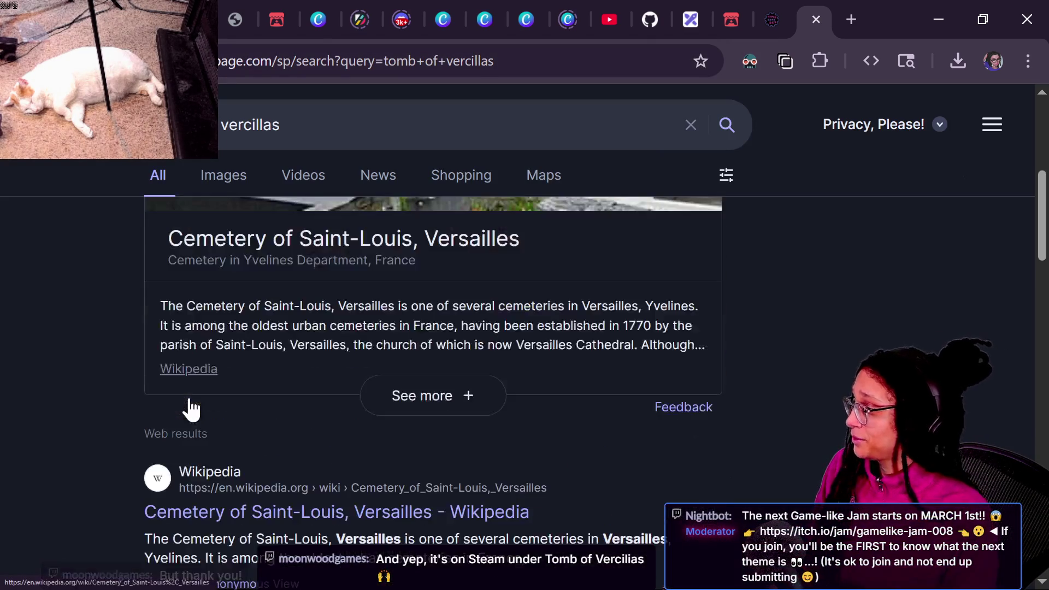
{"action": "scroll", "coordinate": [194, 407], "scroll_direction": "up", "scroll_amount": 5}
- Refine the search to 'vercillas steam' and open the Tomb of Vercilias Steam store page
{"action": "left_click", "coordinate": [321, 136]}
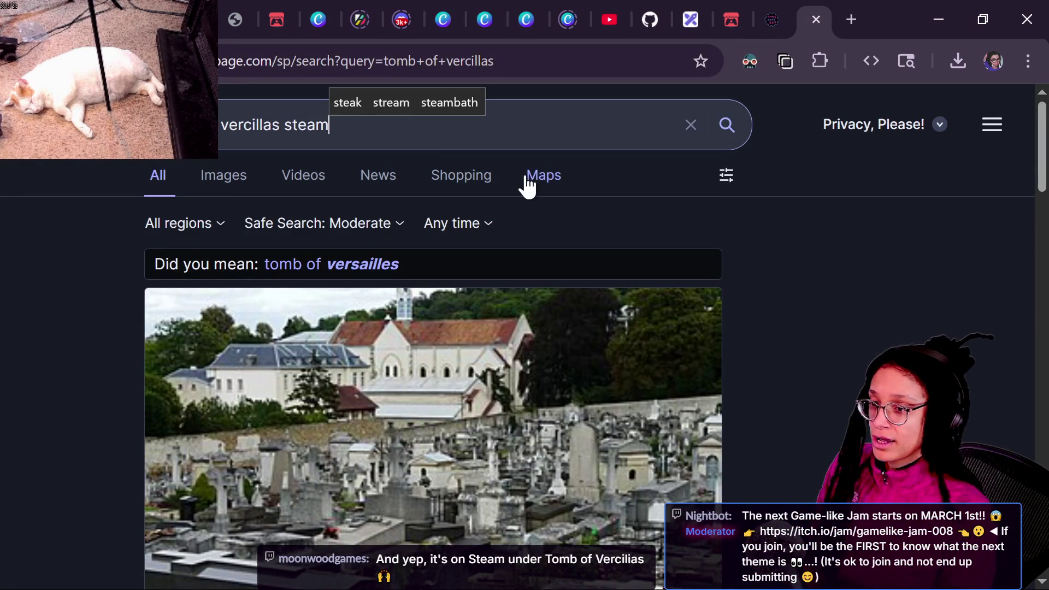
{"action": "key", "text": "Return"}
{"action": "scroll", "coordinate": [257, 309], "scroll_direction": "down", "scroll_amount": 5}
{"action": "scroll", "coordinate": [257, 310], "scroll_direction": "up", "scroll_amount": 5}
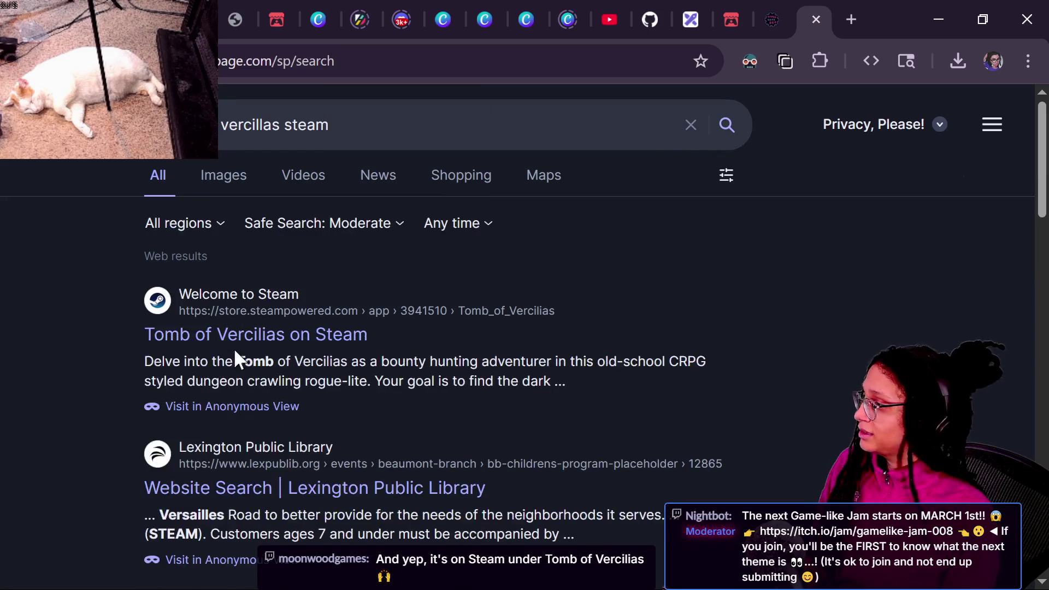
{"action": "left_click", "coordinate": [227, 345]}
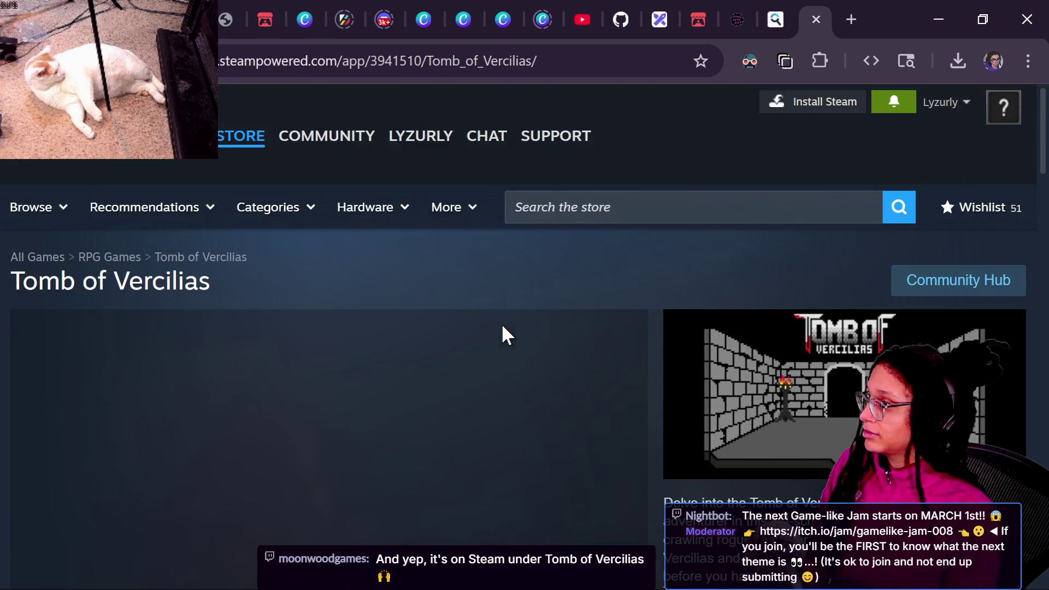
- Copy the Tomb of Vercilias Steam link and post it in the YouTube live chat
{"action": "left_click", "coordinate": [429, 62]}
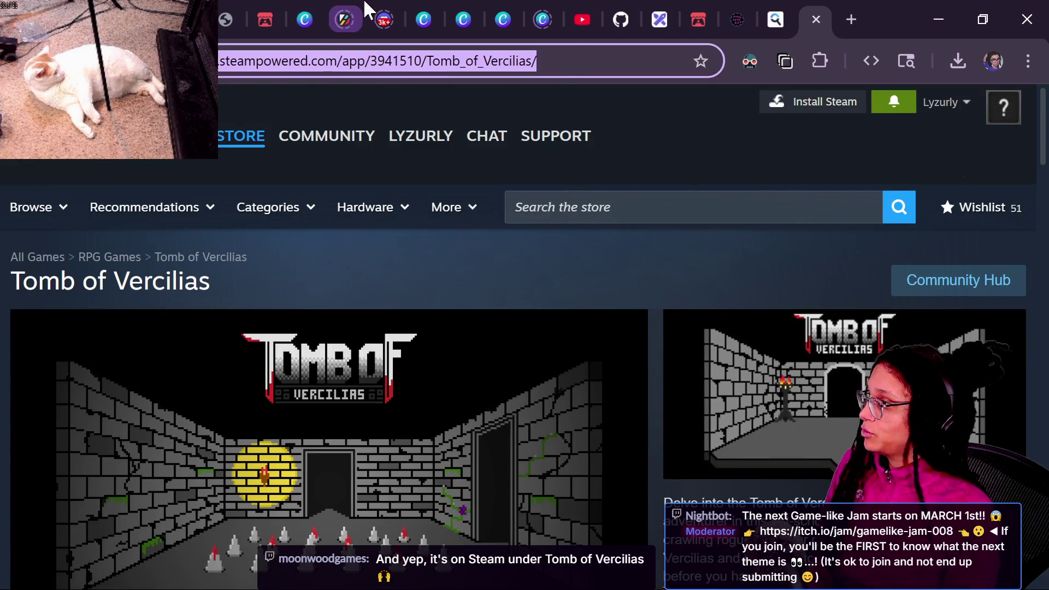
{"action": "mouse_move", "coordinate": [421, 137]}
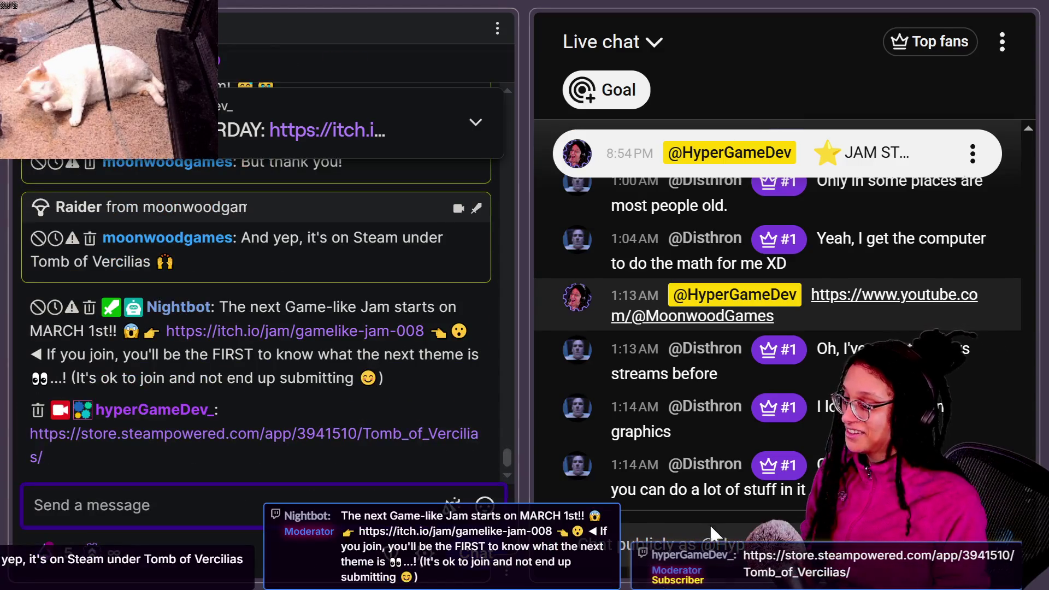
{"action": "left_click", "coordinate": [718, 534]}
{"action": "key", "text": "ctrl+v"}
{"action": "key", "text": "Return"}
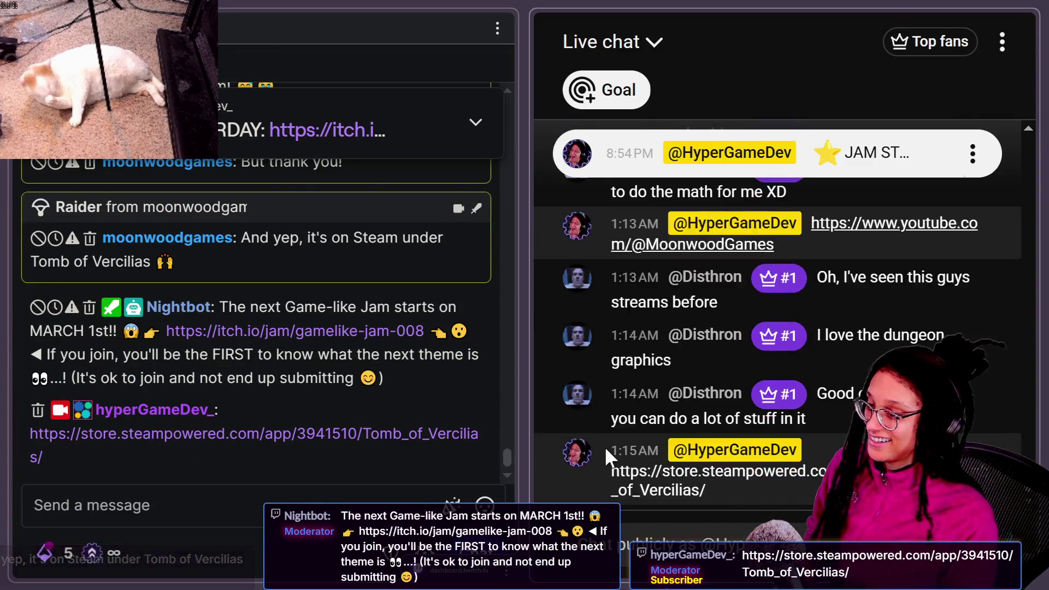
- Wishlist and follow Tomb of Vercilias on Steam, then switch back to the Godot script editor
{"action": "left_click", "coordinate": [628, 470]}
{"action": "scroll", "coordinate": [225, 473], "scroll_direction": "down", "scroll_amount": 5}
{"action": "left_click", "coordinate": [82, 321]}
{"action": "left_click", "coordinate": [195, 327]}
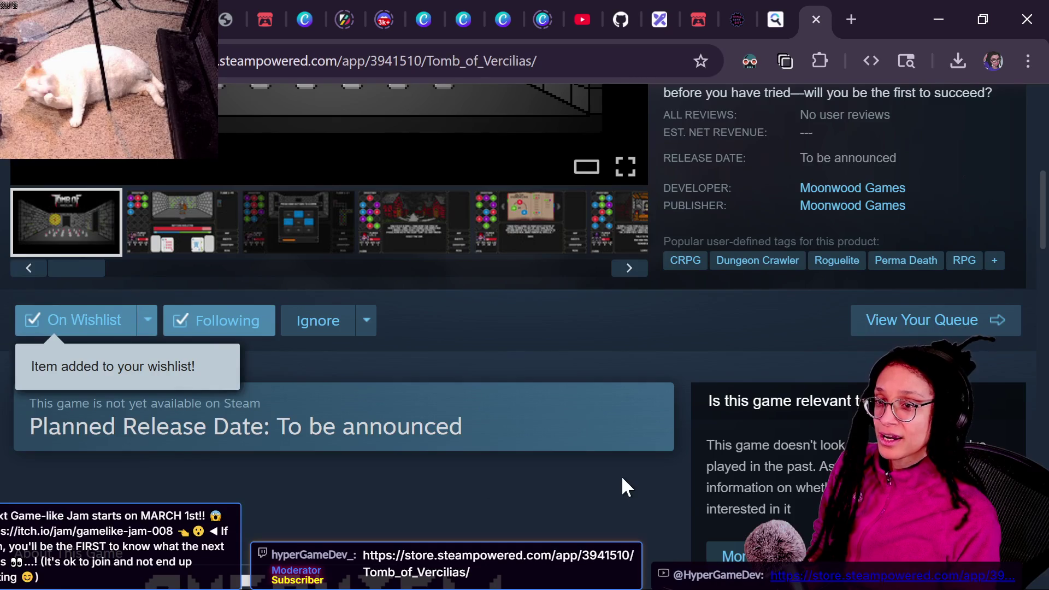
{"action": "scroll", "coordinate": [403, 498], "scroll_direction": "up", "scroll_amount": 3}
{"action": "scroll", "coordinate": [401, 501], "scroll_direction": "up", "scroll_amount": 3}
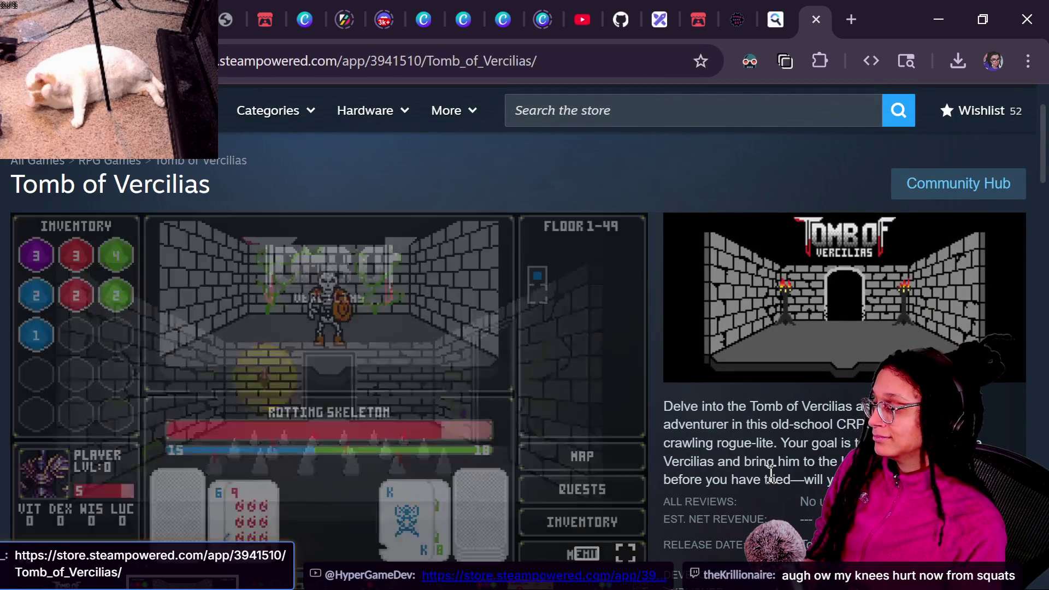
{"action": "key", "text": "alt"}
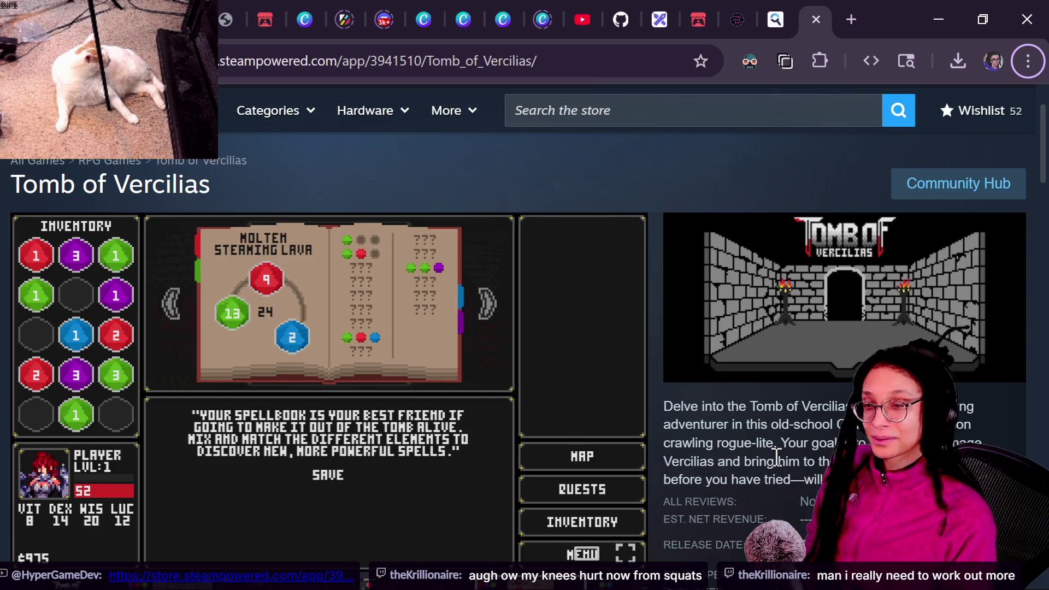
{"action": "key", "text": "alt+Tab"}
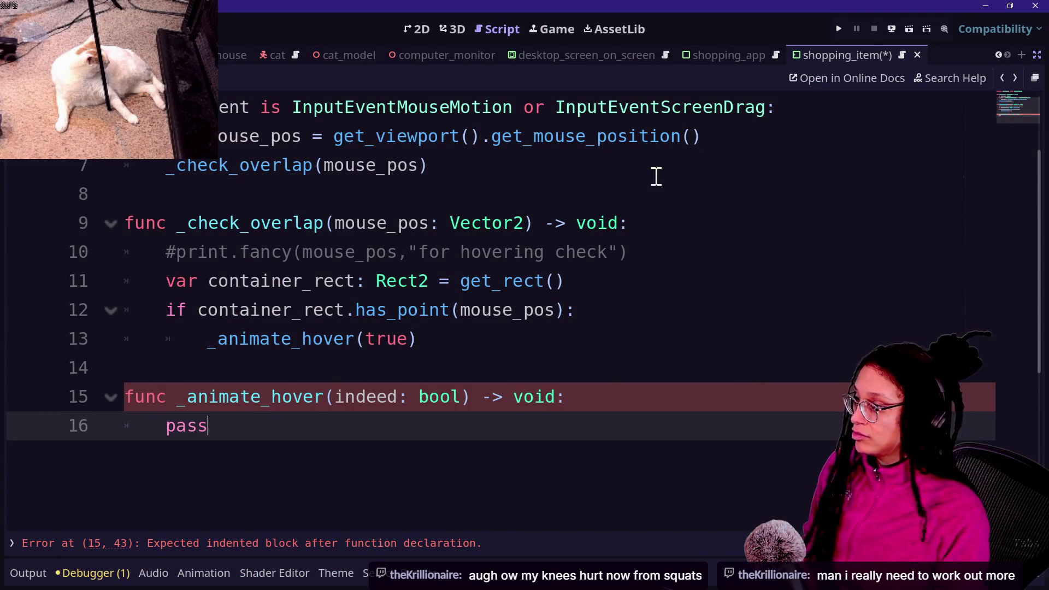
- Run the game and pet the cat on the sofa to lower its loneliness
{"action": "left_click", "coordinate": [832, 28]}
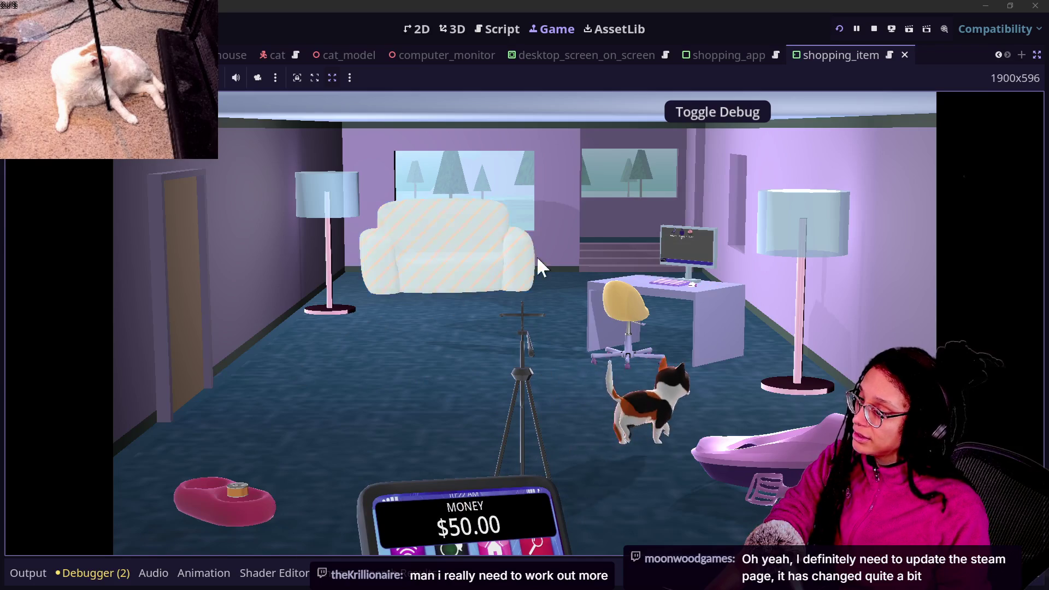
{"action": "left_click", "coordinate": [418, 295]}
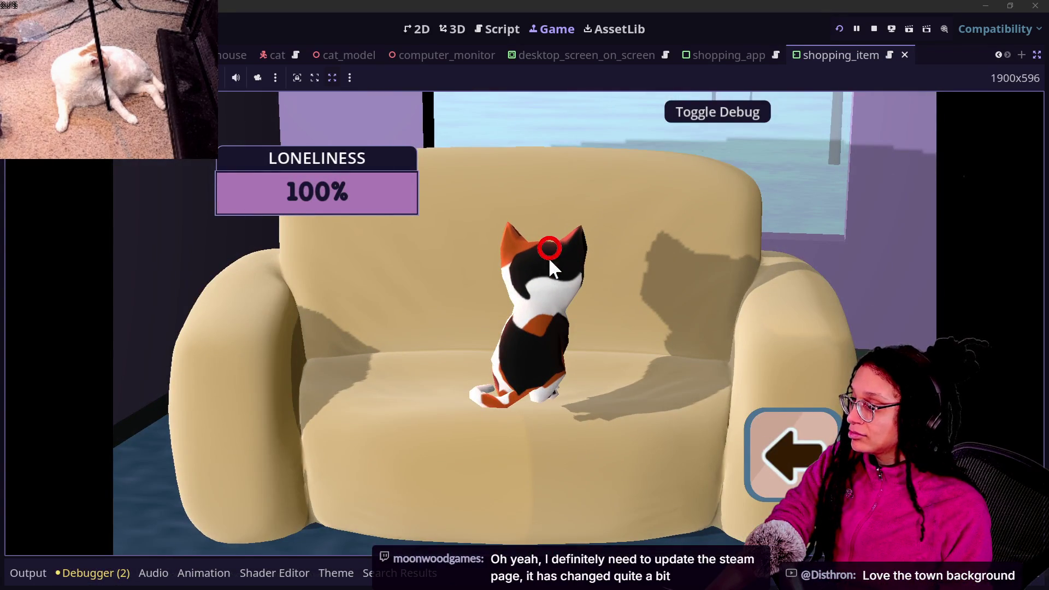
{"action": "left_click", "coordinate": [556, 240]}
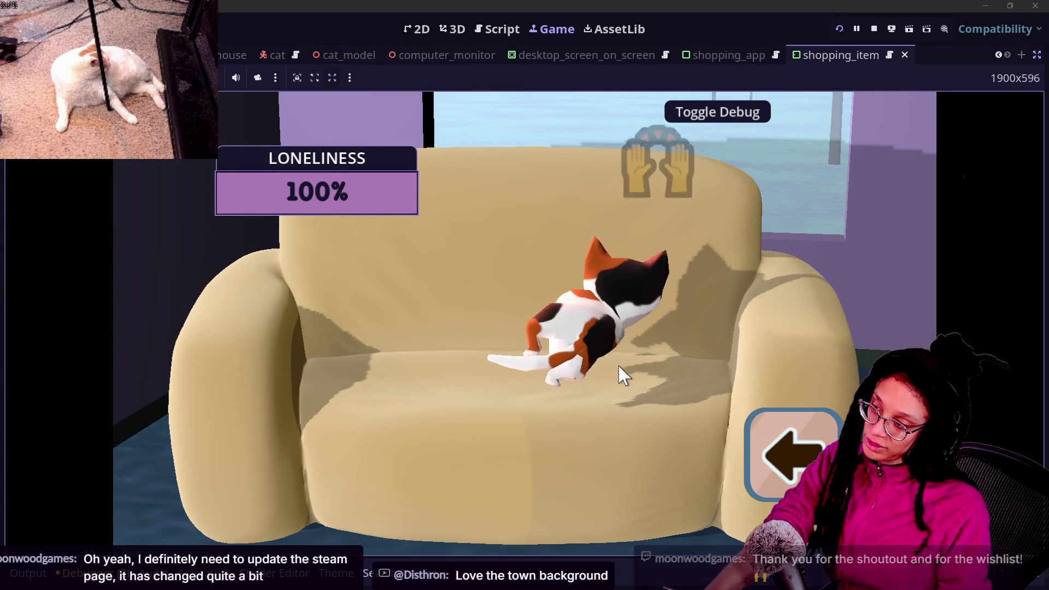
{"action": "left_click", "coordinate": [661, 311]}
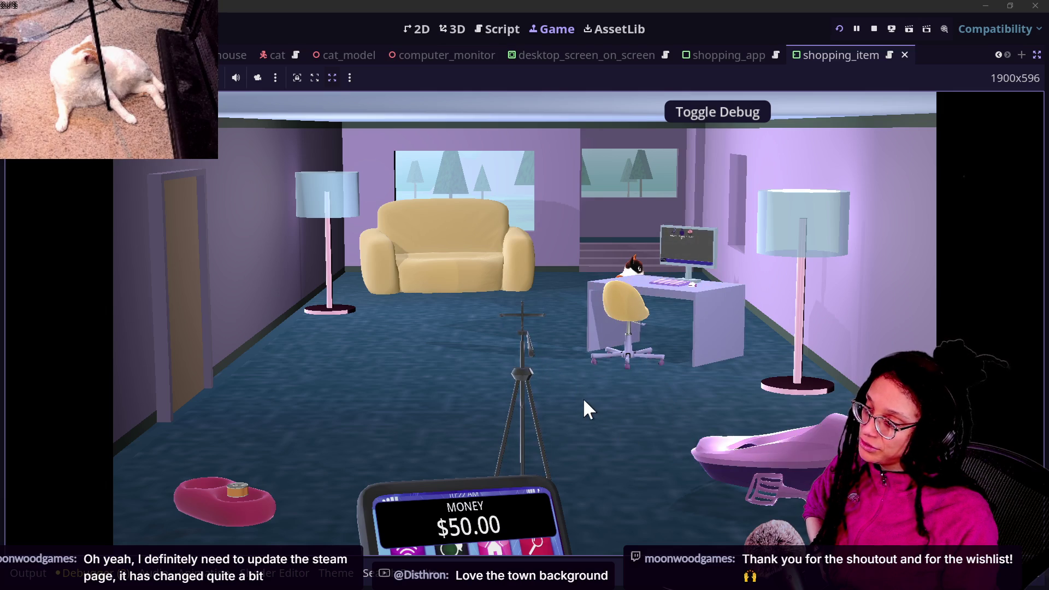
- Aim the tripod phone toward the desk and cat, then visit the litter box
{"action": "left_click", "coordinate": [541, 384]}
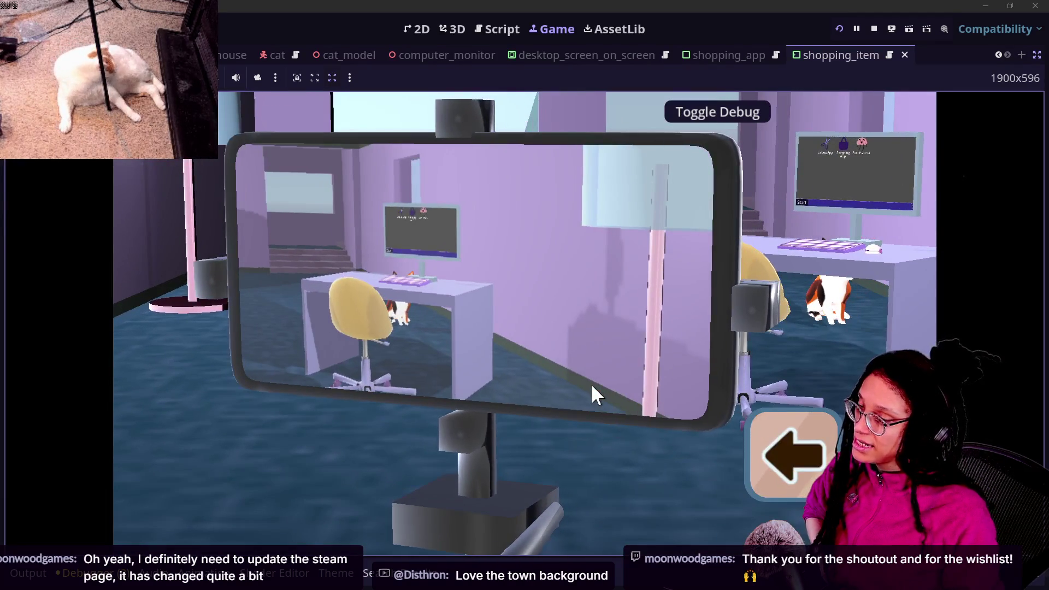
{"action": "mouse_move", "coordinate": [591, 384]}
{"action": "left_mouse_down"}
{"action": "mouse_move", "coordinate": [586, 396]}
{"action": "mouse_move", "coordinate": [525, 405]}
{"action": "mouse_move", "coordinate": [685, 421]}
{"action": "mouse_move", "coordinate": [755, 443]}
{"action": "left_mouse_up"}
{"action": "left_click", "coordinate": [755, 449]}
{"action": "left_click", "coordinate": [787, 455]}
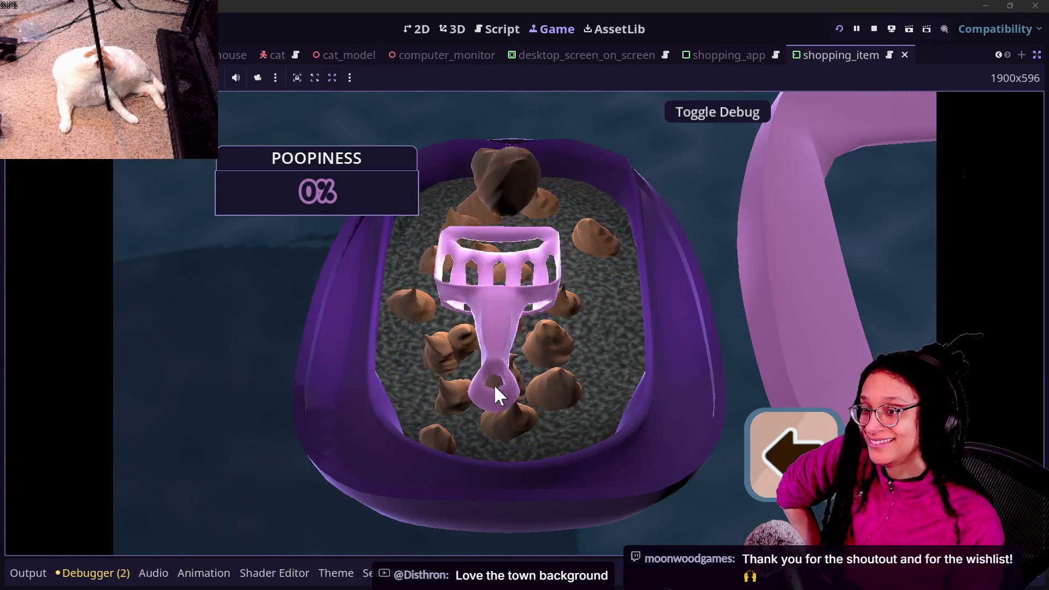
{"action": "left_click", "coordinate": [787, 454]}
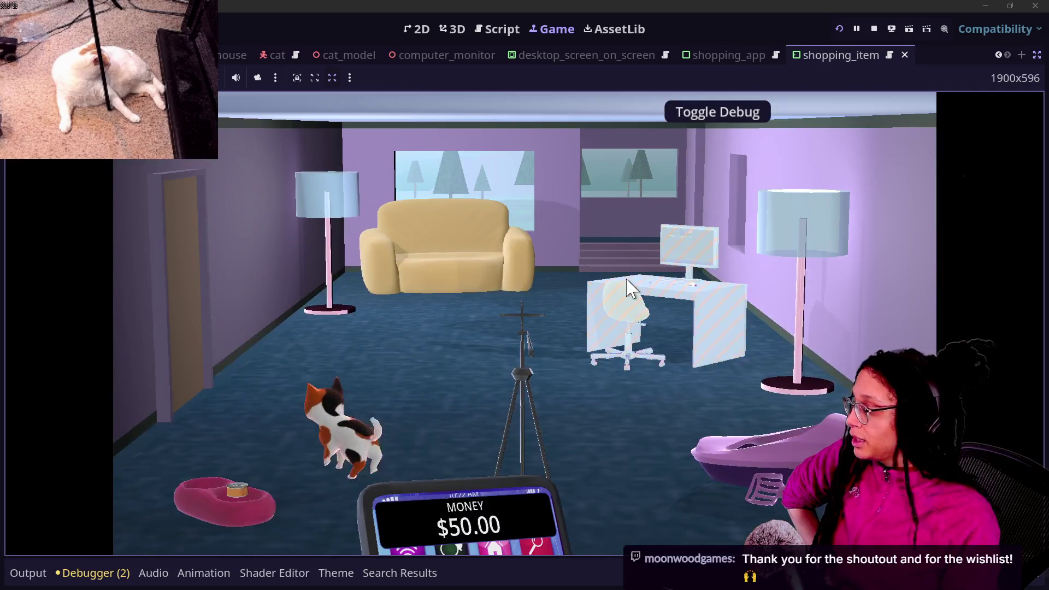
- Open Post Planner on the in-game computer, reopen it, and view the debugger's error list
{"action": "left_click", "coordinate": [628, 288]}
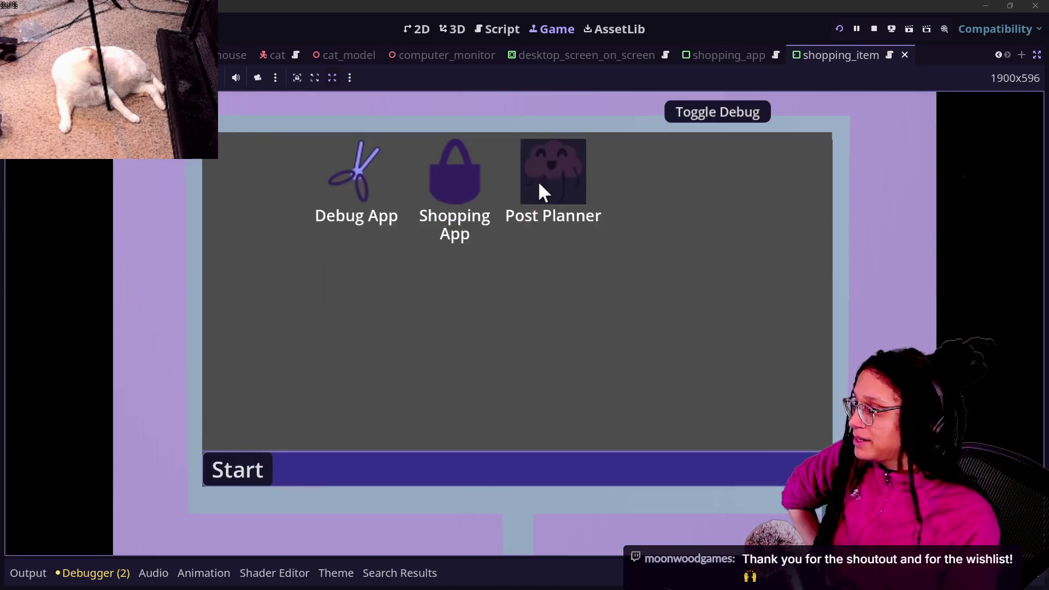
{"action": "left_click", "coordinate": [540, 183]}
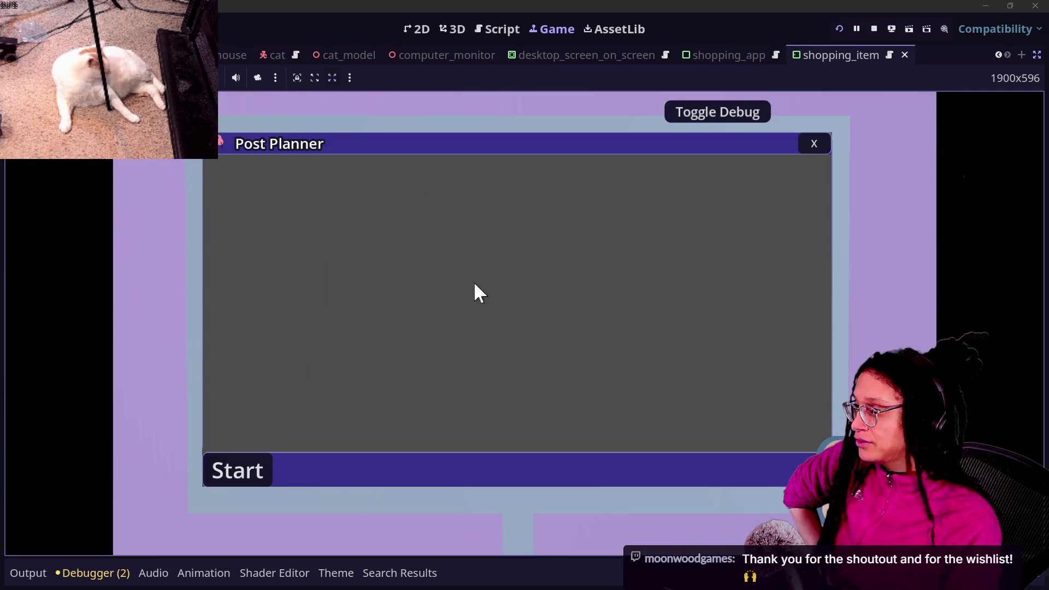
{"action": "left_click", "coordinate": [813, 143]}
{"action": "left_click", "coordinate": [553, 174]}
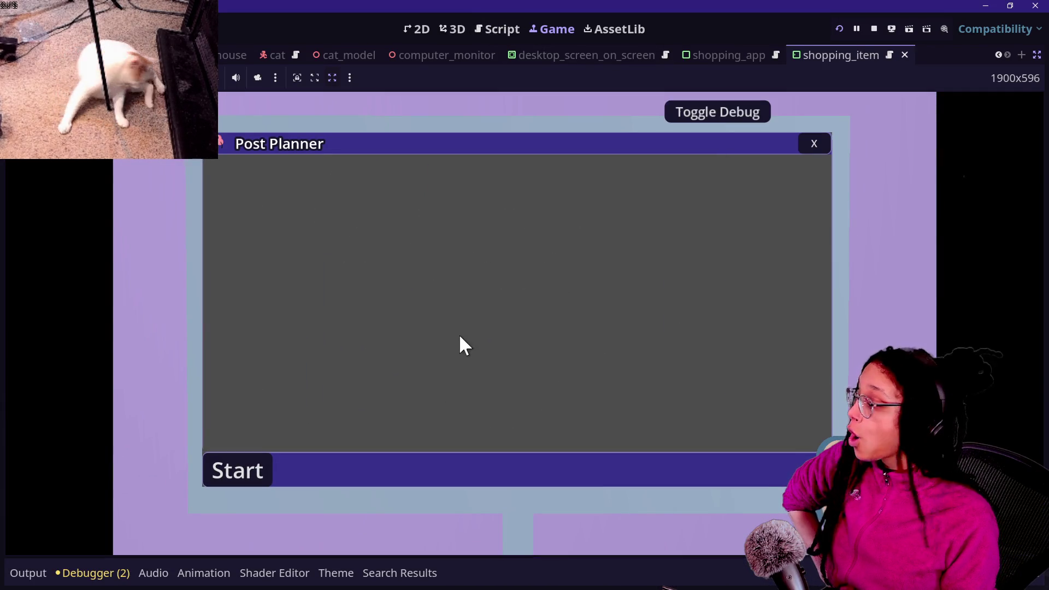
{"action": "left_click", "coordinate": [112, 574]}
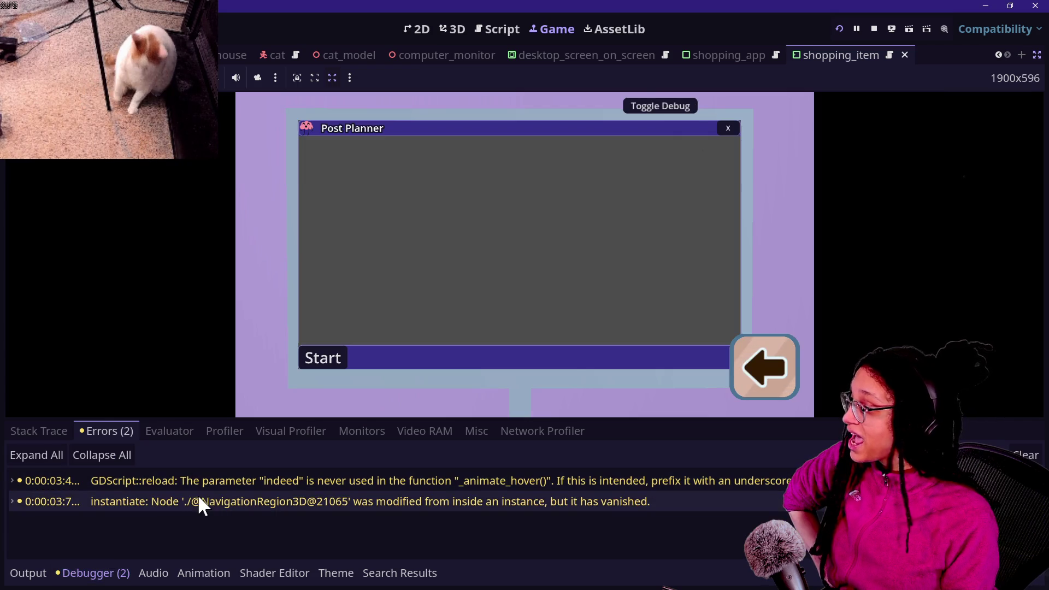
- Inspect the second error entry, stop the game and place the caret at the end of line 7
{"action": "left_click", "coordinate": [198, 496]}
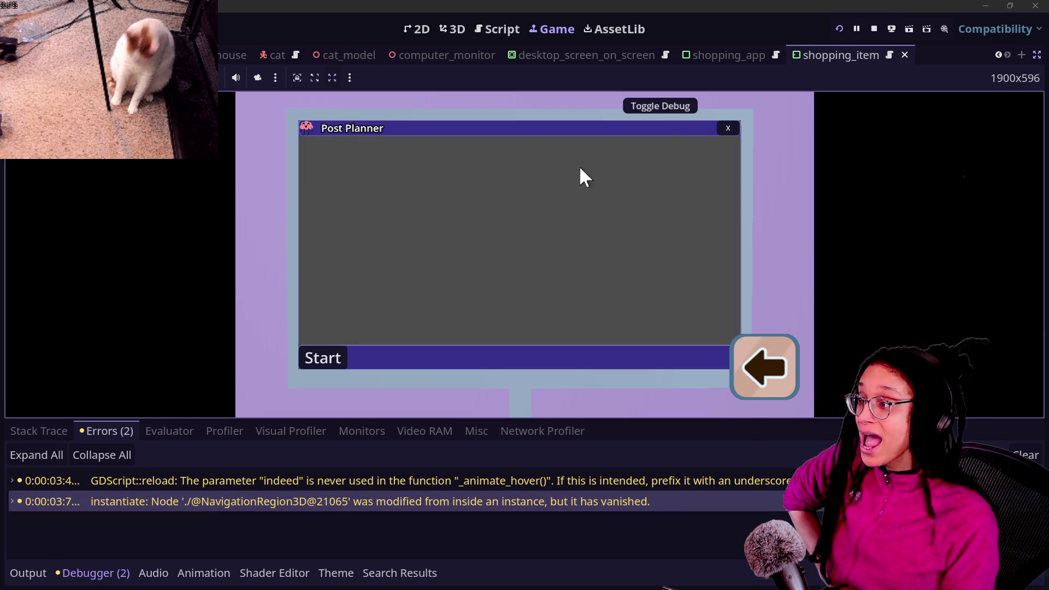
{"action": "left_click", "coordinate": [874, 29]}
{"action": "left_click", "coordinate": [608, 202]}
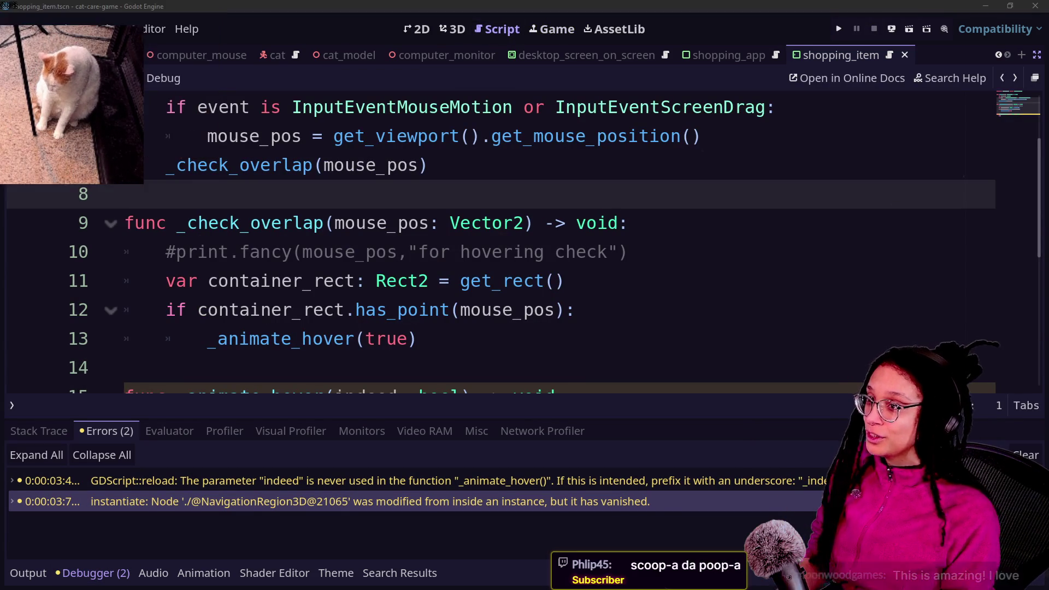
{"action": "left_click", "coordinate": [692, 176]}
- Quick-open manage_programs.gd, then program_container.gd to review its _ready_subviewport function
{"action": "key", "text": "shift+alt+o"}
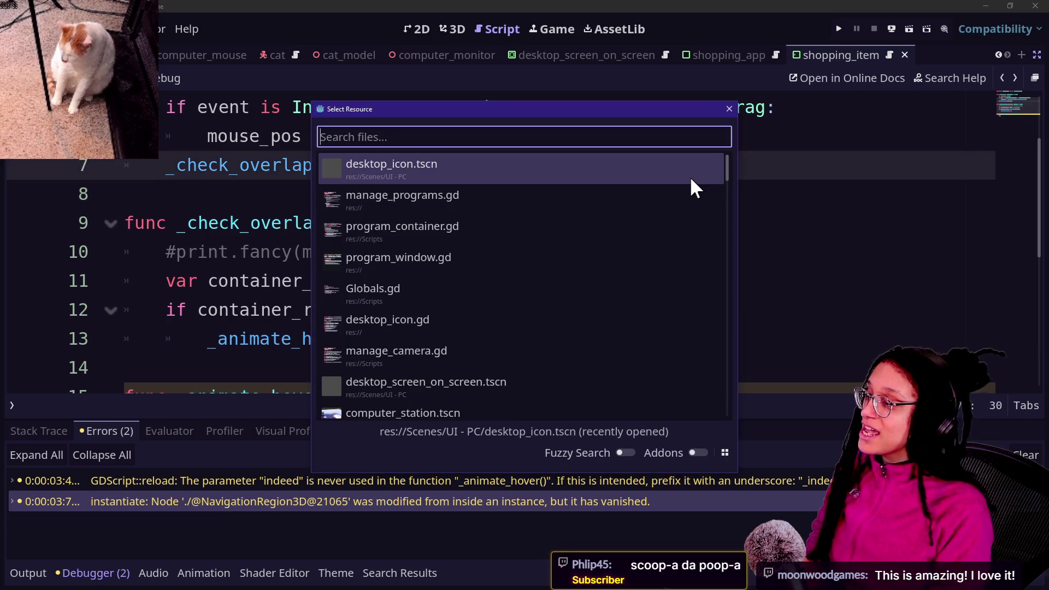
{"action": "key", "text": "Down"}
{"action": "key", "text": "Return"}
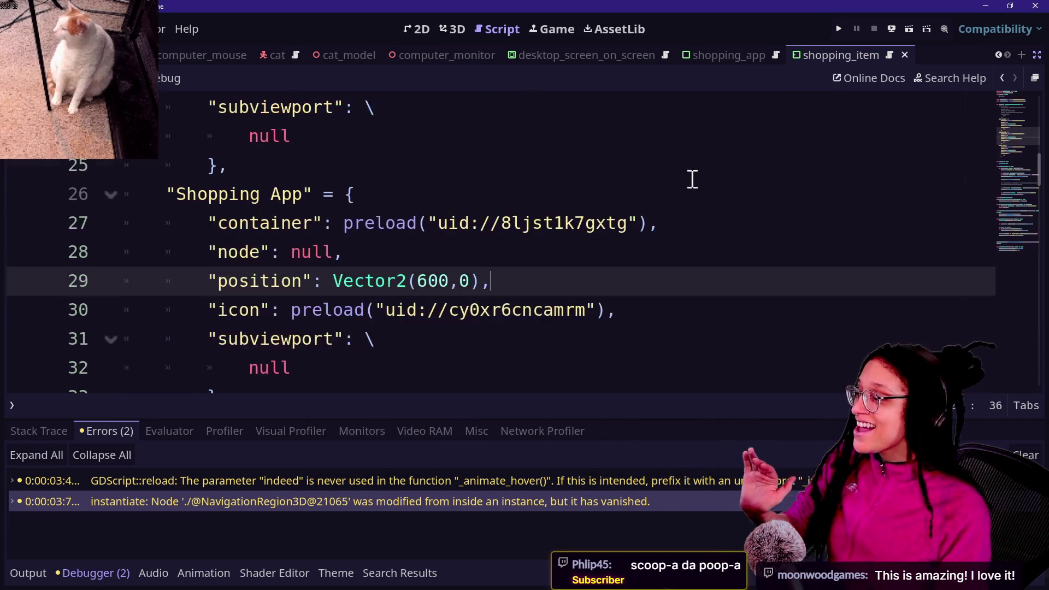
{"action": "key", "text": "shift+alt+o"}
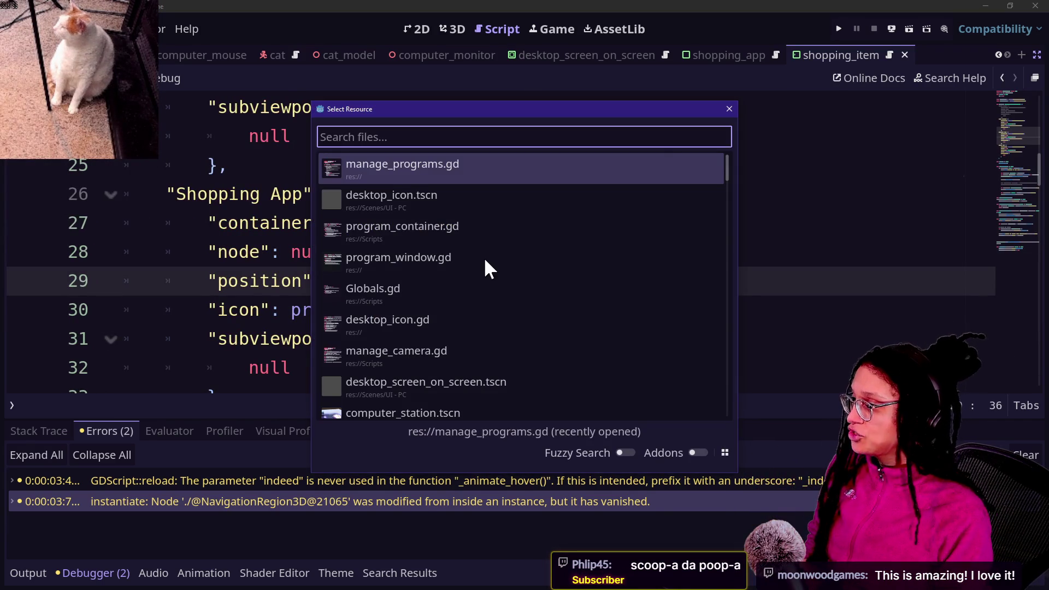
{"action": "left_click", "coordinate": [484, 243]}
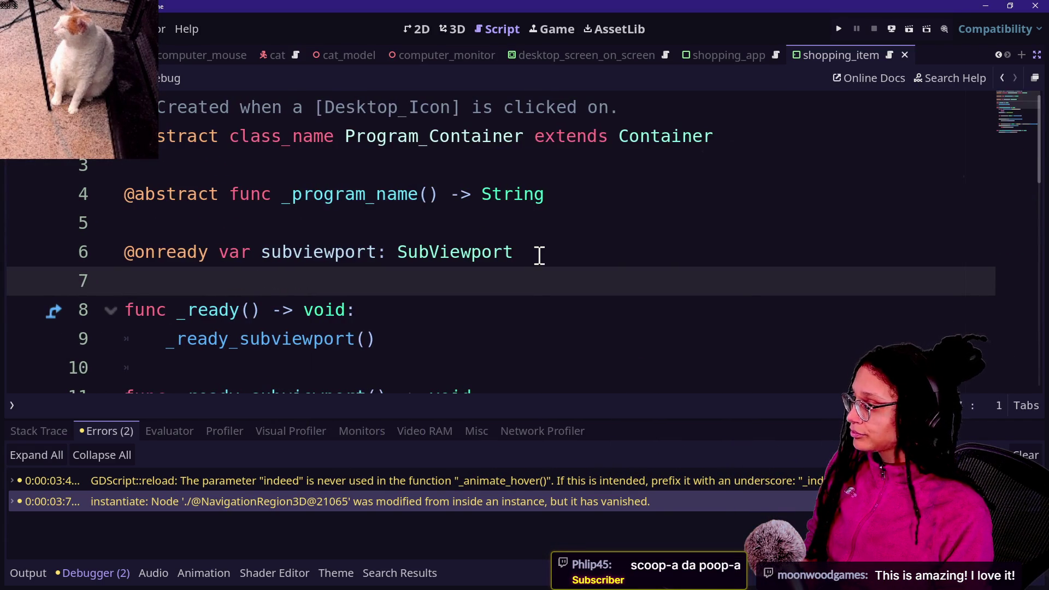
{"action": "scroll", "coordinate": [540, 255], "scroll_direction": "down", "scroll_amount": 4}
{"action": "scroll", "coordinate": [539, 255], "scroll_direction": "up", "scroll_amount": 1}
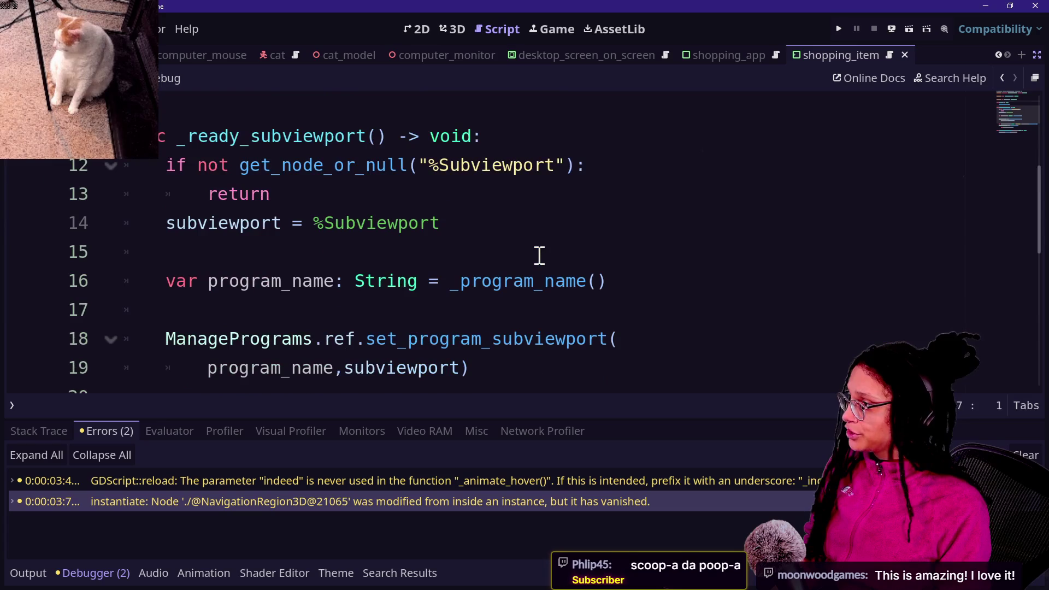
{"action": "left_click_drag", "start_coordinate": [265, 165], "coordinate": [548, 220]}
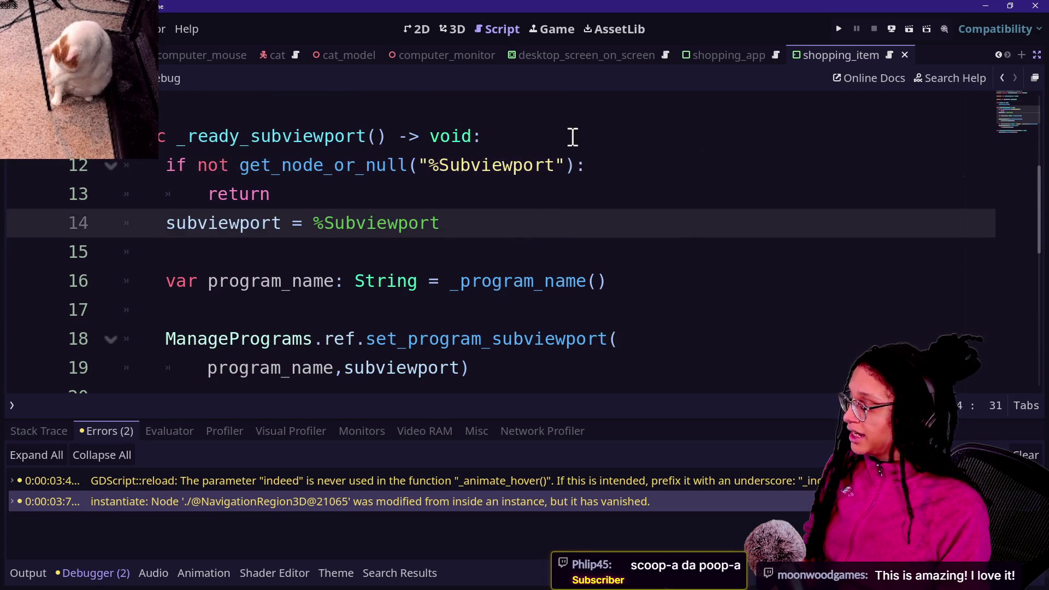
{"action": "key", "text": "ctrl+z"}
{"action": "left_click", "coordinate": [838, 28]}
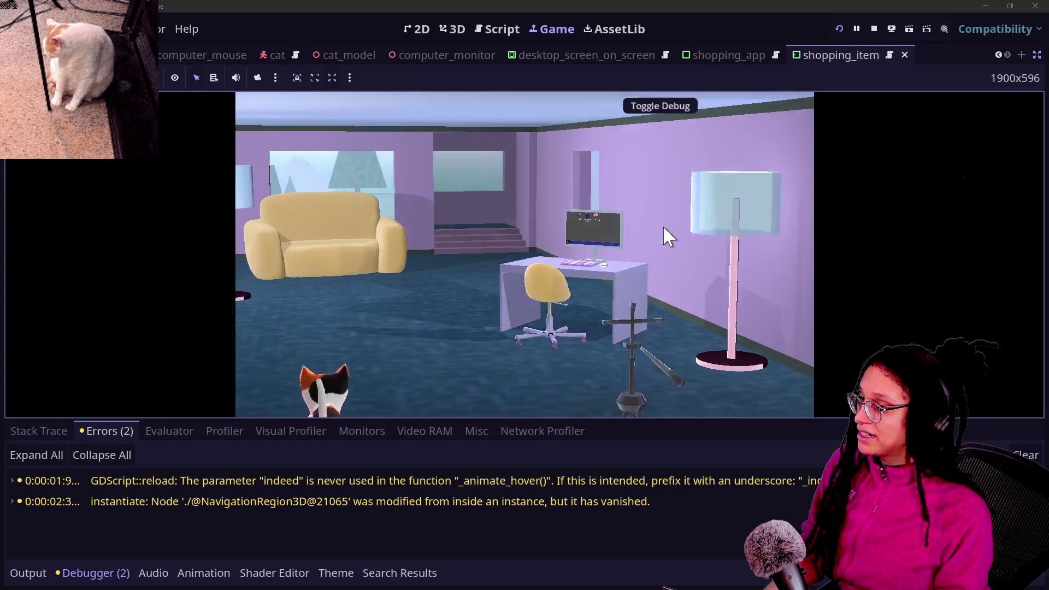
{"action": "left_click", "coordinate": [546, 150]}
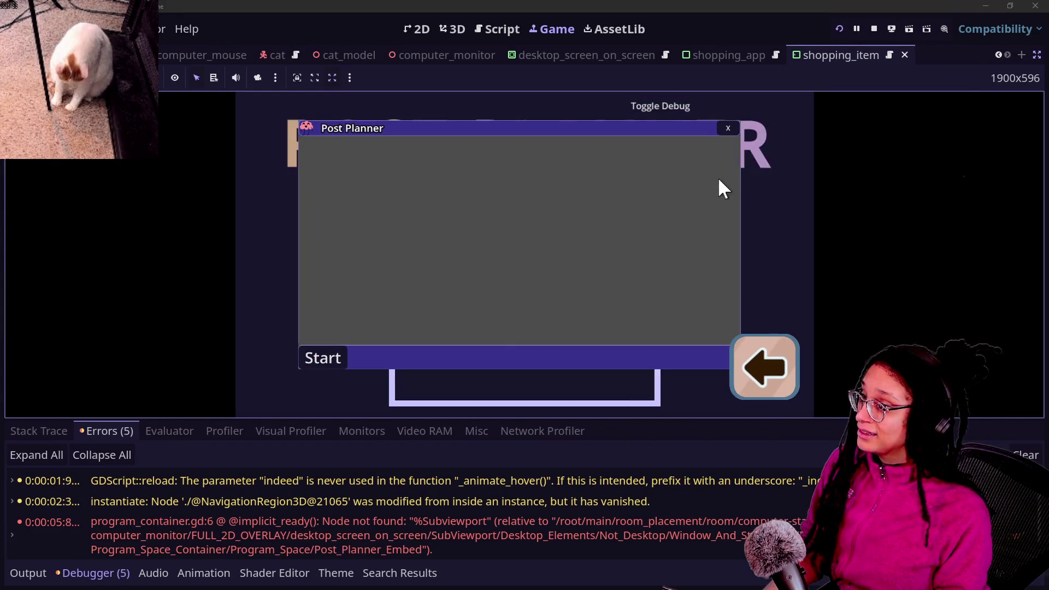
{"action": "left_click", "coordinate": [893, 29]}
- Jump to the node-not-found error, fix the SubViewport node name's case, and rerun with F5
{"action": "scroll", "coordinate": [548, 246], "scroll_direction": "down", "scroll_amount": 5}
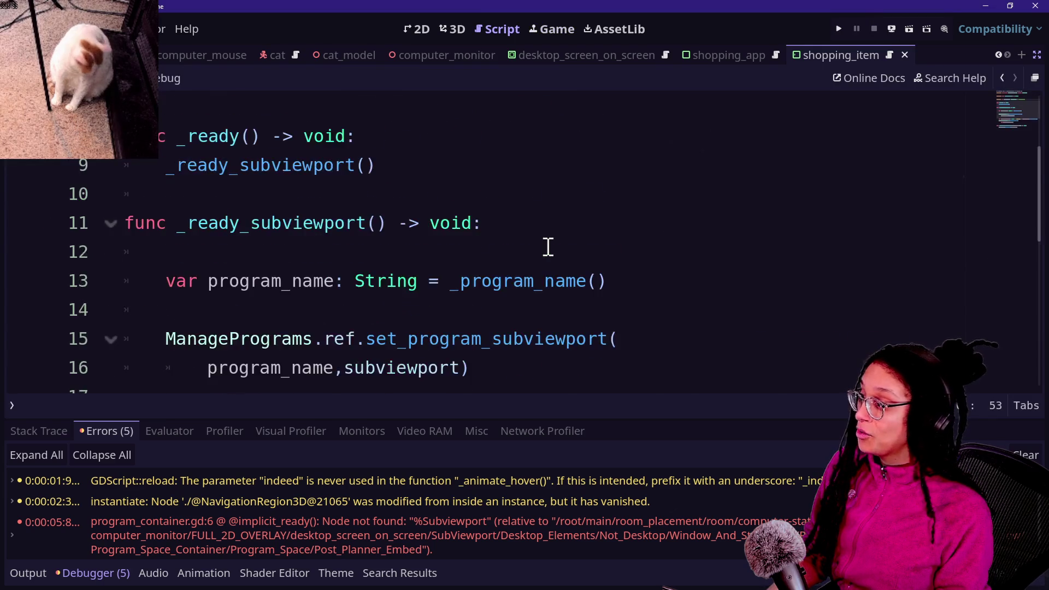
{"action": "scroll", "coordinate": [548, 246], "scroll_direction": "up", "scroll_amount": 5}
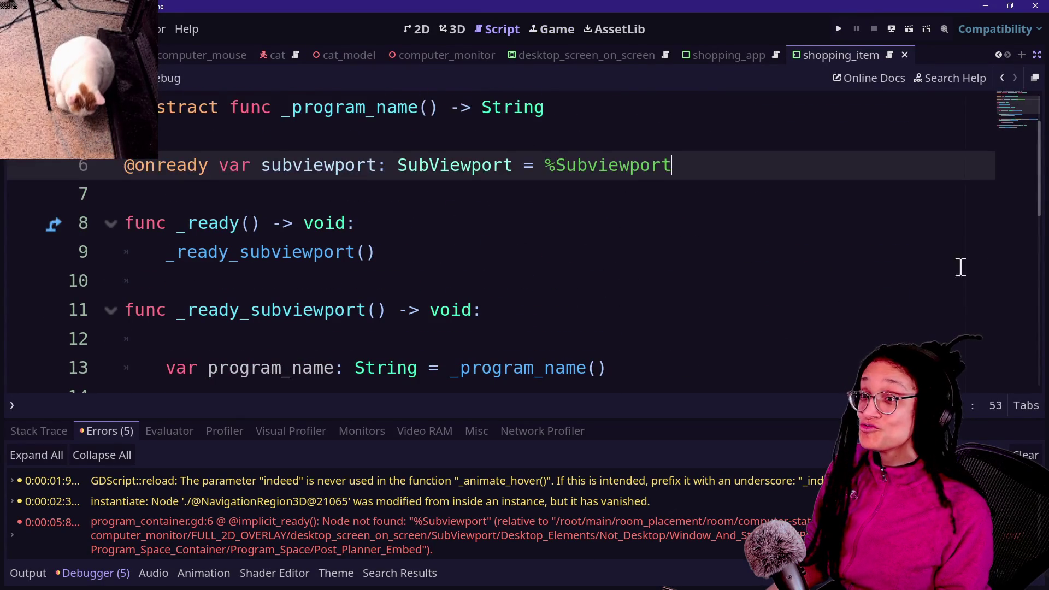
{"action": "scroll", "coordinate": [548, 339], "scroll_direction": "up", "scroll_amount": 1}
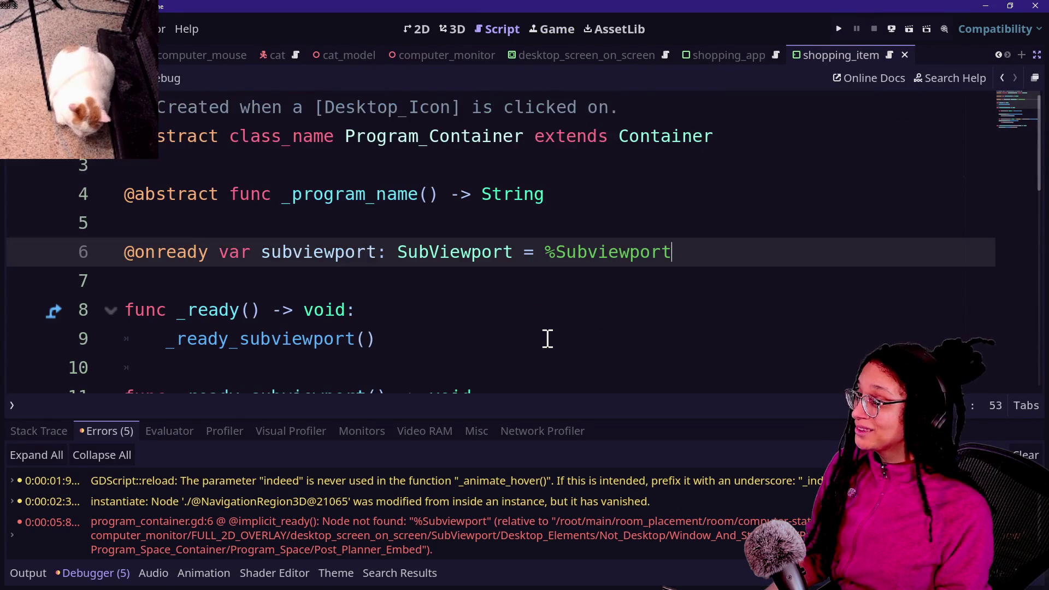
{"action": "scroll", "coordinate": [450, 355], "scroll_direction": "down", "scroll_amount": 2}
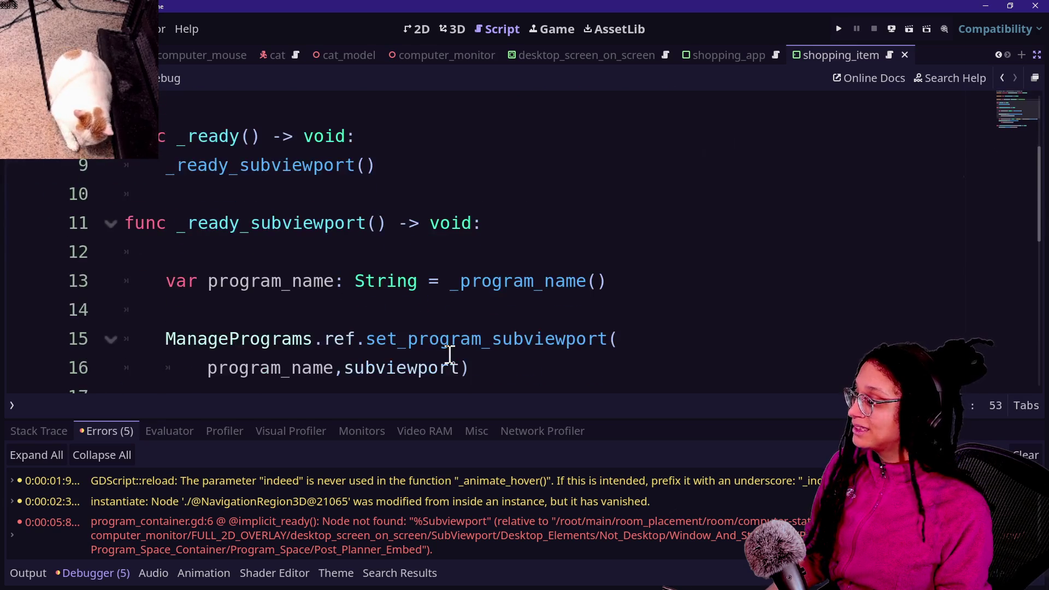
{"action": "scroll", "coordinate": [450, 355], "scroll_direction": "down", "scroll_amount": 3}
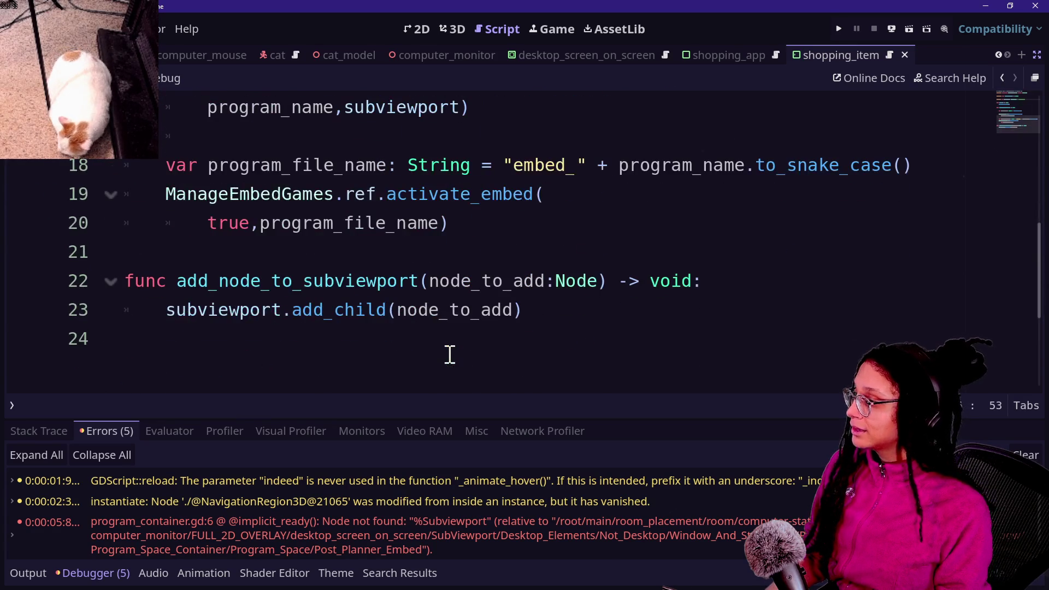
{"action": "scroll", "coordinate": [438, 345], "scroll_direction": "up", "scroll_amount": 3}
{"action": "left_click", "coordinate": [393, 521]}
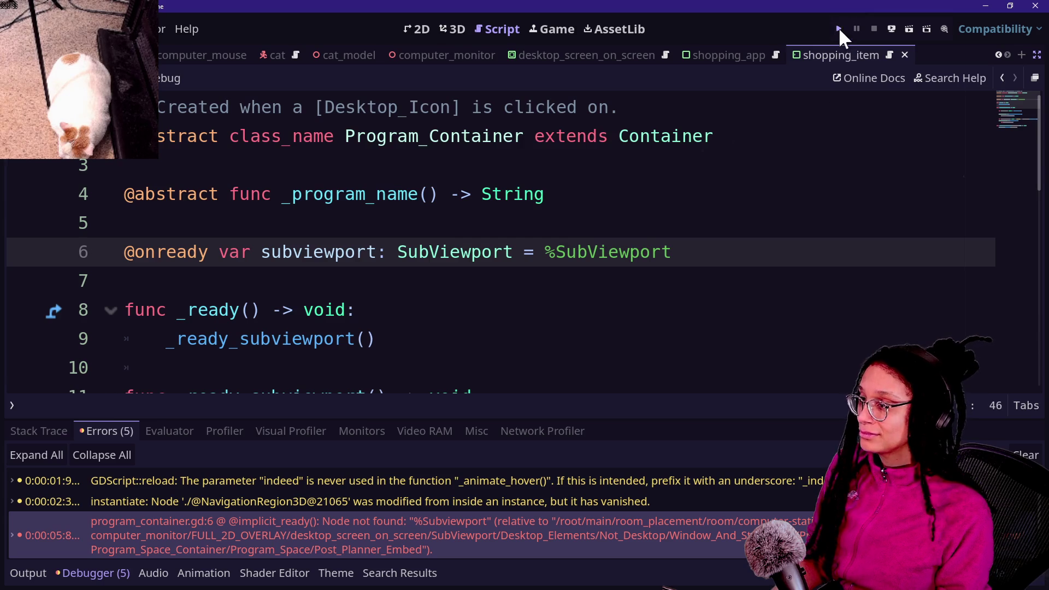
{"action": "key", "text": "F5"}
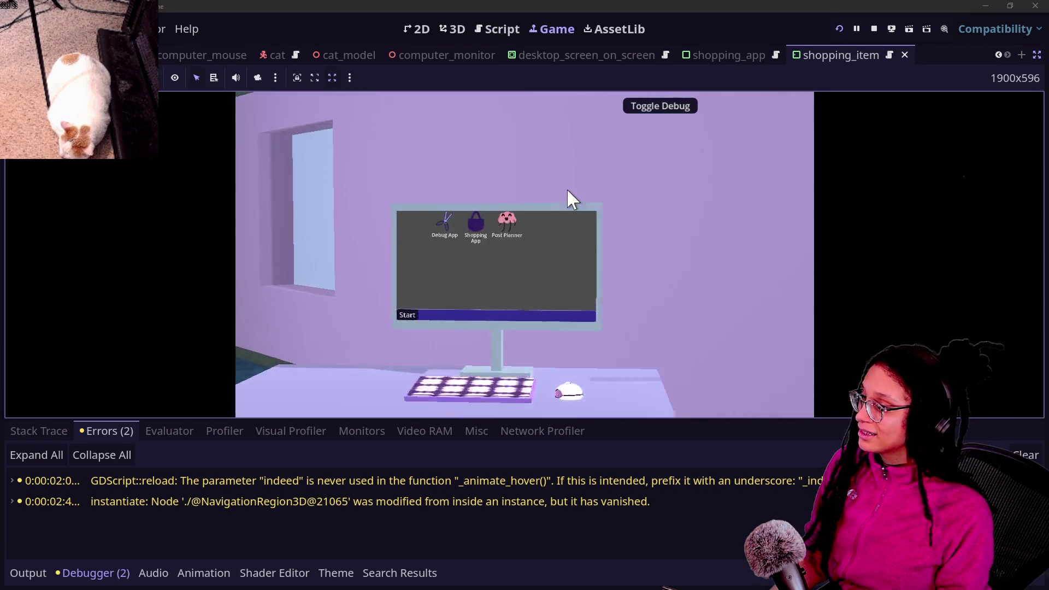
- Open Post Planner in-game, pick the Mewsky platform, collapse the debugger, then close Post Planner
{"action": "double_click", "coordinate": [552, 146]}
{"action": "left_click", "coordinate": [504, 245]}
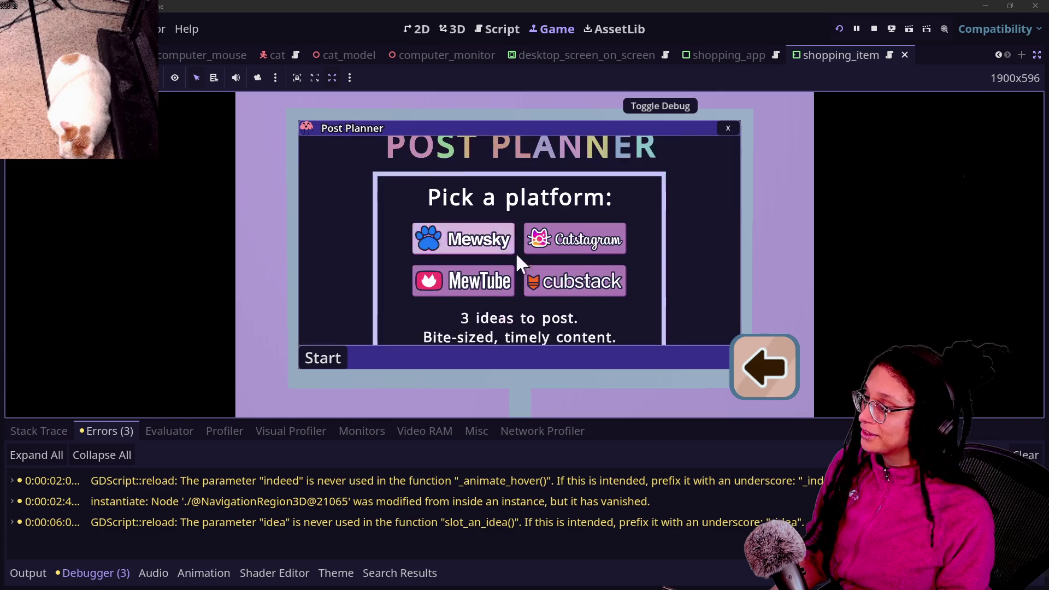
{"action": "left_click", "coordinate": [464, 238]}
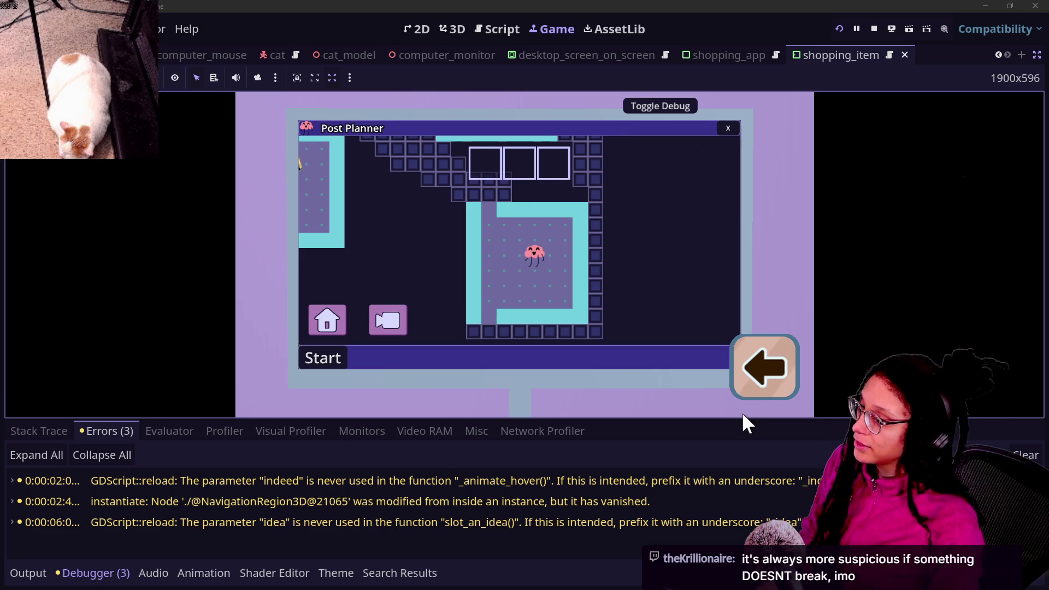
{"action": "left_click", "coordinate": [638, 442]}
{"action": "key", "text": "ctrl+j"}
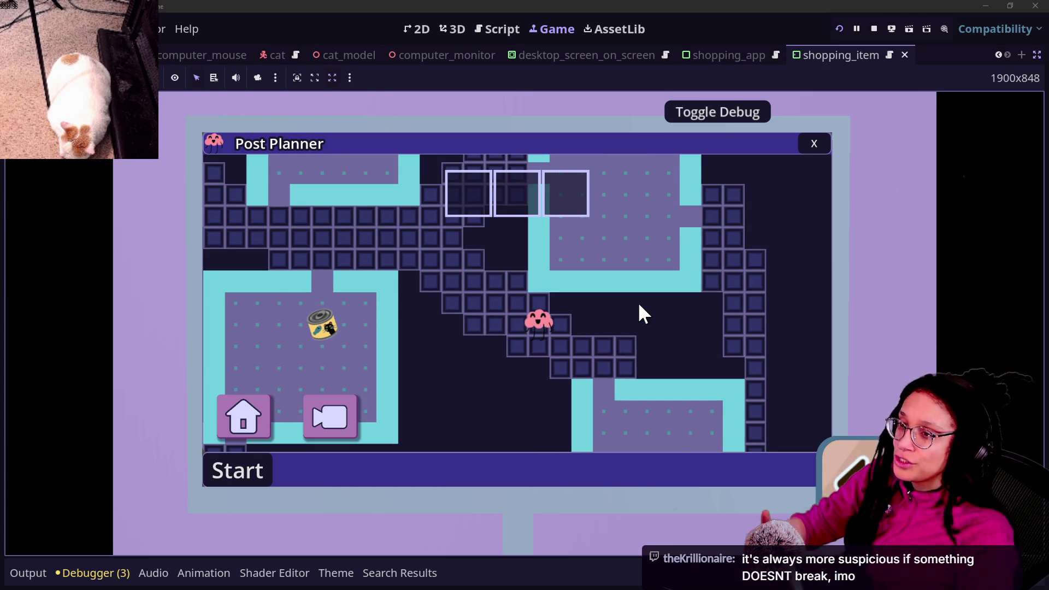
{"action": "left_click", "coordinate": [810, 144]}
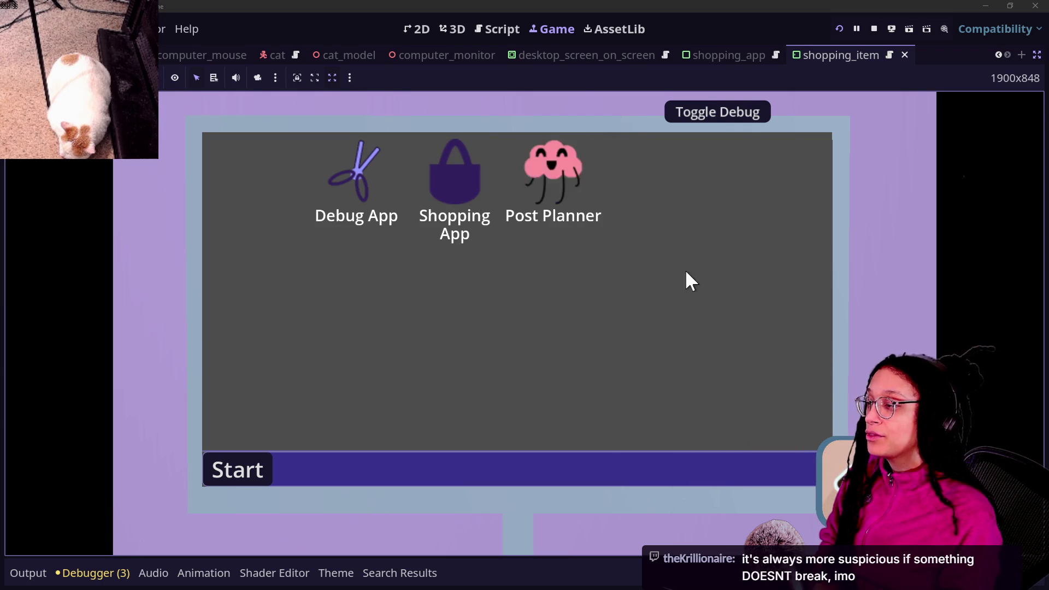
- Rearrange the Post Planner and Shopping App desktop icons, then return to the Program_Container script
{"action": "mouse_move", "coordinate": [539, 175]}
{"action": "left_mouse_down"}
{"action": "mouse_move", "coordinate": [581, 170]}
{"action": "mouse_move", "coordinate": [549, 278]}
{"action": "mouse_move", "coordinate": [661, 213]}
{"action": "left_mouse_up"}
{"action": "mouse_move", "coordinate": [525, 236]}
{"action": "left_mouse_down"}
{"action": "mouse_move", "coordinate": [470, 195]}
{"action": "mouse_move", "coordinate": [476, 314]}
{"action": "mouse_move", "coordinate": [497, 344]}
{"action": "mouse_move", "coordinate": [533, 350]}
{"action": "left_mouse_up"}
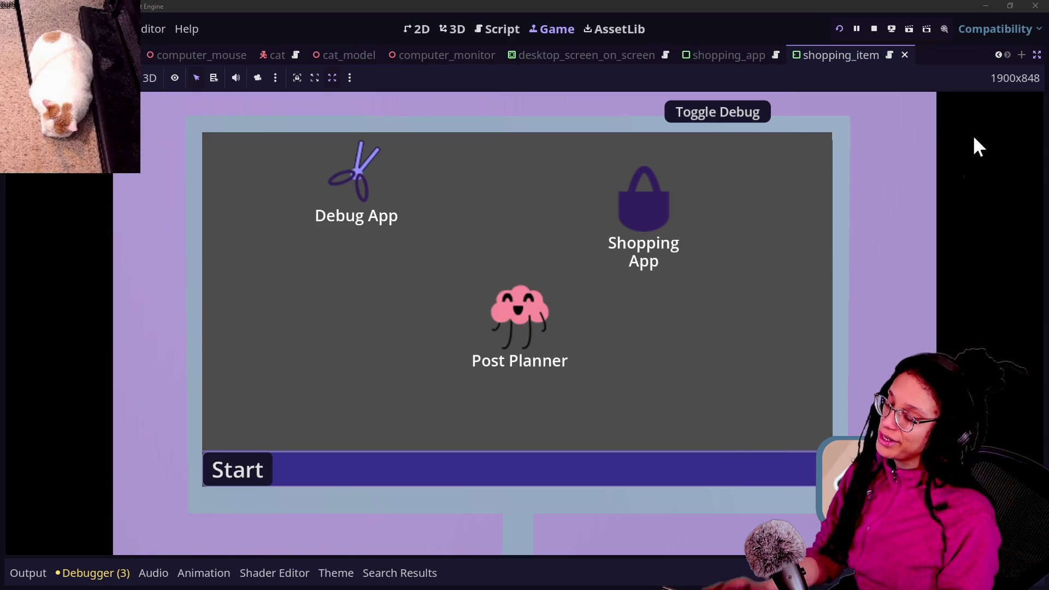
{"action": "left_click_drag", "start_coordinate": [517, 295], "coordinate": [561, 287]}
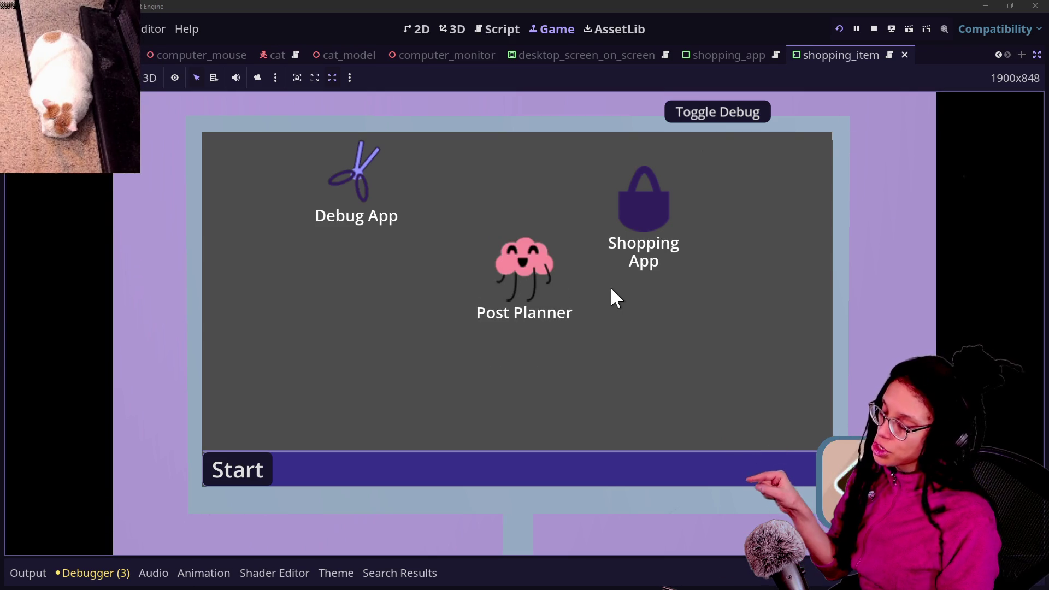
{"action": "mouse_move", "coordinate": [648, 219]}
{"action": "left_mouse_down"}
{"action": "mouse_move", "coordinate": [661, 241]}
{"action": "mouse_move", "coordinate": [714, 265]}
{"action": "mouse_move", "coordinate": [689, 298]}
{"action": "left_mouse_up"}
{"action": "mouse_move", "coordinate": [526, 261]}
{"action": "left_mouse_down"}
{"action": "mouse_move", "coordinate": [517, 325]}
{"action": "mouse_move", "coordinate": [501, 267]}
{"action": "mouse_move", "coordinate": [527, 303]}
{"action": "left_mouse_up"}
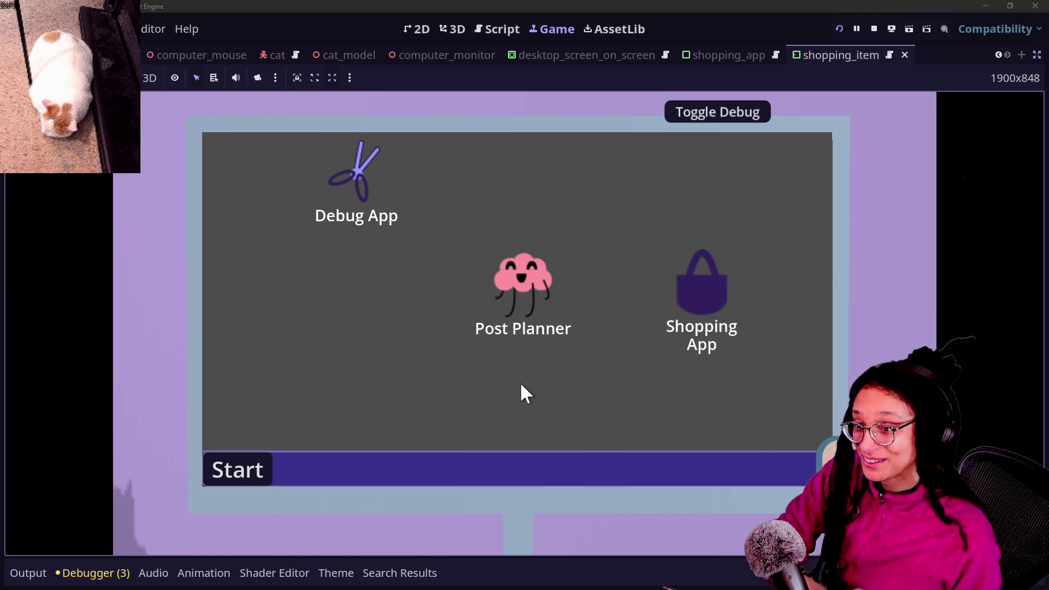
{"action": "left_click", "coordinate": [499, 29]}
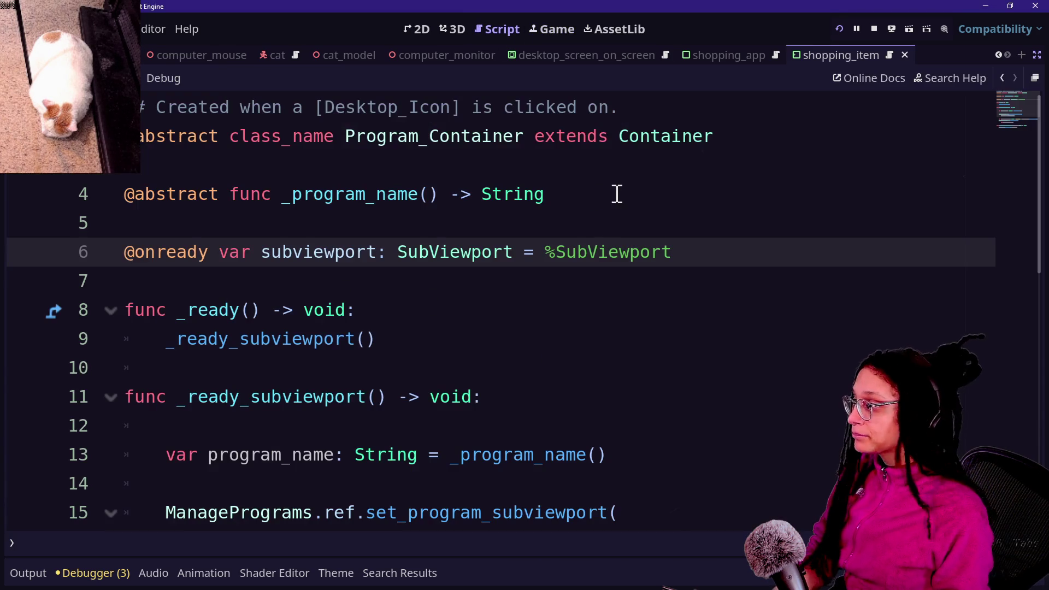
- Remove ' = %SubViewport' from the line 6 subviewport declaration and save the script
{"action": "key", "text": "BackSpace"}
{"action": "key", "text": "ctrl+Delete"}
{"action": "key", "text": "ctrl+BackSpace"}
{"action": "key", "text": "BackSpace"}
{"action": "key", "text": "BackSpace"}
{"action": "key", "text": "BackSpace"}
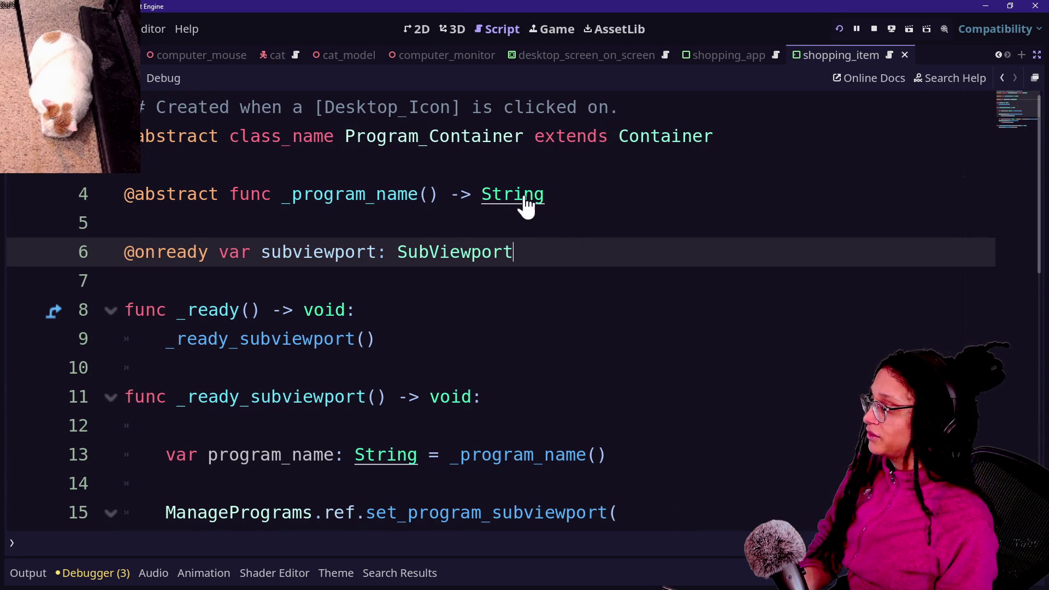
{"action": "key", "text": "ctrl+s"}
- Reload the running game and open the Shopping App from its desktop icon
{"action": "left_click", "coordinate": [557, 32]}
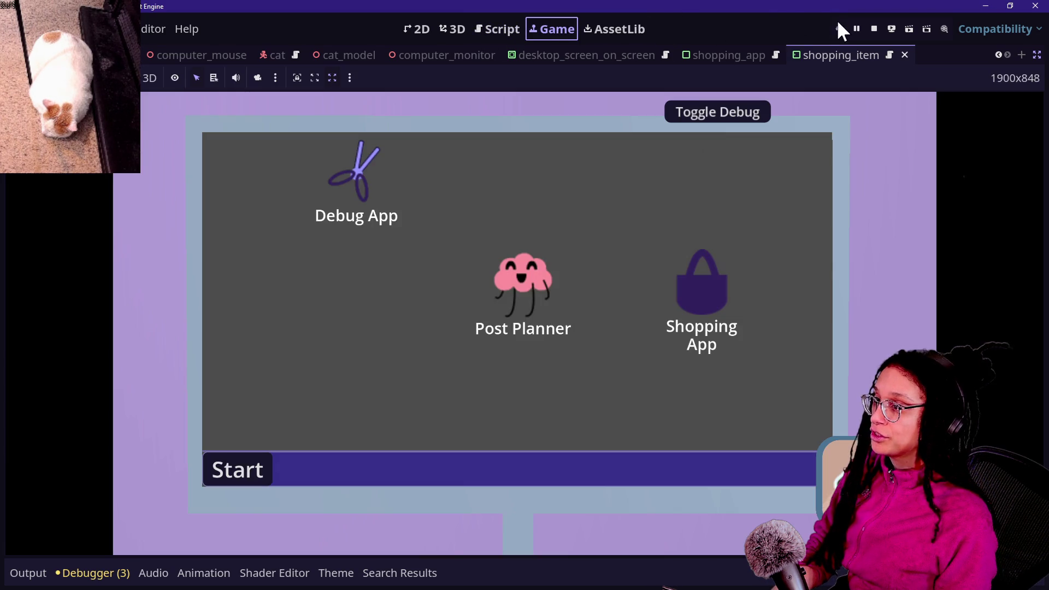
{"action": "left_click", "coordinate": [840, 27]}
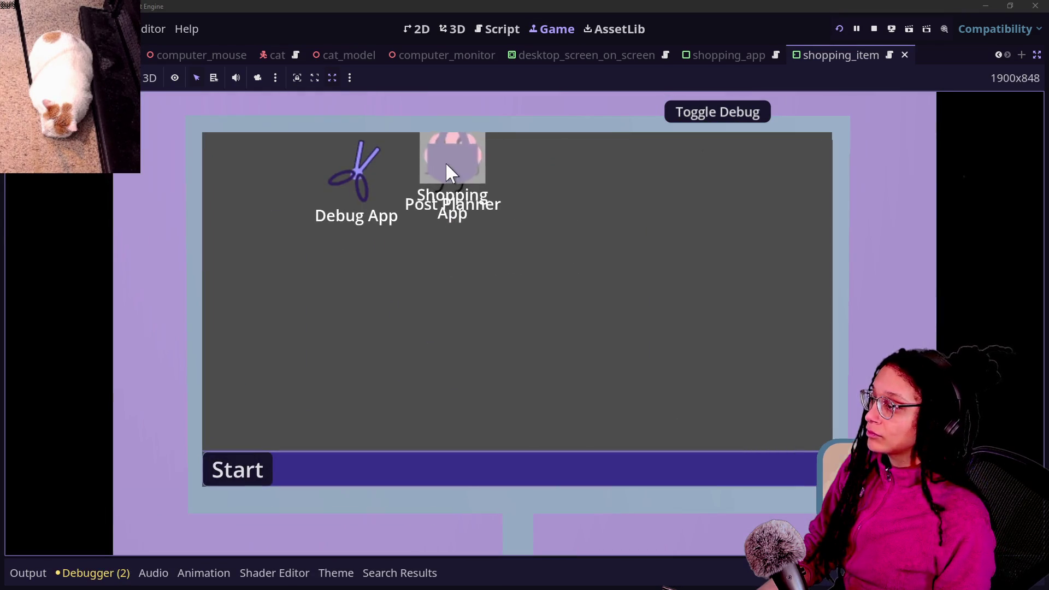
{"action": "double_click", "coordinate": [445, 162]}
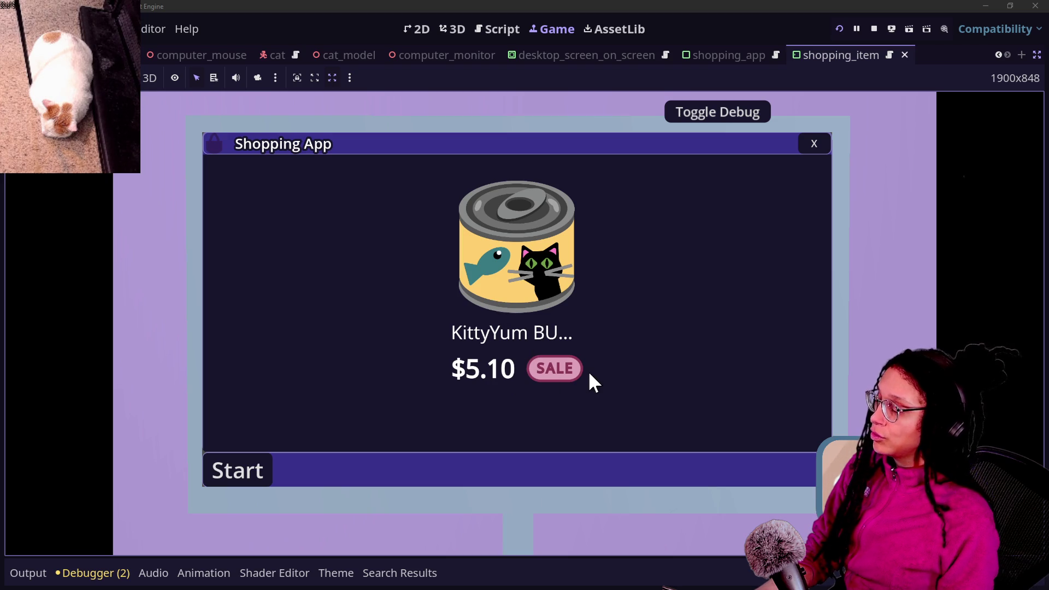
- In the shopping_app scene, restore the side panels and duplicate ShoppingItem into ShoppingItem2–5
{"action": "left_click", "coordinate": [714, 57]}
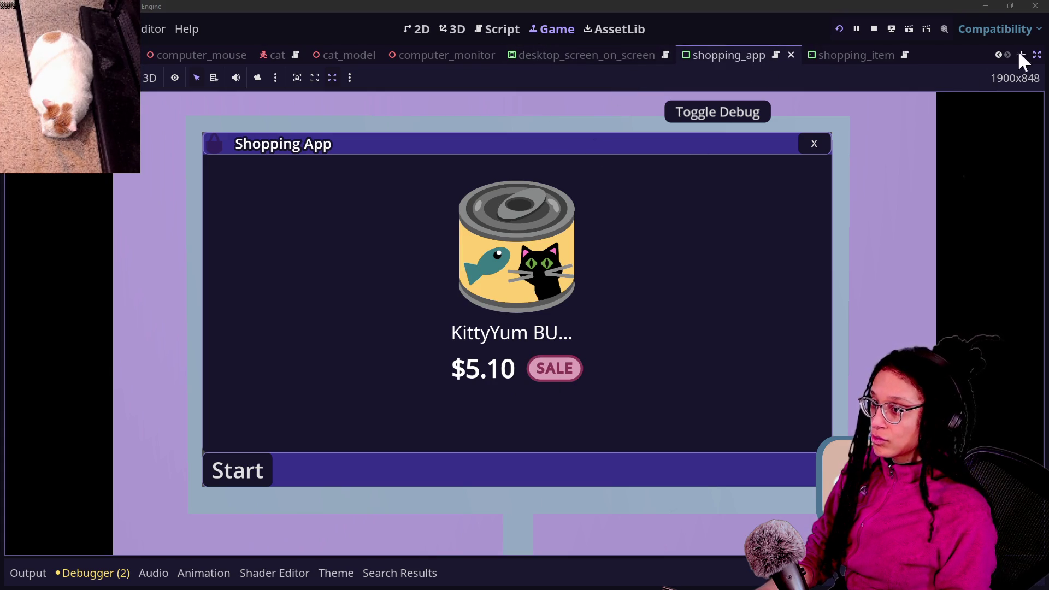
{"action": "left_click", "coordinate": [1037, 55]}
{"action": "left_click", "coordinate": [88, 213]}
{"action": "key", "text": "ctrl+d"}
{"action": "key", "text": "ctrl+d"}
{"action": "key", "text": "ctrl+d"}
{"action": "scroll", "coordinate": [556, 248], "scroll_direction": "down", "scroll_amount": 3}
{"action": "scroll", "coordinate": [555, 248], "scroll_direction": "up", "scroll_amount": 3}
{"action": "scroll", "coordinate": [555, 248], "scroll_direction": "down", "scroll_amount": 3}
{"action": "scroll", "coordinate": [555, 248], "scroll_direction": "up", "scroll_amount": 2}
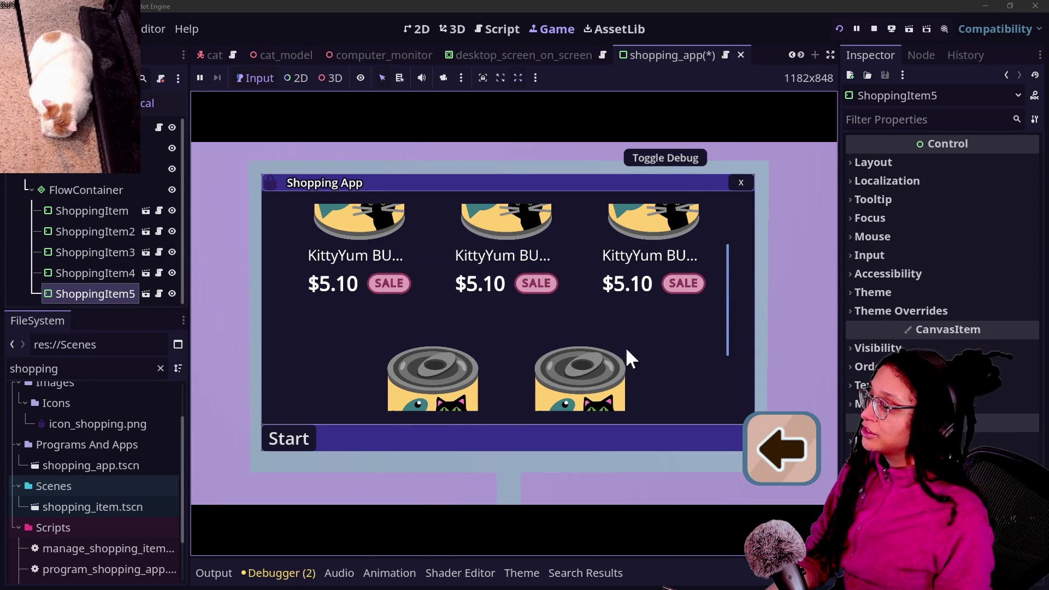
{"action": "mouse_move", "coordinate": [725, 329]}
{"action": "left_mouse_down"}
{"action": "mouse_move", "coordinate": [724, 238]}
{"action": "mouse_move", "coordinate": [704, 371]}
{"action": "mouse_move", "coordinate": [675, 249]}
{"action": "left_mouse_up"}
{"action": "scroll", "coordinate": [618, 234], "scroll_direction": "down", "scroll_amount": 3}
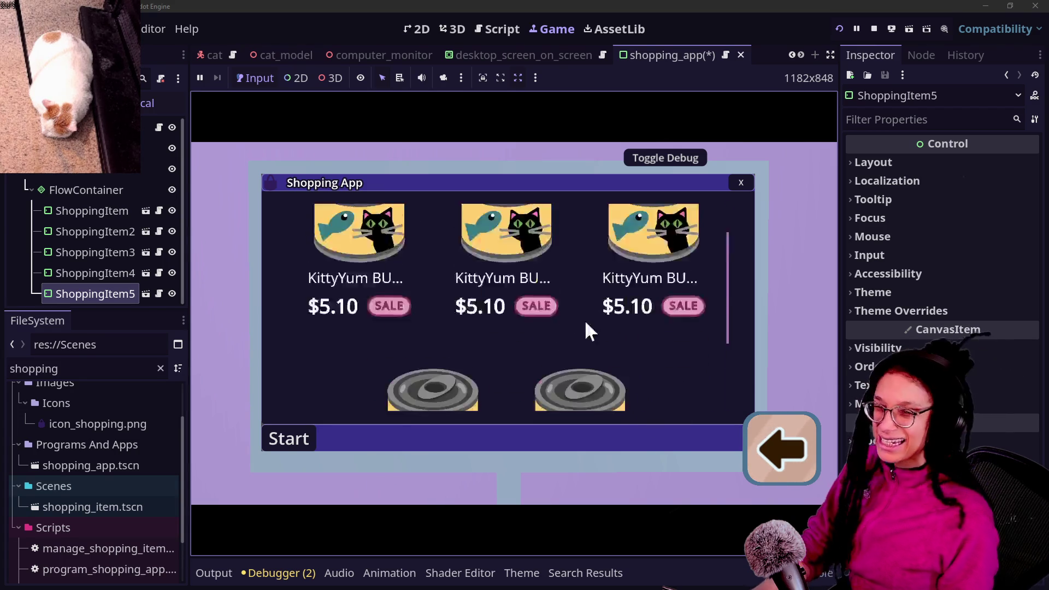
{"action": "scroll", "coordinate": [614, 306], "scroll_direction": "up", "scroll_amount": 3}
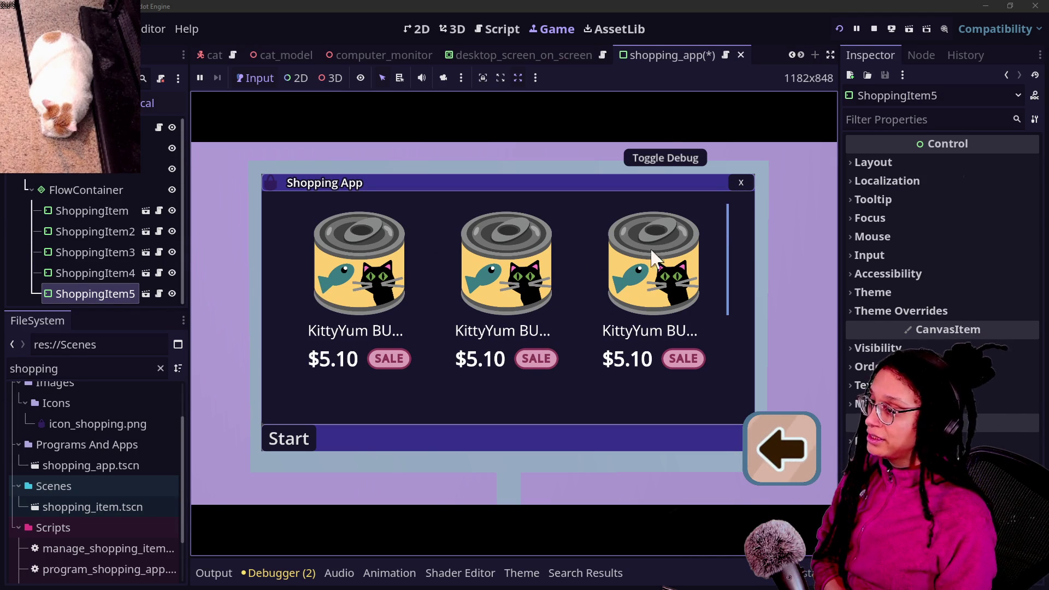
- Close Shopping App, move its icon off Post Planner, open Post Planner, then leave the computer view
{"action": "left_click", "coordinate": [742, 183]}
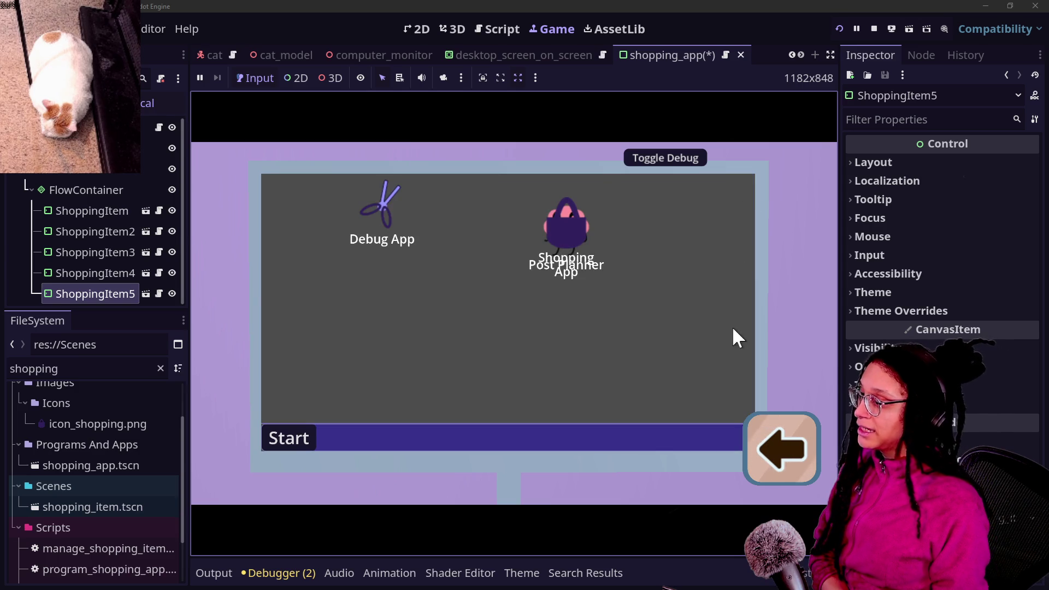
{"action": "mouse_move", "coordinate": [559, 257]}
{"action": "left_mouse_down"}
{"action": "mouse_move", "coordinate": [510, 259]}
{"action": "mouse_move", "coordinate": [477, 309]}
{"action": "left_mouse_up"}
{"action": "double_click", "coordinate": [566, 232]}
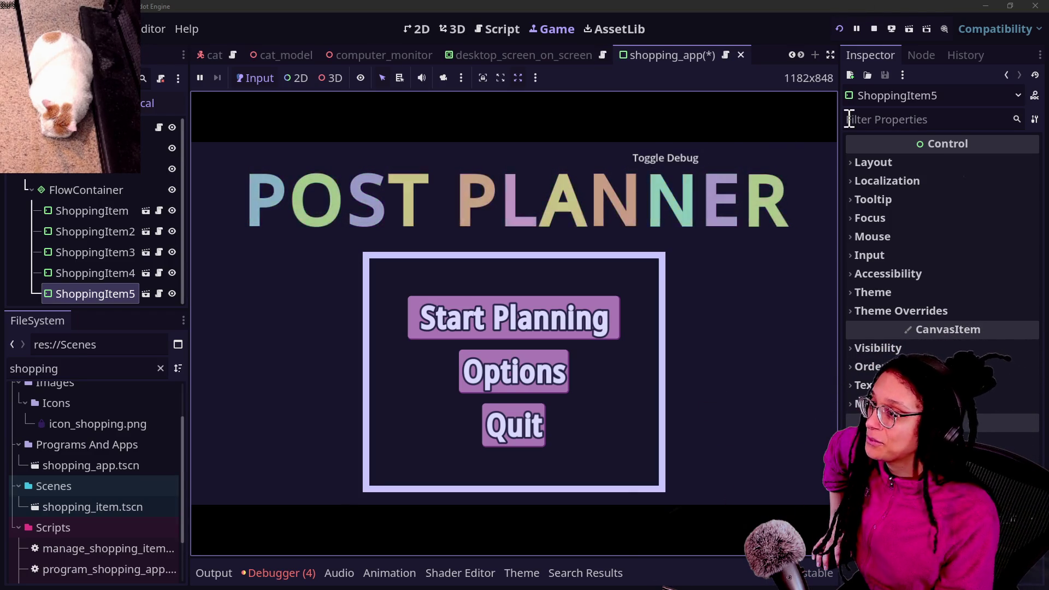
{"action": "left_click", "coordinate": [838, 28]}
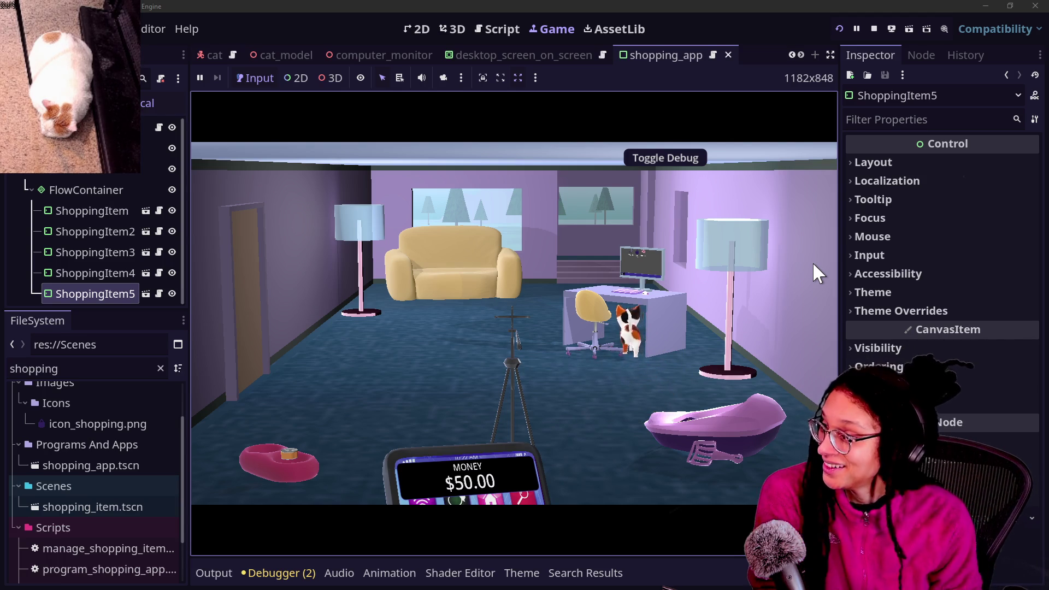
{"action": "mouse_move", "coordinate": [489, 435]}
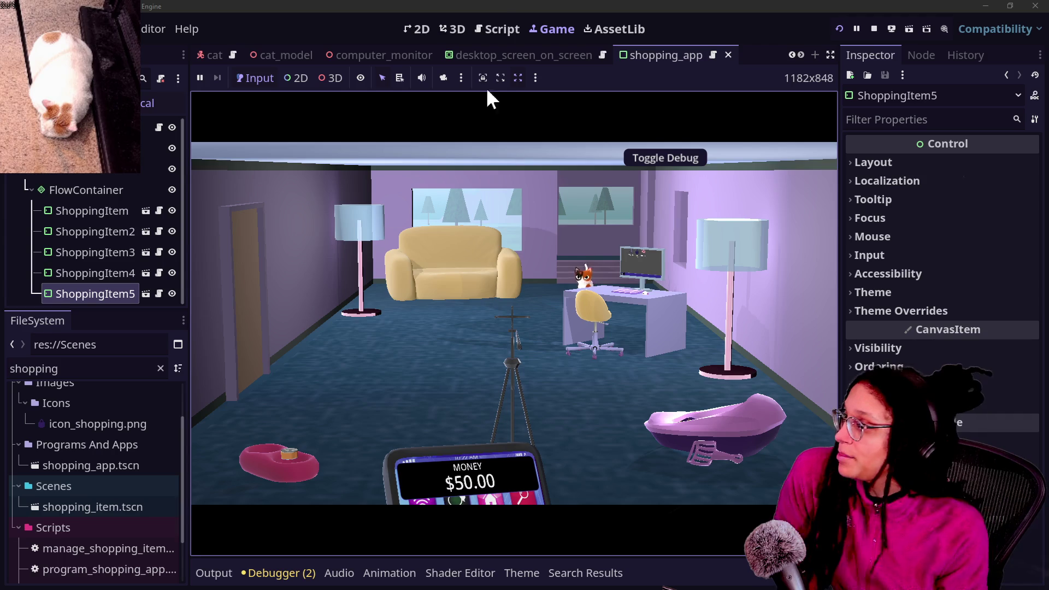
- Open the shopping_app script and browse the Quick Open script list toward desktop_icon.gd
{"action": "left_click", "coordinate": [499, 28]}
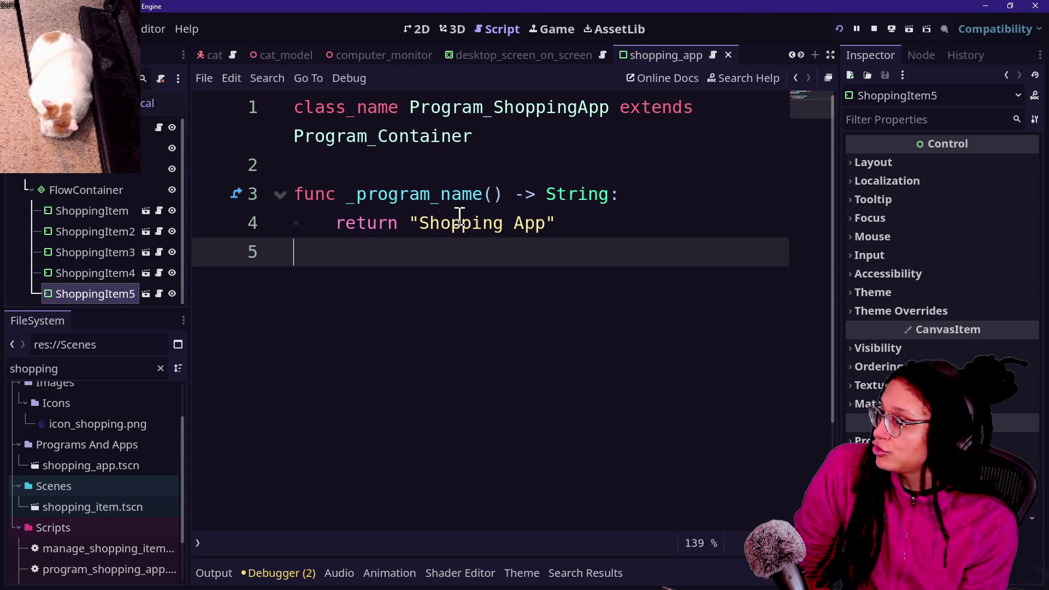
{"action": "left_click", "coordinate": [420, 196]}
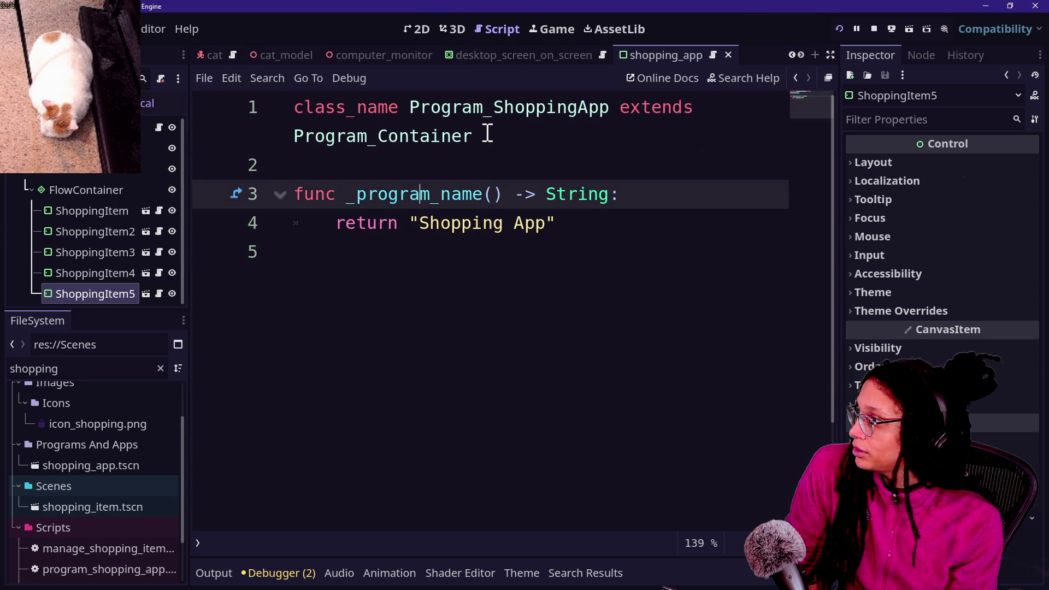
{"action": "left_click", "coordinate": [521, 129]}
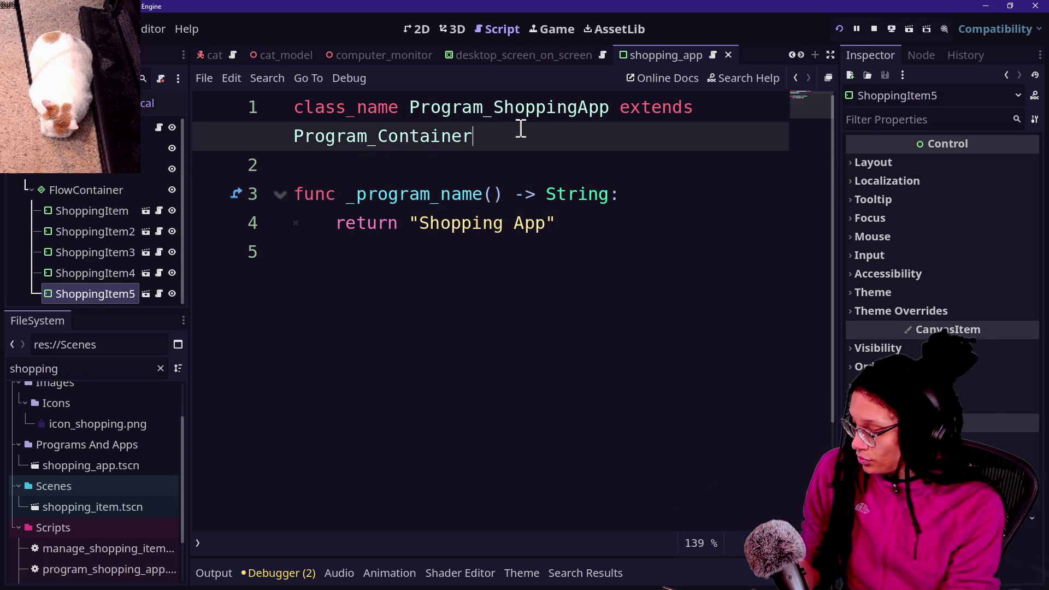
{"action": "key", "text": "shift+alt+o"}
{"action": "key", "text": "Down"}
{"action": "key", "text": "Down"}
{"action": "key", "text": "Down"}
{"action": "key", "text": "Up"}
{"action": "key", "text": "Up"}
{"action": "key", "text": "Down"}
{"action": "key", "text": "Down"}
{"action": "key", "text": "Up"}
{"action": "key", "text": "Down"}
{"action": "key", "text": "Down"}
{"action": "key", "text": "Down"}
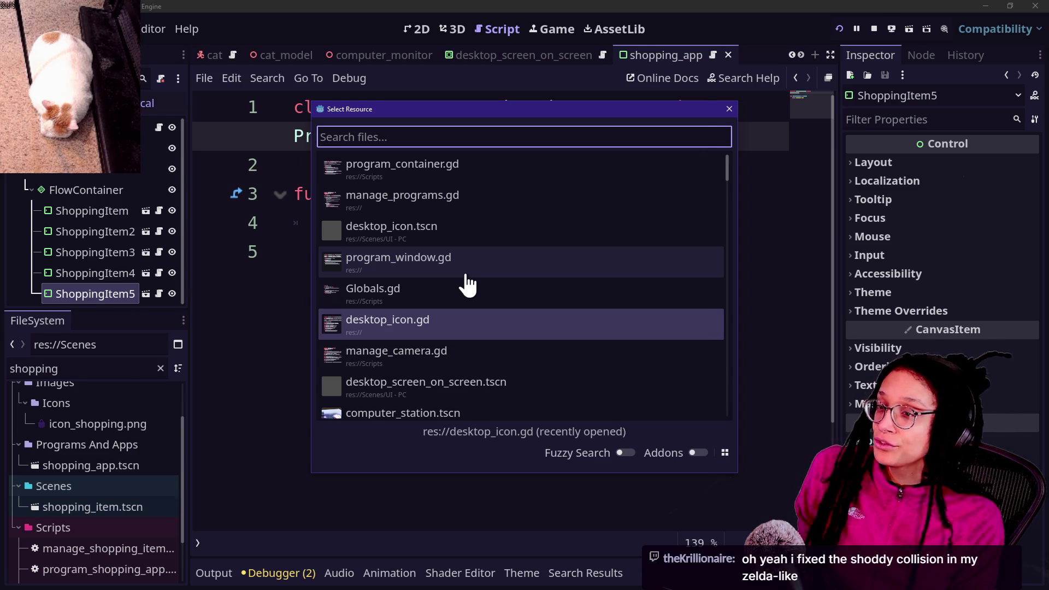
- In hypesters.TXT, change the stream countdown from 12 to 11
{"action": "key", "text": "alt+Tab"}
{"action": "scroll", "coordinate": [248, 170], "scroll_direction": "up", "scroll_amount": 4}
{"action": "key", "text": "Right"}
{"action": "key", "text": "Right"}
{"action": "key", "text": "BackSpace"}
{"action": "type", "text": "2"}
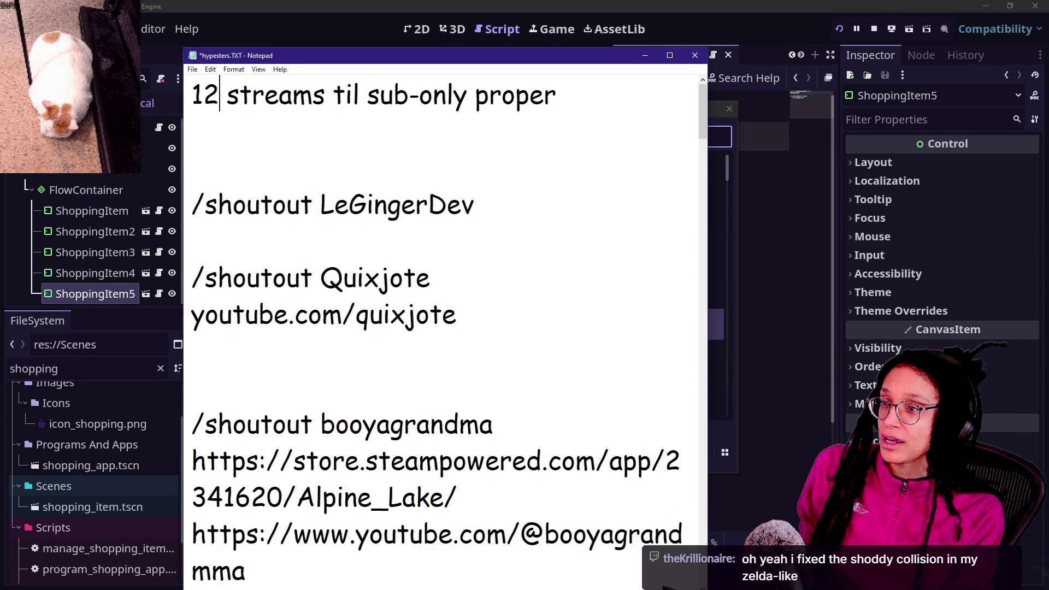
{"action": "key", "text": "BackSpace"}
{"action": "type", "text": "1"}
- Add blank lines above and below the countdown line, then go back to Godot's file list
{"action": "left_click", "coordinate": [243, 142]}
{"action": "key", "text": "Return"}
{"action": "key", "text": "Return"}
{"action": "key", "text": "Return"}
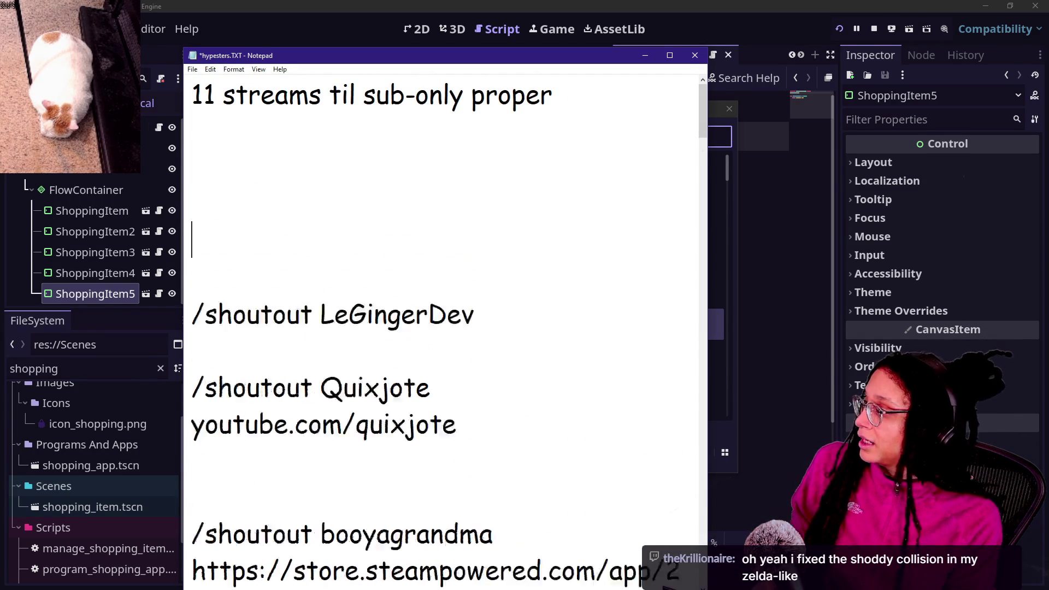
{"action": "scroll", "coordinate": [237, 112], "scroll_direction": "up", "scroll_amount": 1}
{"action": "scroll", "coordinate": [237, 112], "scroll_direction": "up", "scroll_amount": 1}
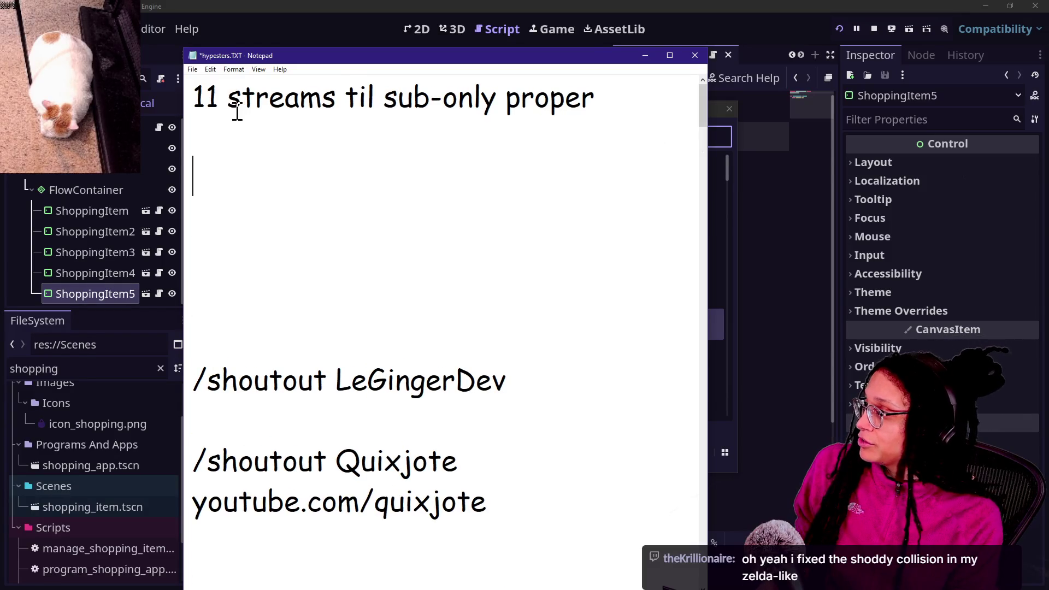
{"action": "key", "text": "Return"}
{"action": "key", "text": "Return"}
{"action": "key", "text": "Return"}
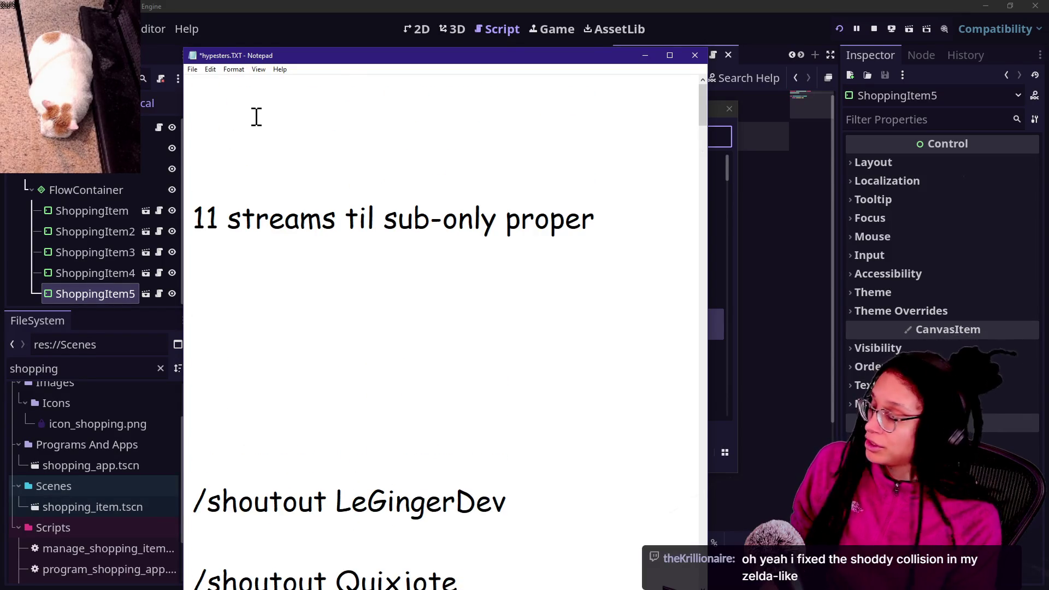
{"action": "scroll", "coordinate": [256, 117], "scroll_direction": "down", "scroll_amount": 1}
{"action": "scroll", "coordinate": [256, 116], "scroll_direction": "up", "scroll_amount": 2}
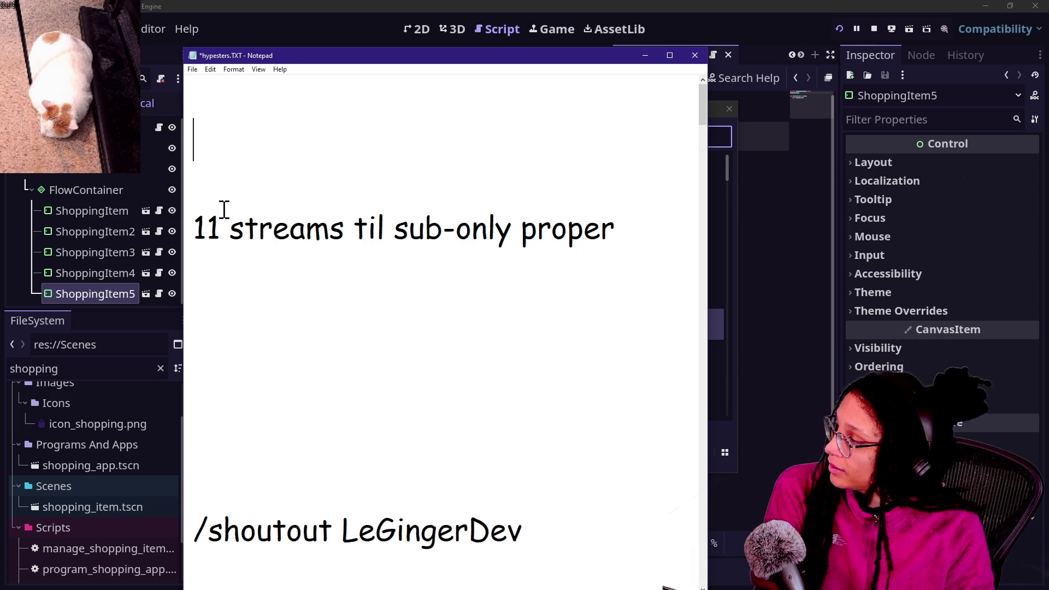
{"action": "left_click", "coordinate": [351, 241]}
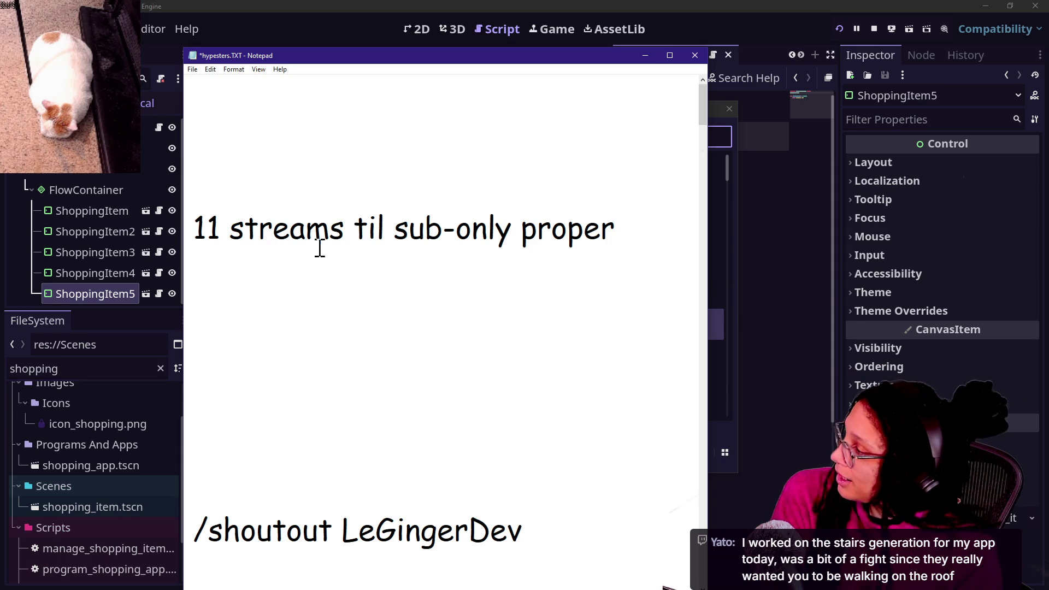
{"action": "left_click", "coordinate": [196, 226]}
{"action": "left_click", "coordinate": [471, 229]}
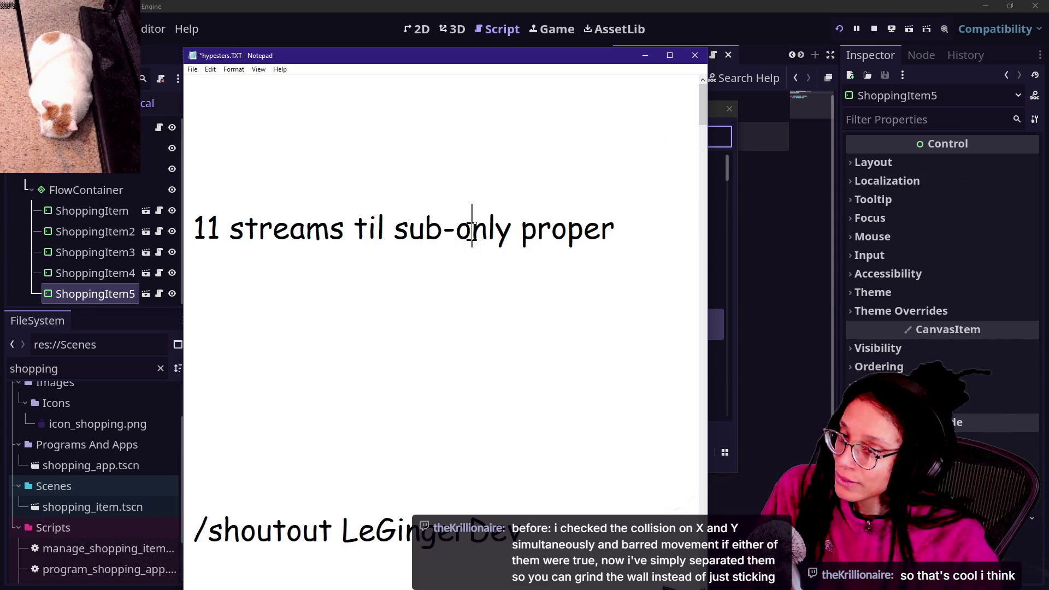
{"action": "left_click", "coordinate": [554, 275]}
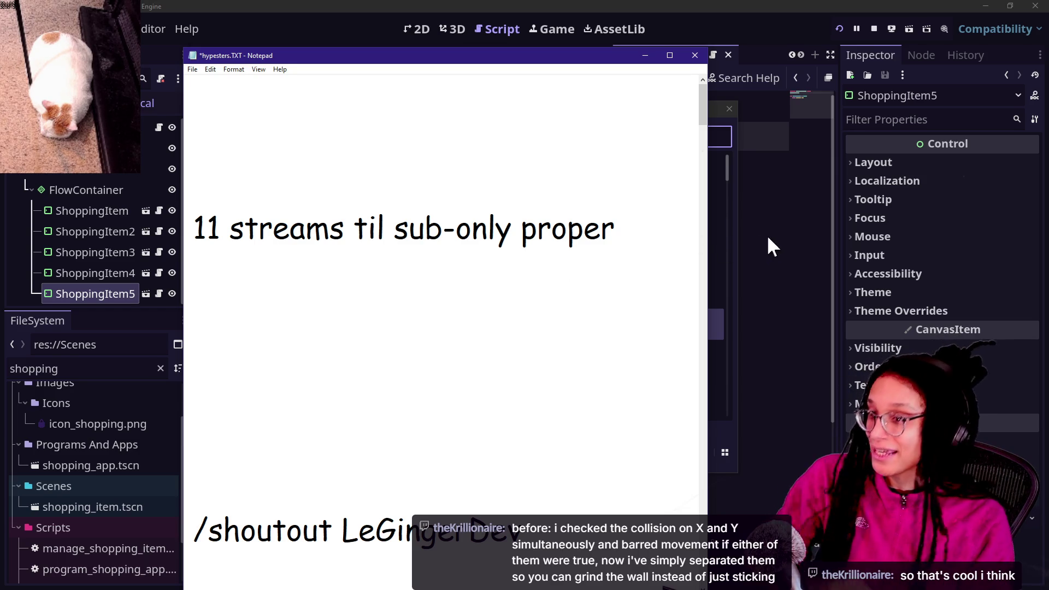
{"action": "left_click", "coordinate": [730, 135]}
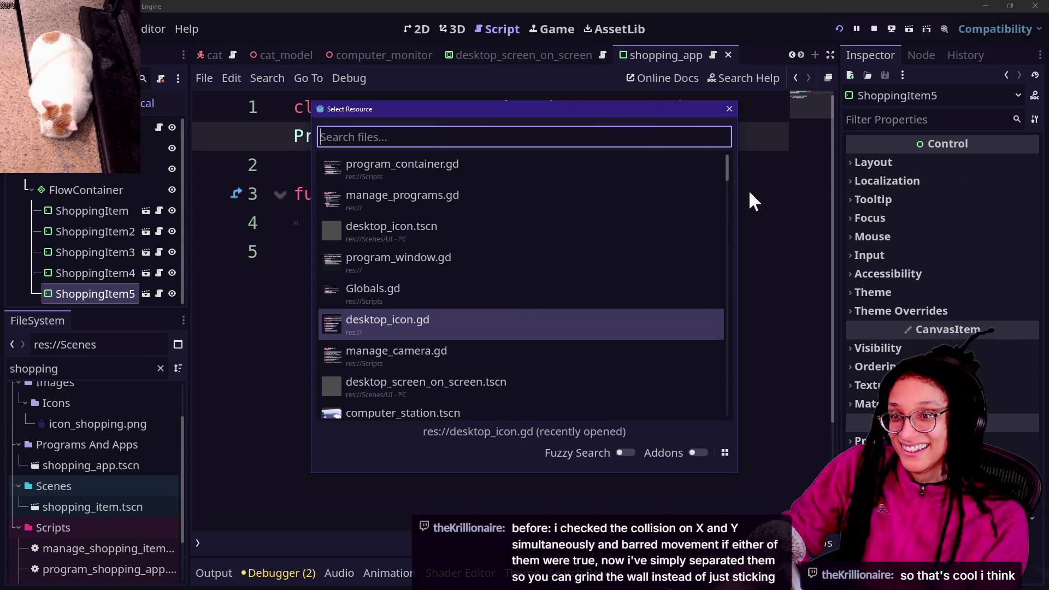
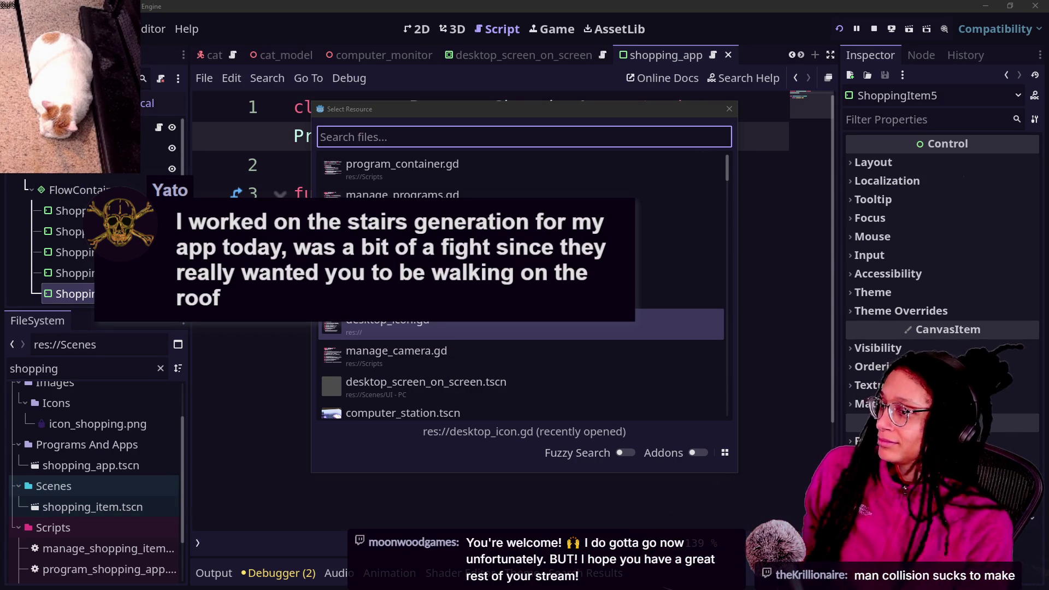
- Switch to the stream chat and clear the mistakenly pasted %Subviewport text from the Twitch message box
{"action": "key", "text": "alt+Tab"}
{"action": "left_click", "coordinate": [145, 501]}
{"action": "type", "text": "%Subviewport"}
{"action": "key", "text": "ctrl+a"}
{"action": "key", "text": "BackSpace"}
- Send the Tomb of Vercilias Steam store link from clipboard history to Twitch chat
{"action": "key", "text": "super+v"}
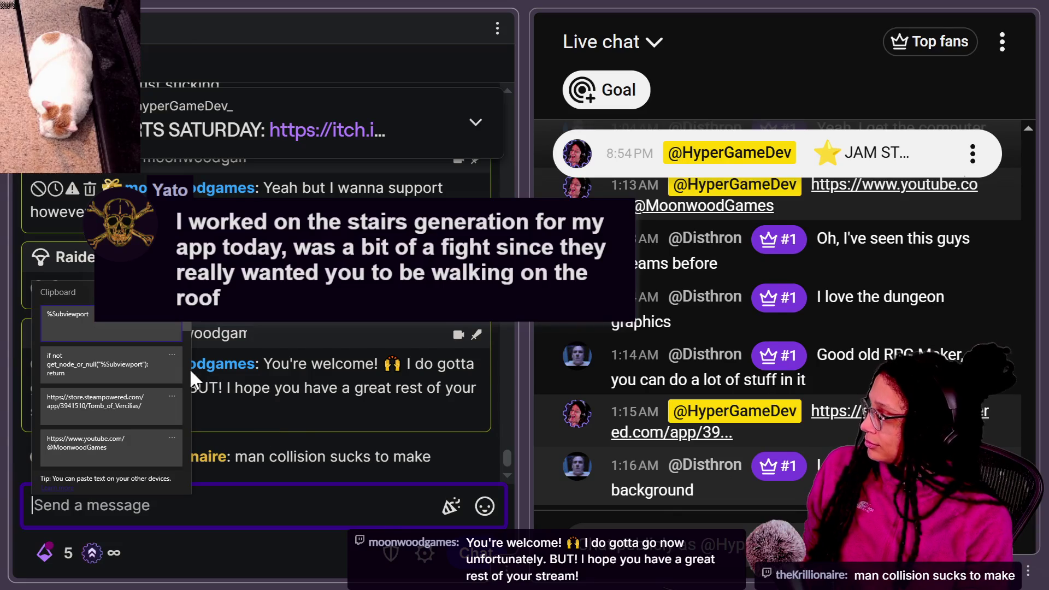
{"action": "left_click", "coordinate": [102, 403]}
{"action": "key", "text": "Return"}
- Paste and send the same Steam store link in the YouTube live chat
{"action": "left_click", "coordinate": [804, 535]}
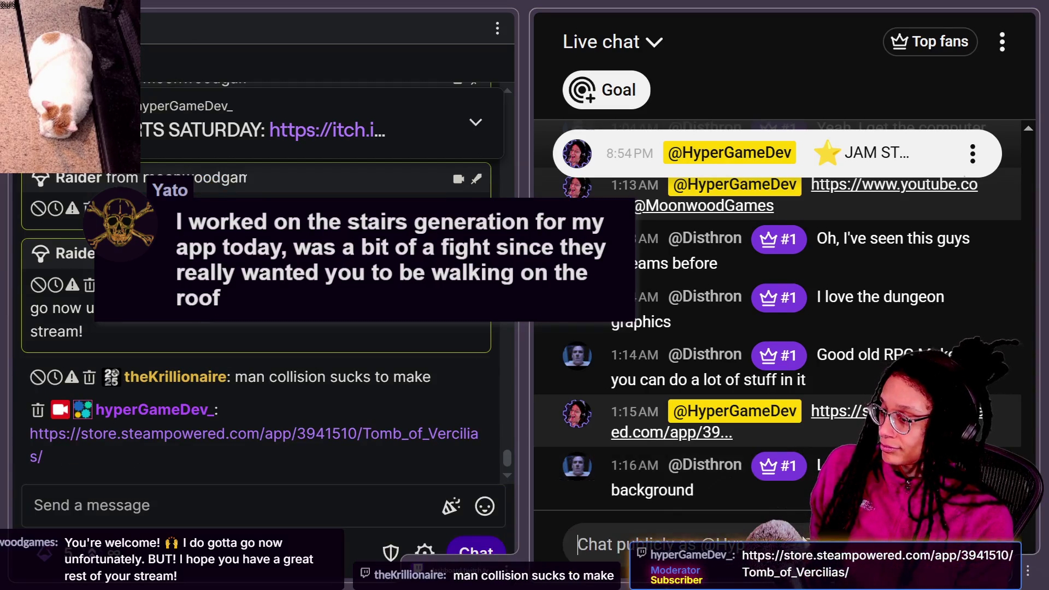
{"action": "type", "text": "https://store.steampowered.com/app/3941510/Tomb_of_Vercilias/"}
{"action": "key", "text": "Return"}
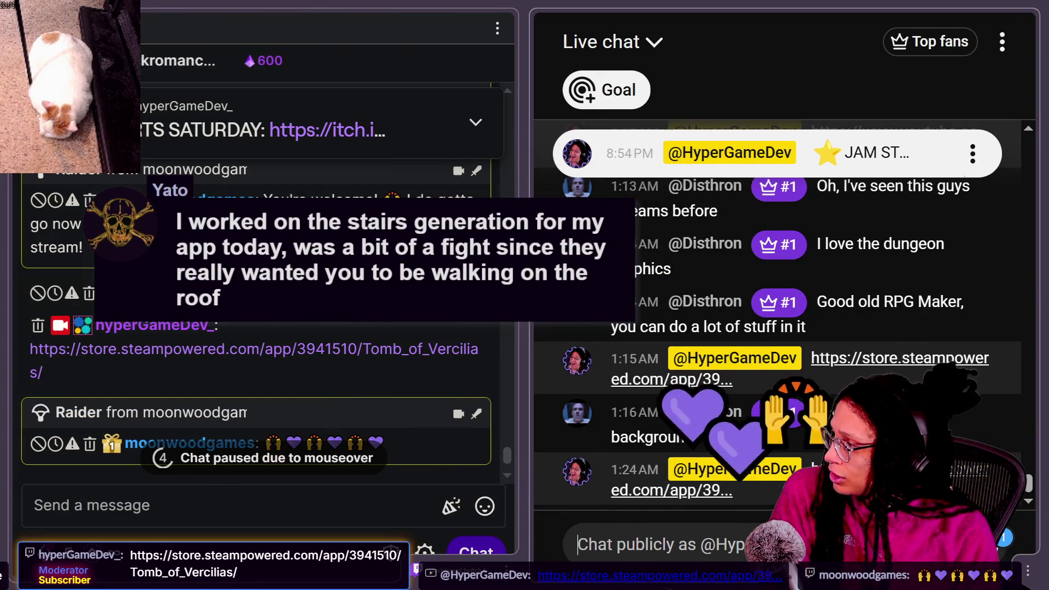
- Scroll back through chat and select a viewer's message about fixing collision
{"action": "scroll", "coordinate": [351, 400], "scroll_direction": "up", "scroll_amount": 2}
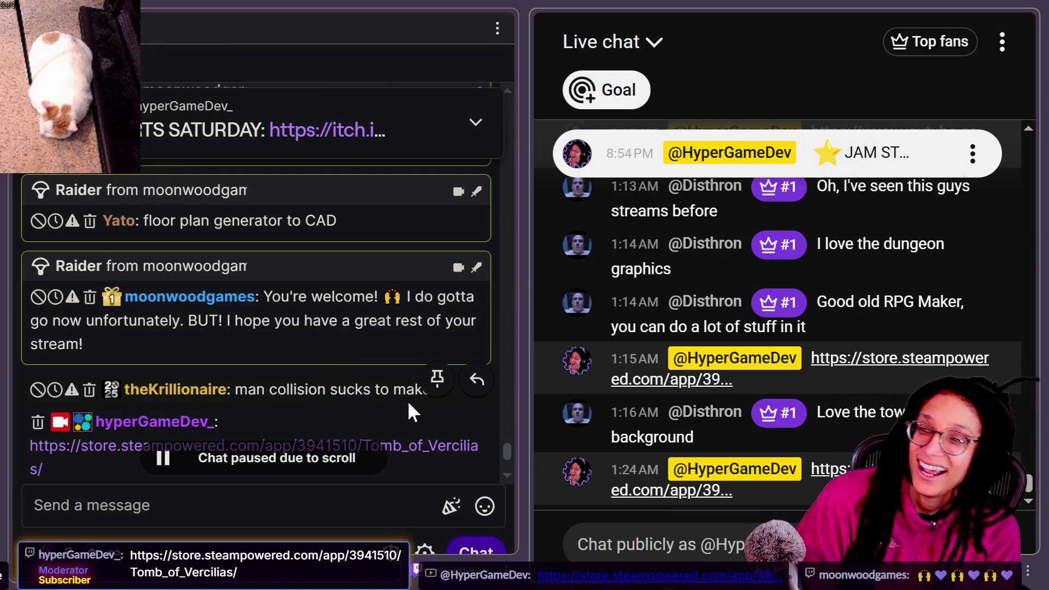
{"action": "scroll", "coordinate": [408, 400], "scroll_direction": "up", "scroll_amount": 4}
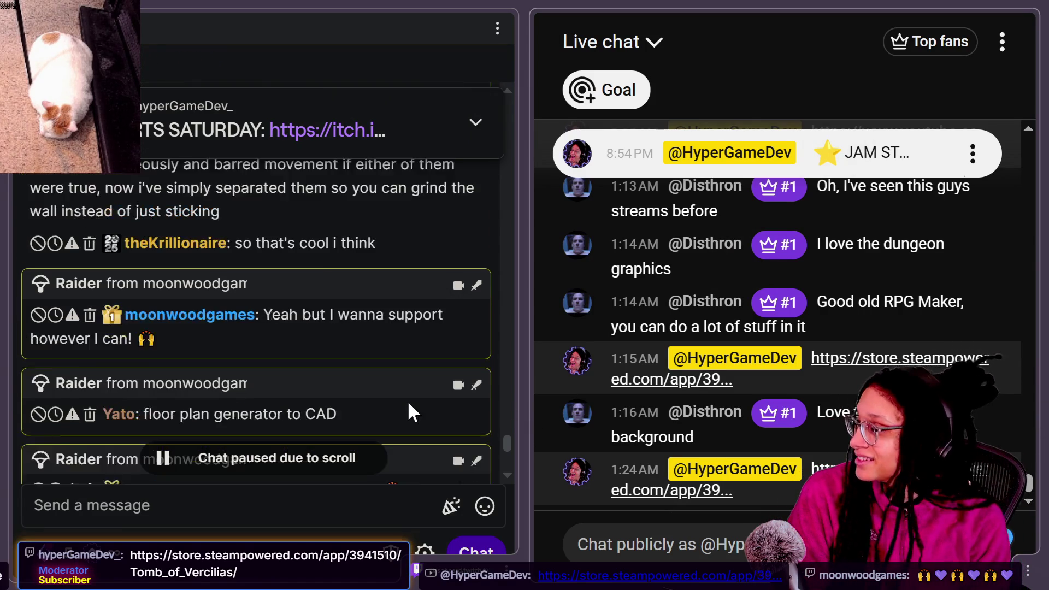
{"action": "scroll", "coordinate": [408, 400], "scroll_direction": "up", "scroll_amount": 2}
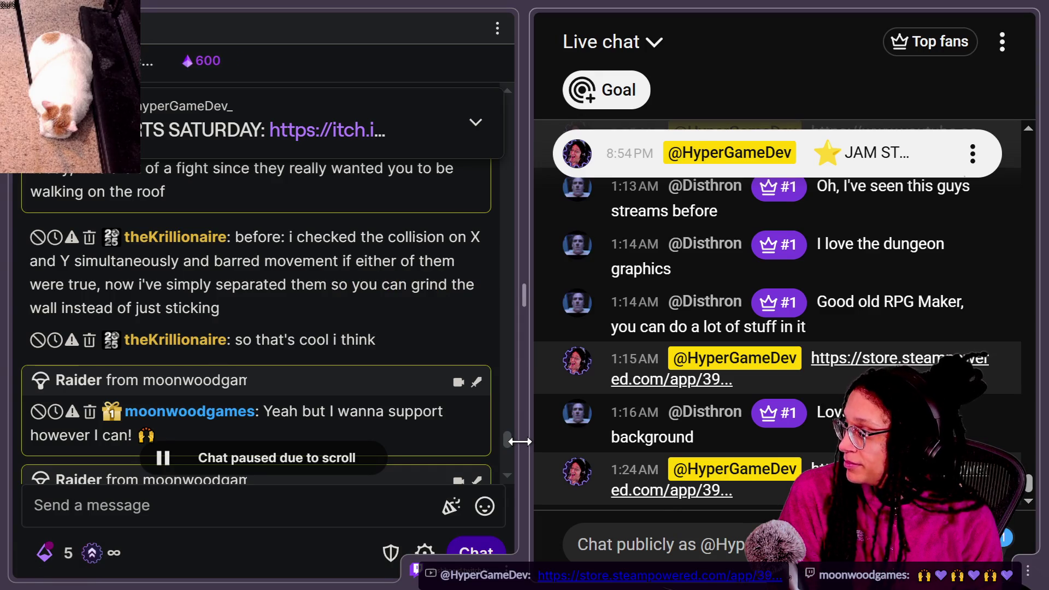
{"action": "left_click_drag", "start_coordinate": [509, 435], "coordinate": [511, 424]}
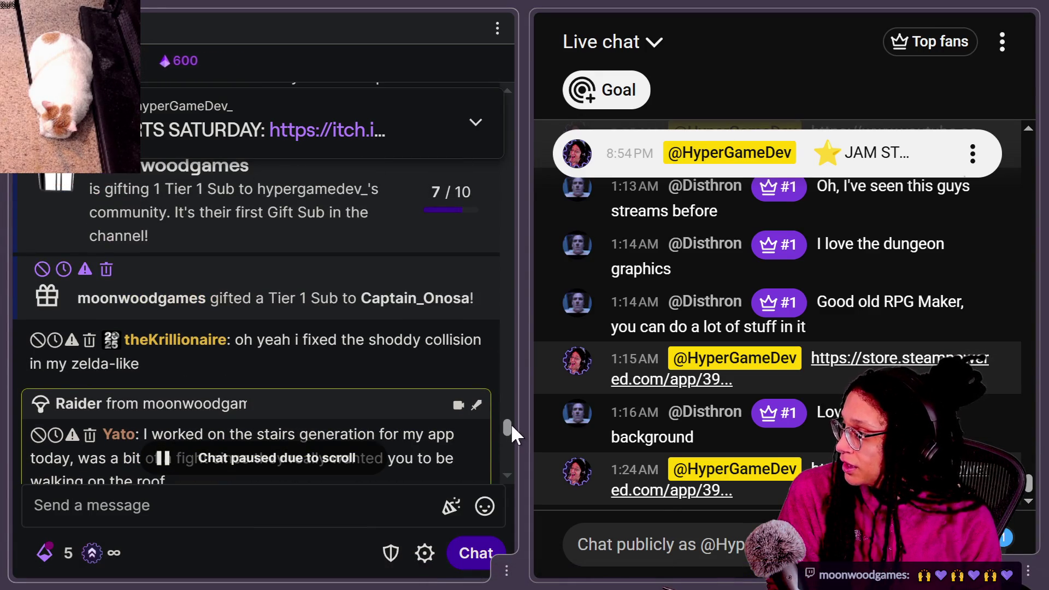
{"action": "triple_click", "coordinate": [128, 359]}
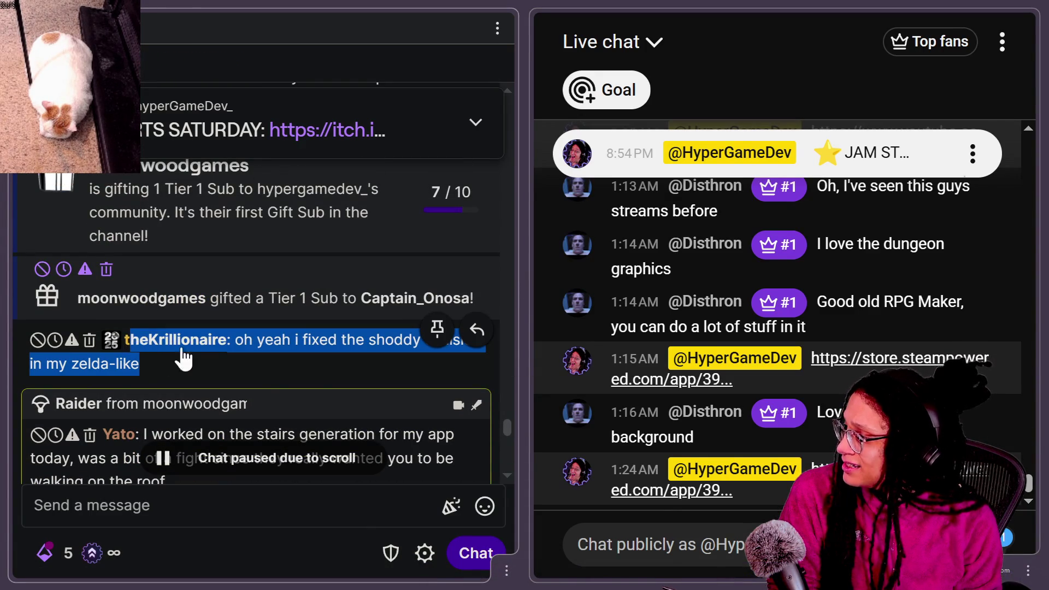
{"action": "left_click_drag", "start_coordinate": [507, 421], "coordinate": [515, 481]}
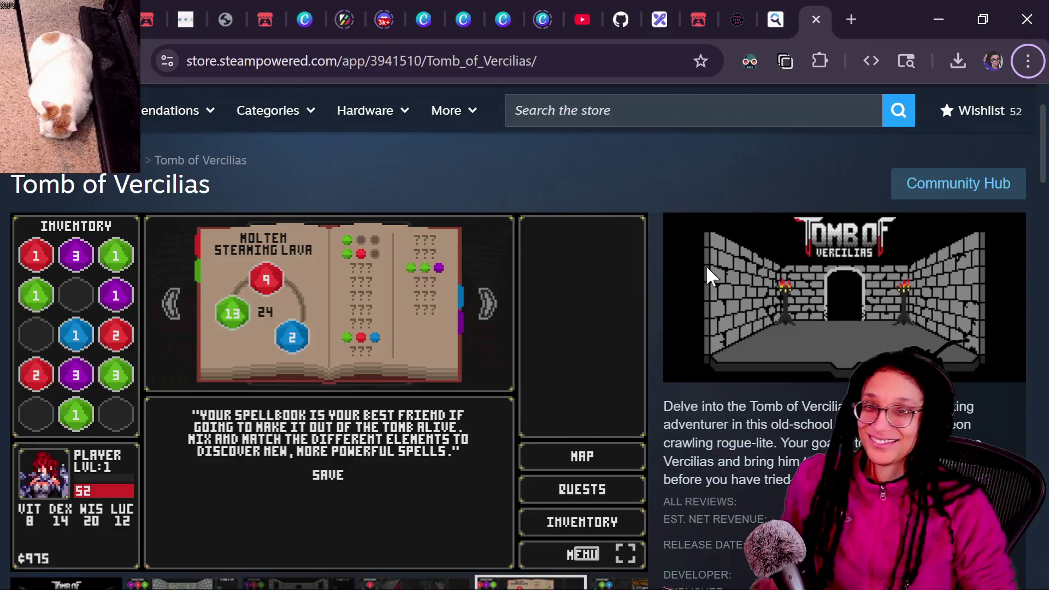
{"action": "mouse_move", "coordinate": [584, 341]}
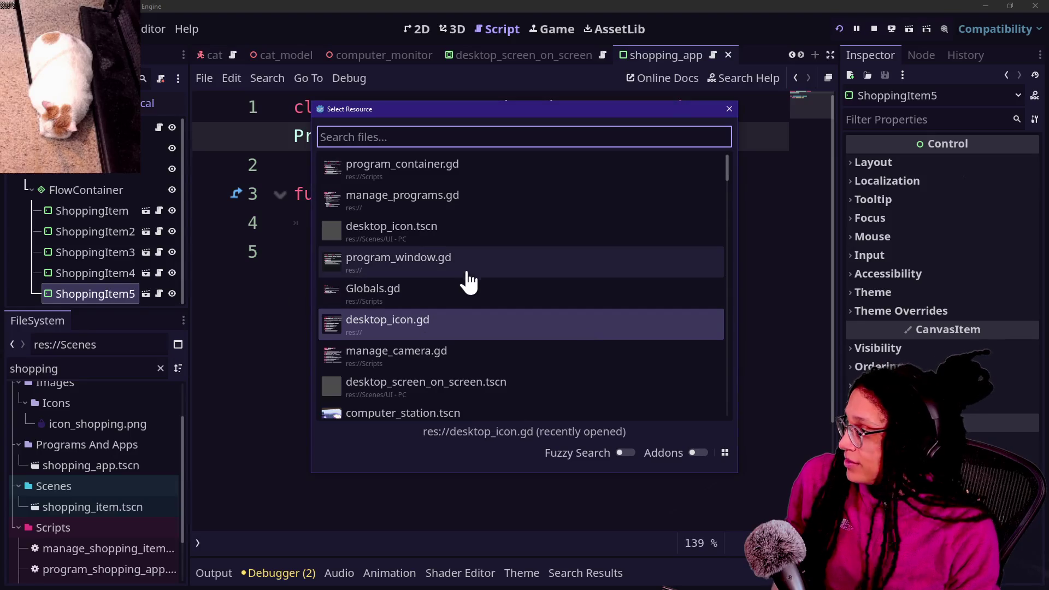
- Close the resource search, view the in-game desk computer's Shopping App icon, then reopen the shopping_app script
{"action": "key", "text": "Escape"}
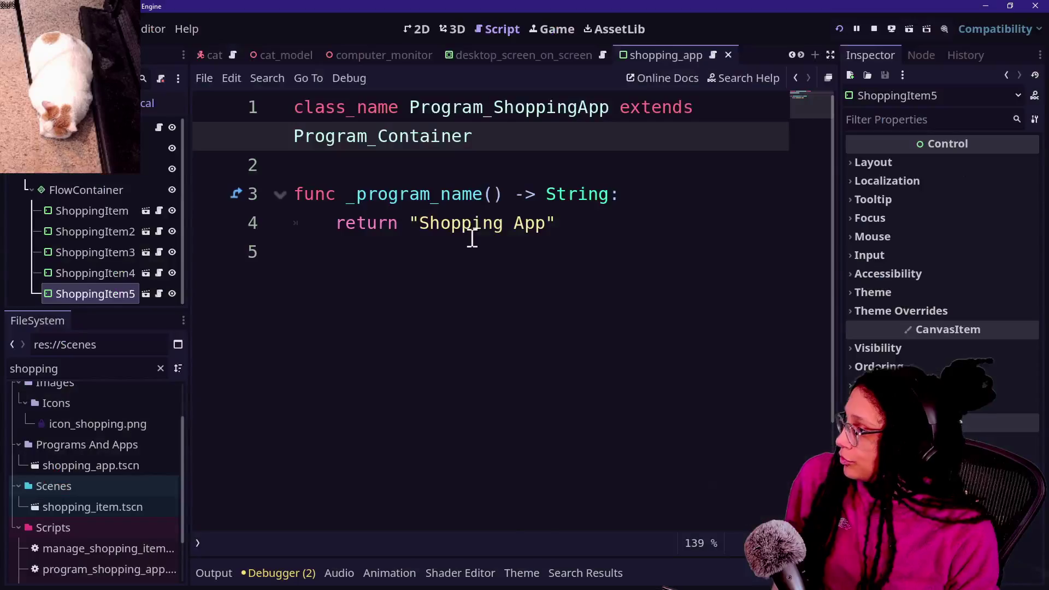
{"action": "left_click", "coordinate": [552, 27]}
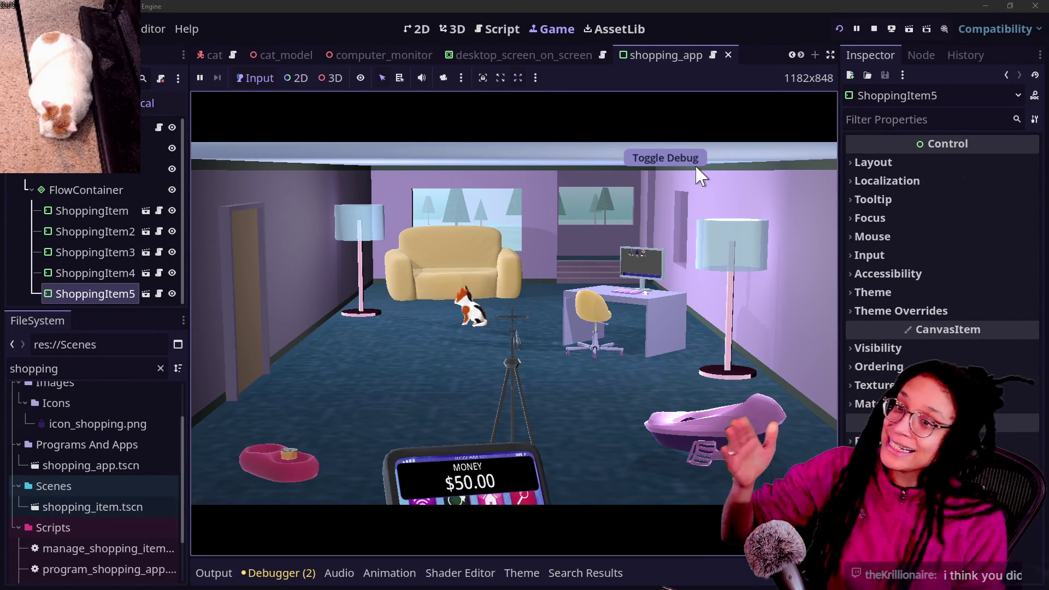
{"action": "left_click", "coordinate": [616, 272]}
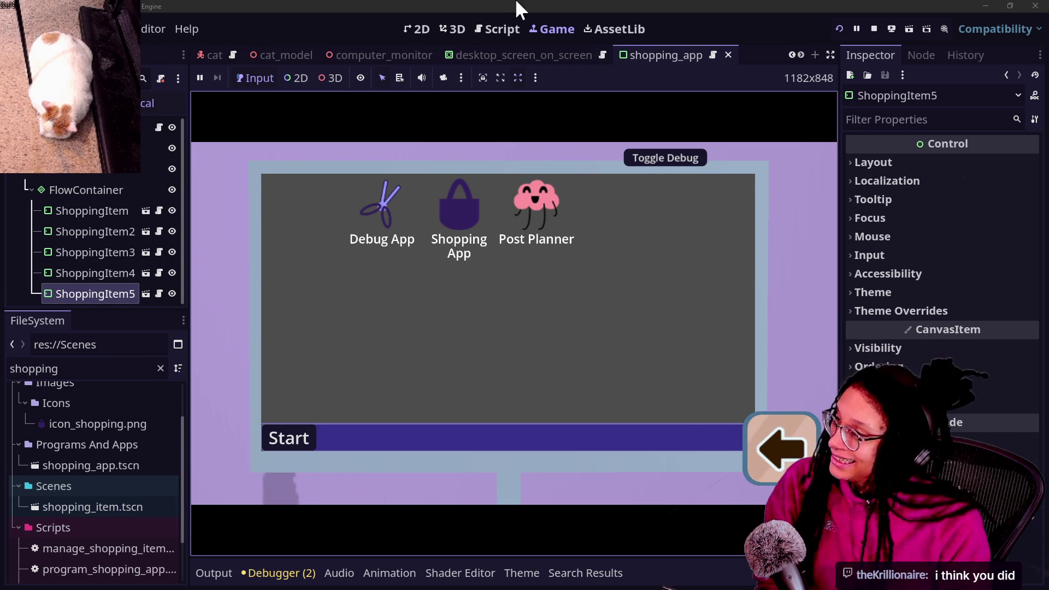
{"action": "left_click", "coordinate": [513, 28]}
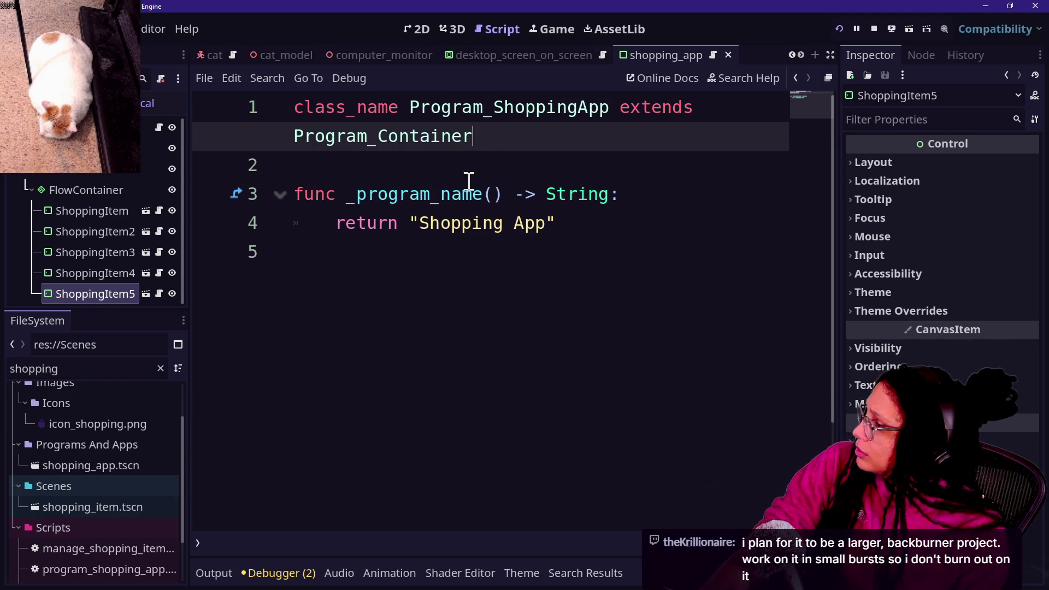
- Open program_container.gd in a full-width script editor
{"action": "left_click", "coordinate": [462, 203]}
{"action": "key", "text": "shift+alt+o"}
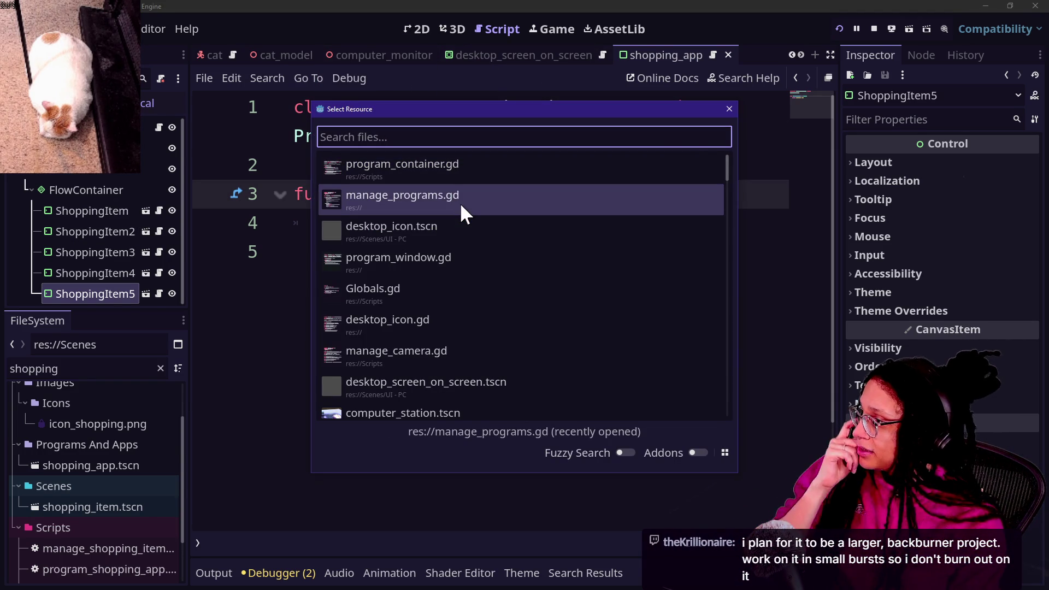
{"action": "key", "text": "Up"}
{"action": "key", "text": "Return"}
{"action": "left_click", "coordinate": [539, 264]}
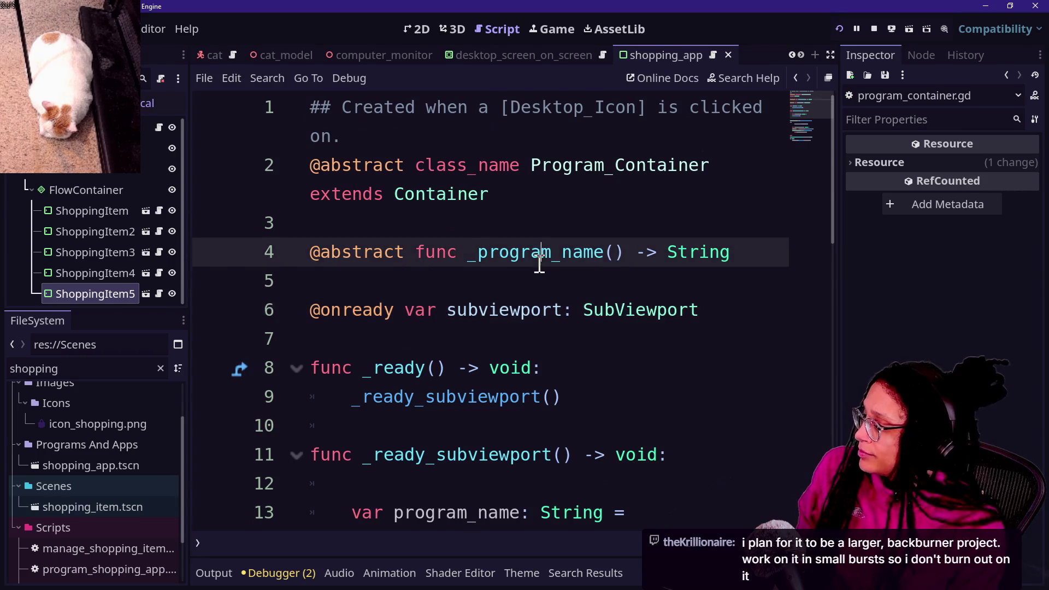
{"action": "key", "text": "ctrl+shift+F11"}
- Paste the get_node_or_null %Subviewport guard into _ready_subviewport and save
{"action": "scroll", "coordinate": [421, 279], "scroll_direction": "down", "scroll_amount": 3}
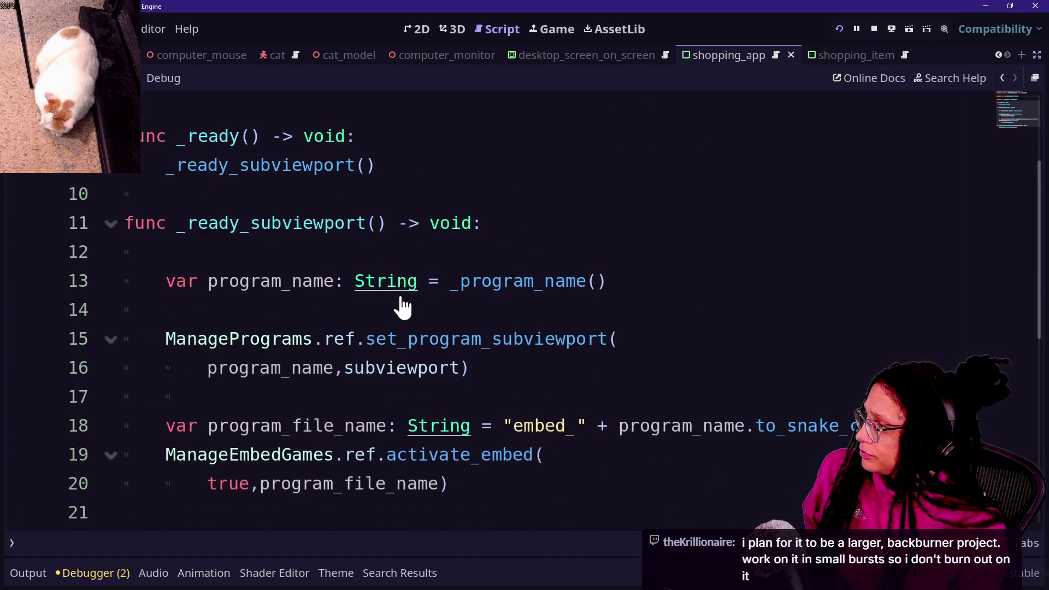
{"action": "left_click", "coordinate": [568, 263]}
{"action": "type", "text": "if not get_node_or_null(\"%Subviewport\"): \treturn subviewport = %Subviewport"}
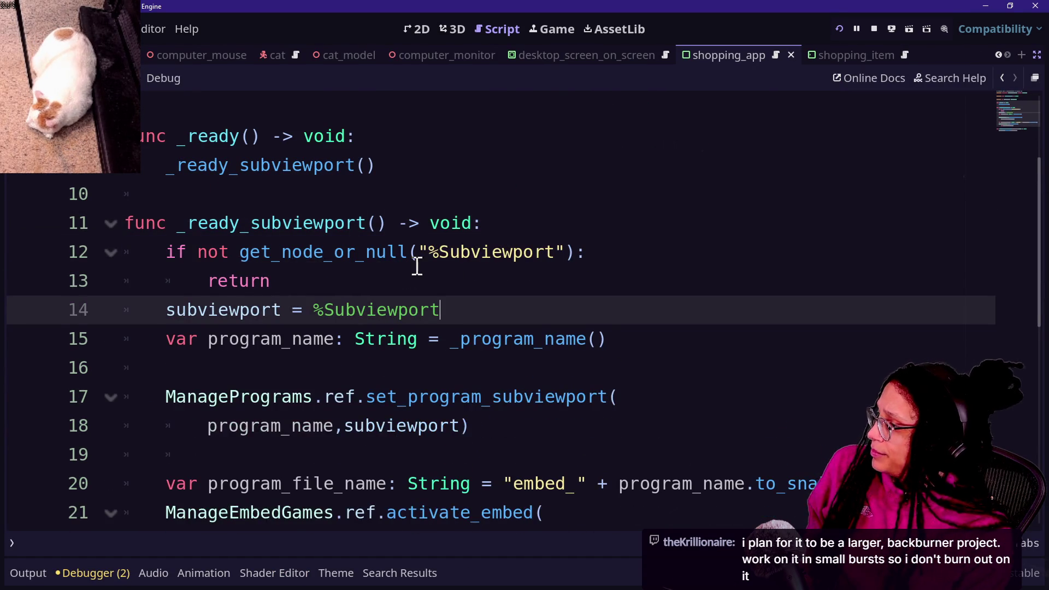
{"action": "key", "text": "Return"}
{"action": "left_click", "coordinate": [171, 259]}
{"action": "key", "text": "ctrl+s"}
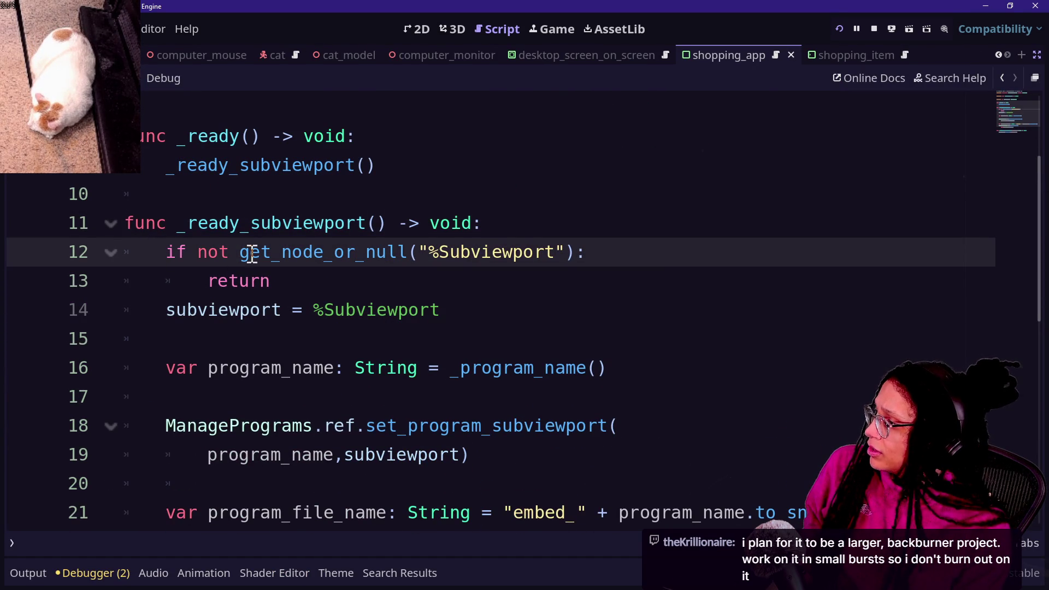
- Highlight the get_node_or_null check and the new guard lines while explaining them
{"action": "left_click_drag", "start_coordinate": [241, 248], "coordinate": [411, 245]}
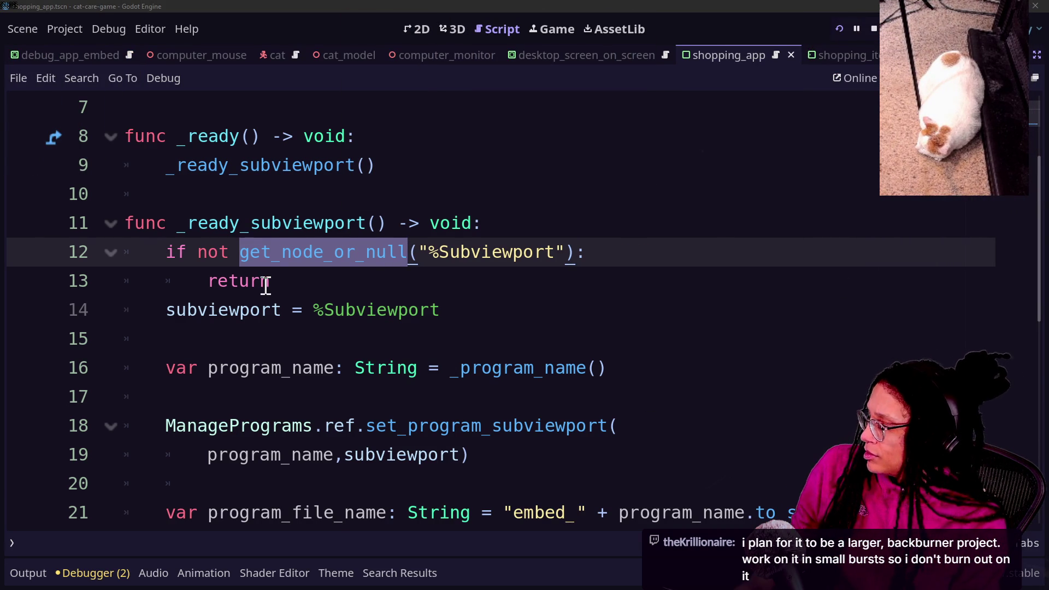
{"action": "left_click", "coordinate": [345, 252]}
{"action": "left_click_drag", "start_coordinate": [432, 253], "coordinate": [559, 256]}
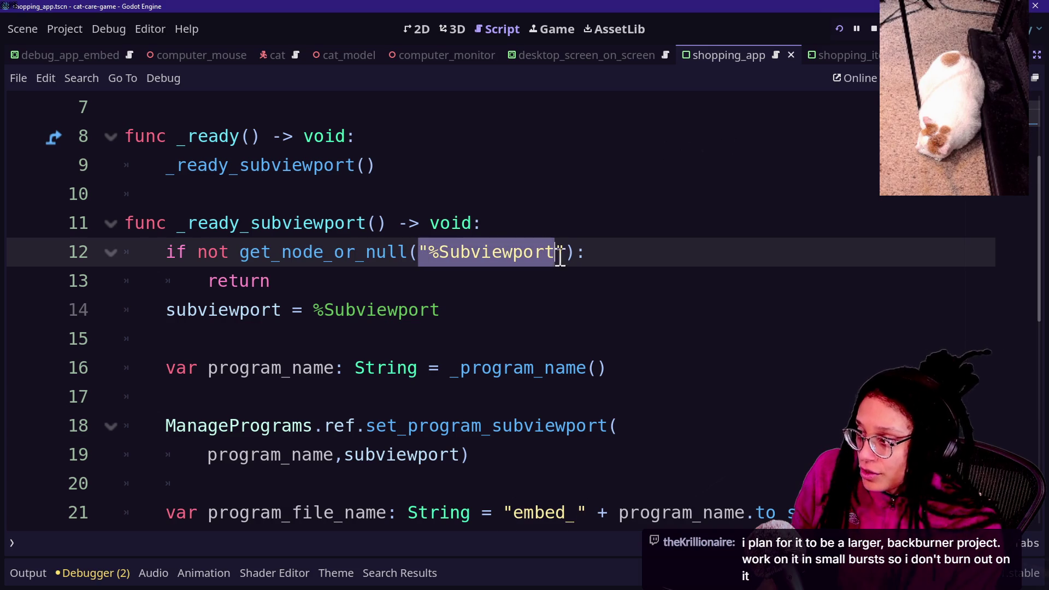
{"action": "left_click", "coordinate": [370, 288]}
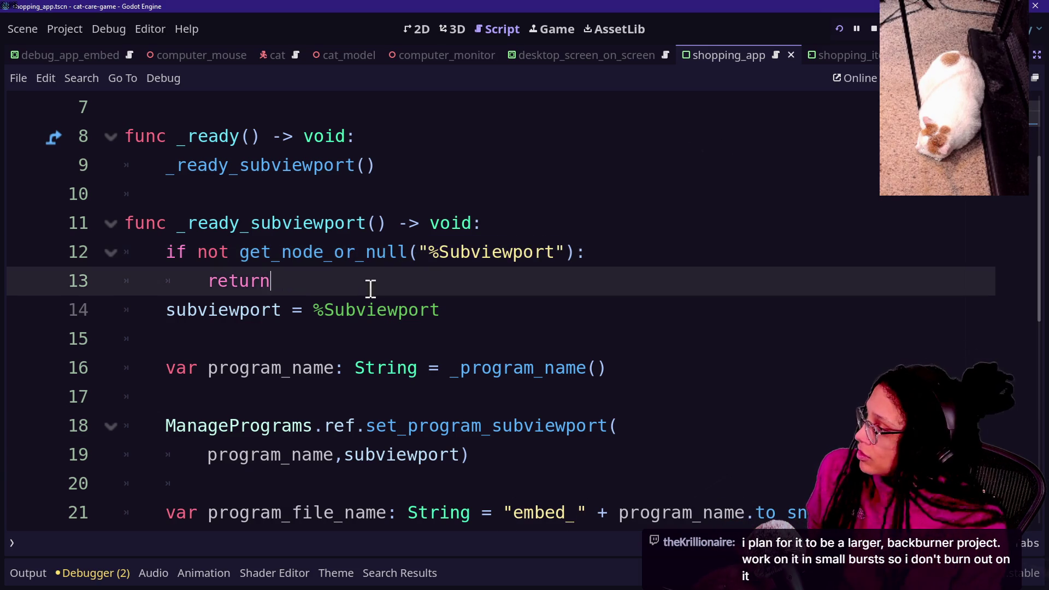
{"action": "left_click_drag", "start_coordinate": [188, 223], "coordinate": [272, 281]}
{"action": "left_click", "coordinate": [284, 281]}
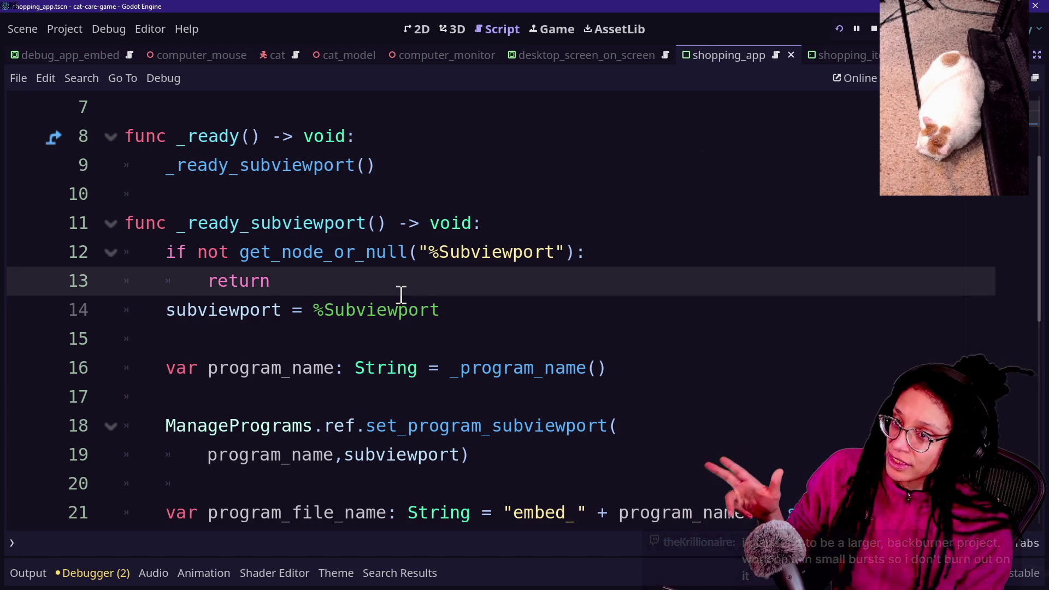
- Add a print.fancy("it's leaving") debug line inside the if block and save
{"action": "left_click", "coordinate": [660, 253]}
{"action": "key", "text": "Return"}
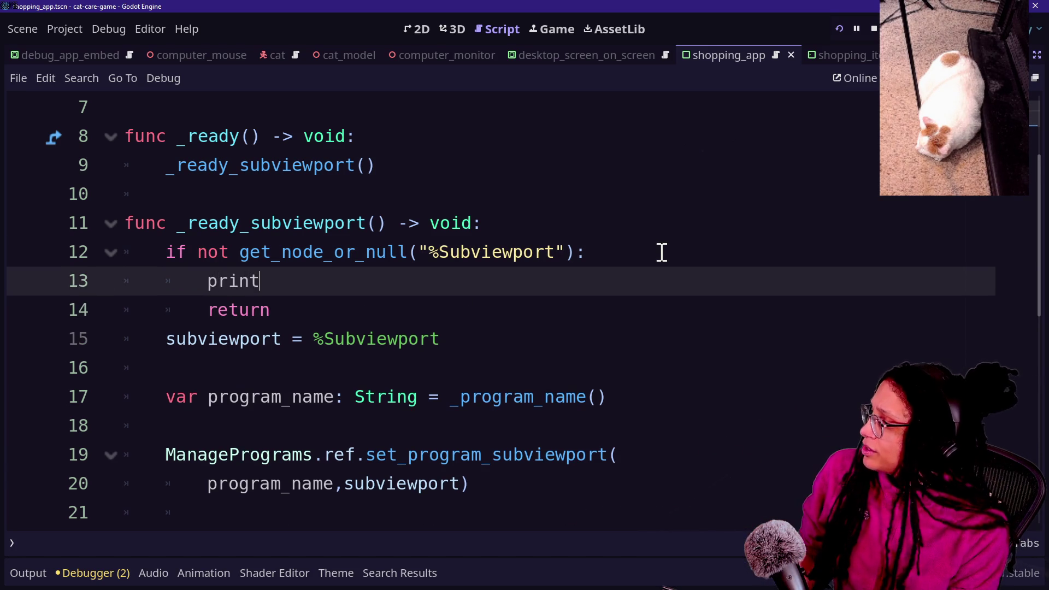
{"action": "type", "text": ".fancy(\"it's"}
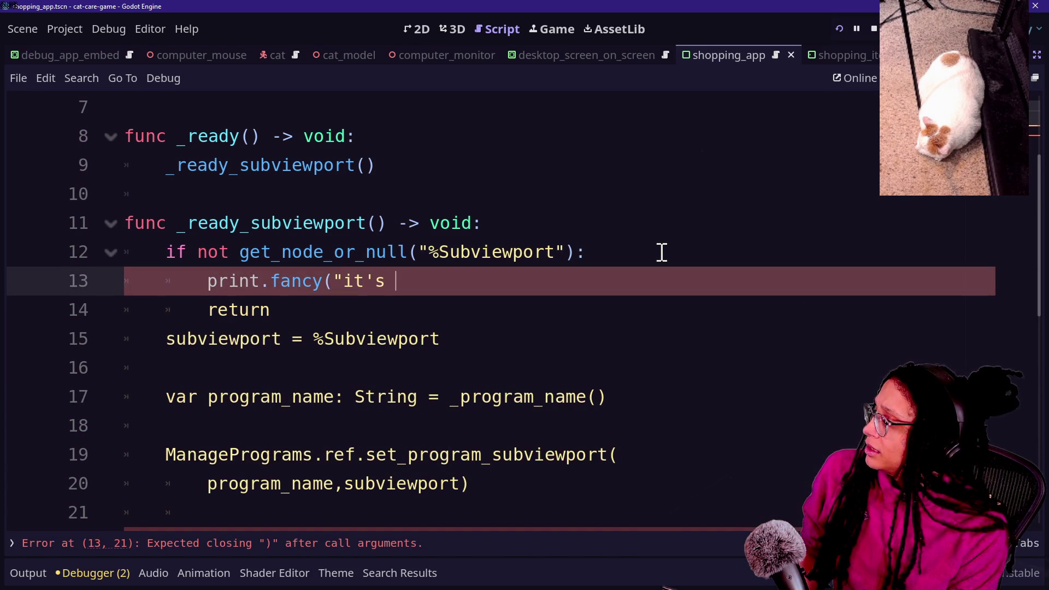
{"action": "key", "text": "Left"}
{"action": "type", "text": "\""}
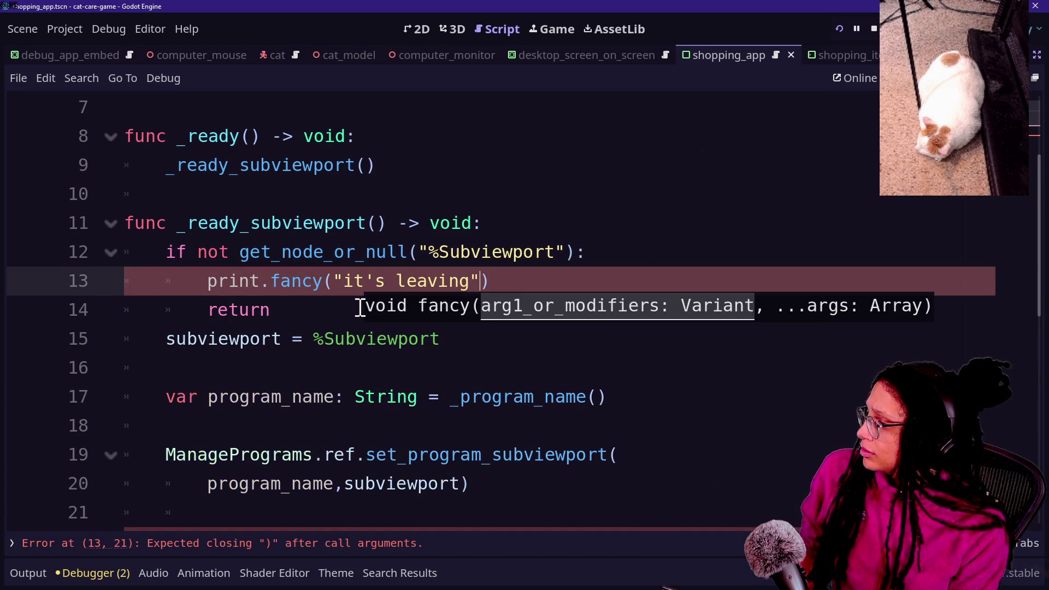
{"action": "left_click", "coordinate": [293, 224]}
{"action": "key", "text": "ctrl+s"}
{"action": "scroll", "coordinate": [474, 322], "scroll_direction": "up", "scroll_amount": 2}
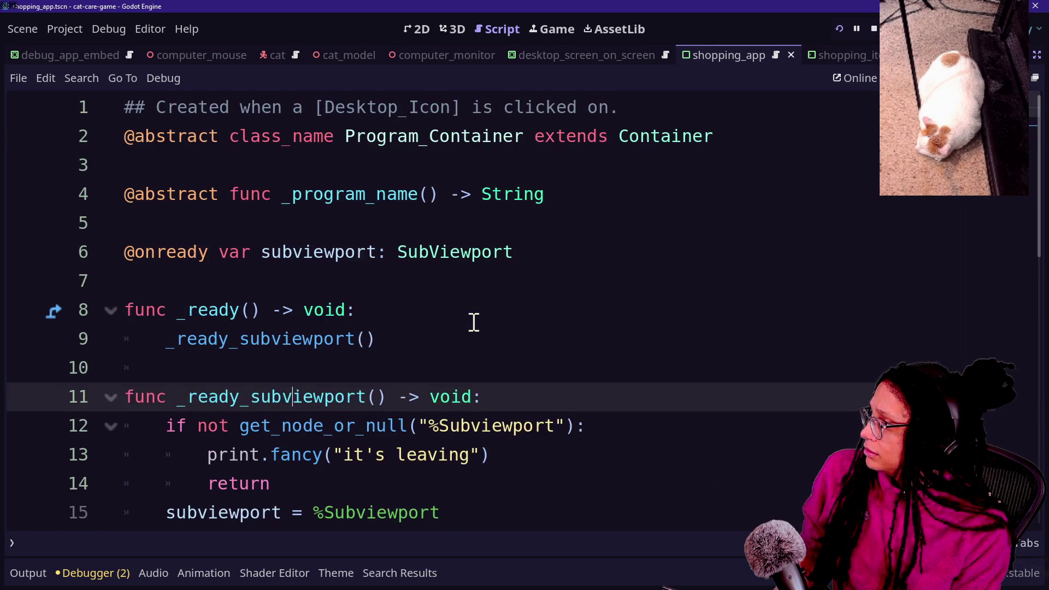
{"action": "scroll", "coordinate": [584, 326], "scroll_direction": "down", "scroll_amount": 2}
{"action": "key", "text": "ctrl+s"}
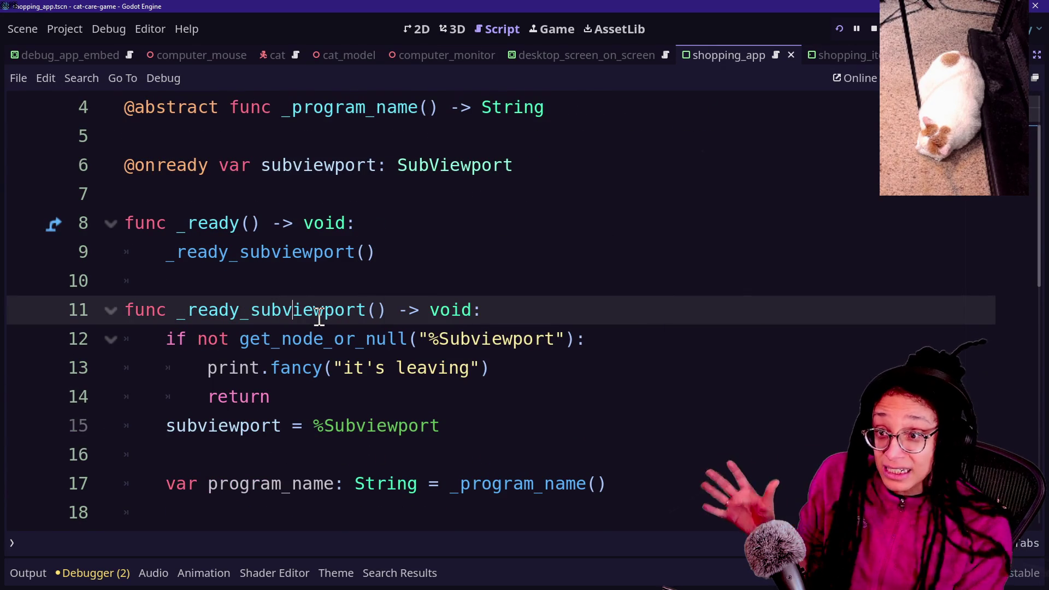
- Select and delete the print.fancy("it's leaving") line beneath the %Subviewport check
{"action": "left_click", "coordinate": [421, 332]}
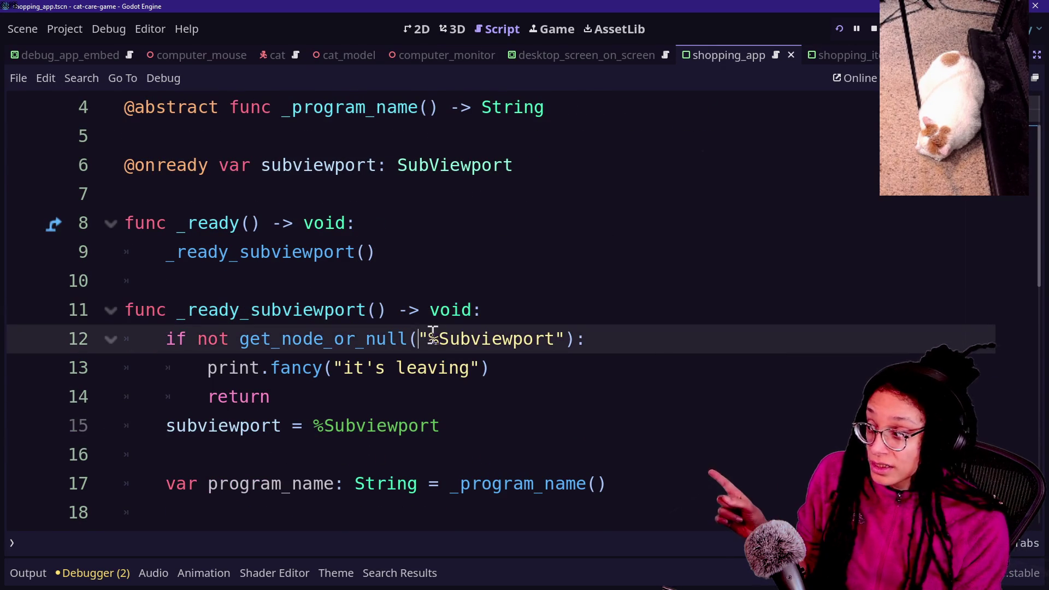
{"action": "left_click", "coordinate": [474, 339]}
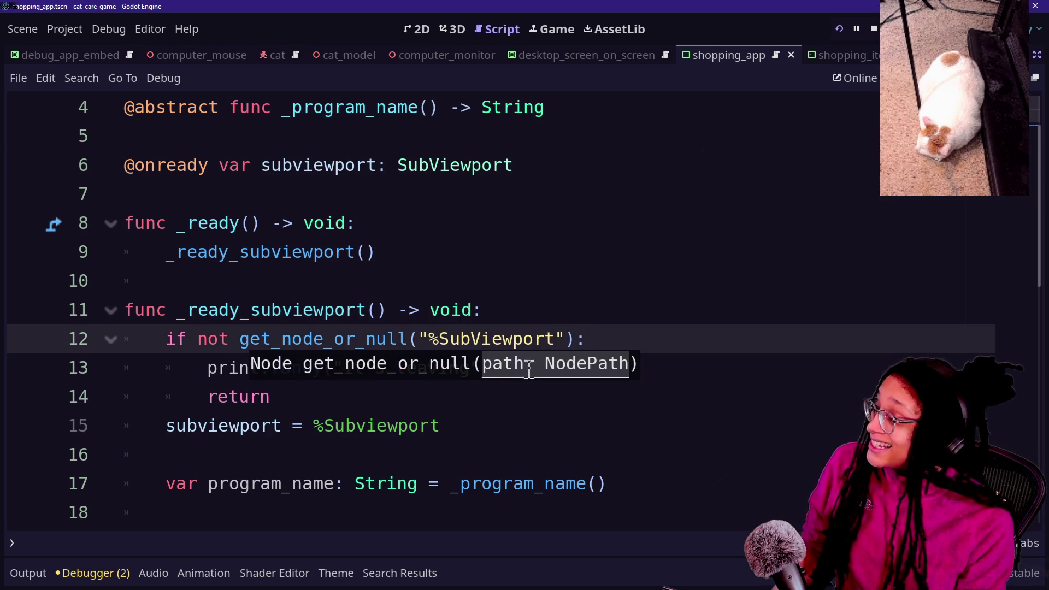
{"action": "left_click", "coordinate": [640, 307]}
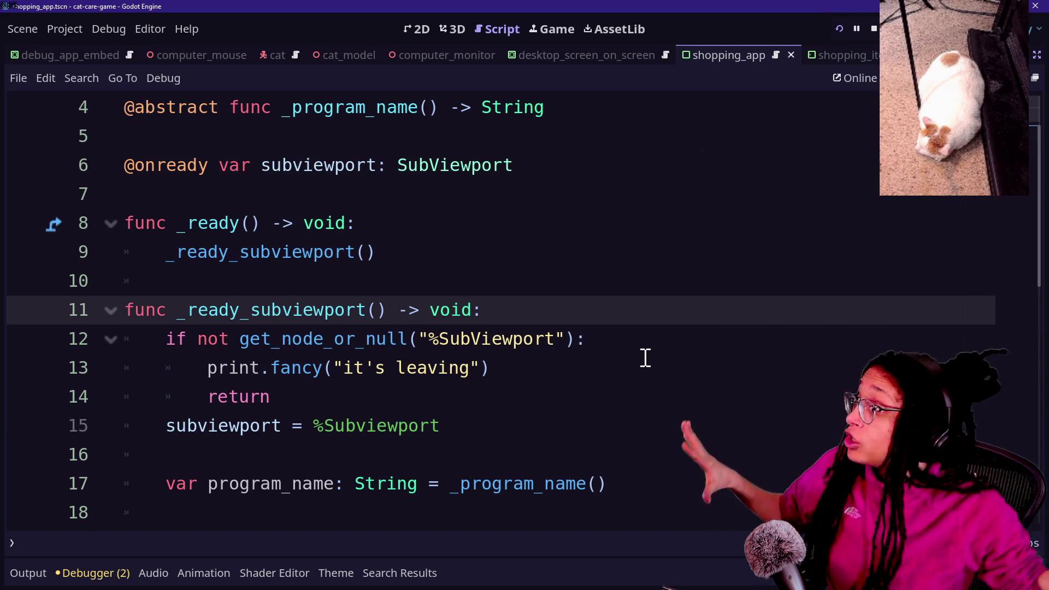
{"action": "mouse_move", "coordinate": [565, 374]}
{"action": "left_mouse_down"}
{"action": "mouse_move", "coordinate": [605, 363]}
{"action": "mouse_move", "coordinate": [625, 342]}
{"action": "left_mouse_up"}
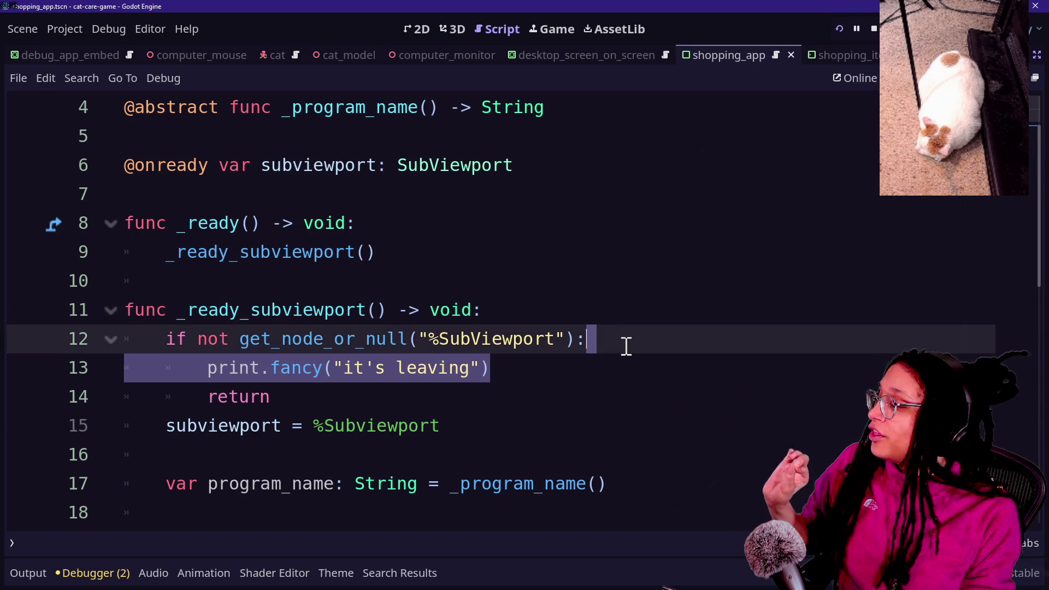
{"action": "key", "text": "BackSpace"}
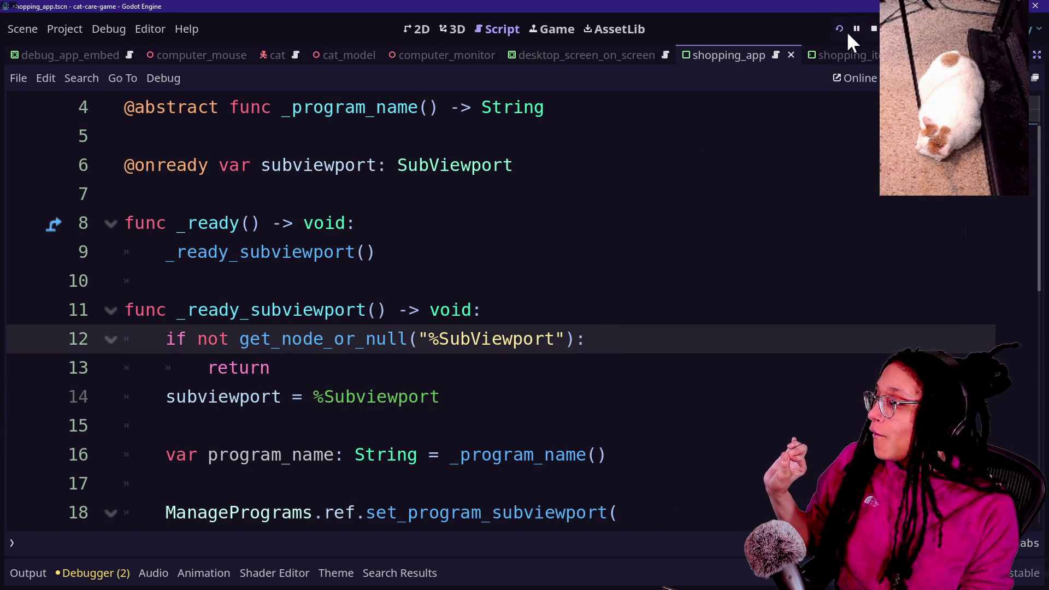
- Restart the game, open and close the Shopping App on the desk computer, then launch Post Planner
{"action": "left_click", "coordinate": [845, 27]}
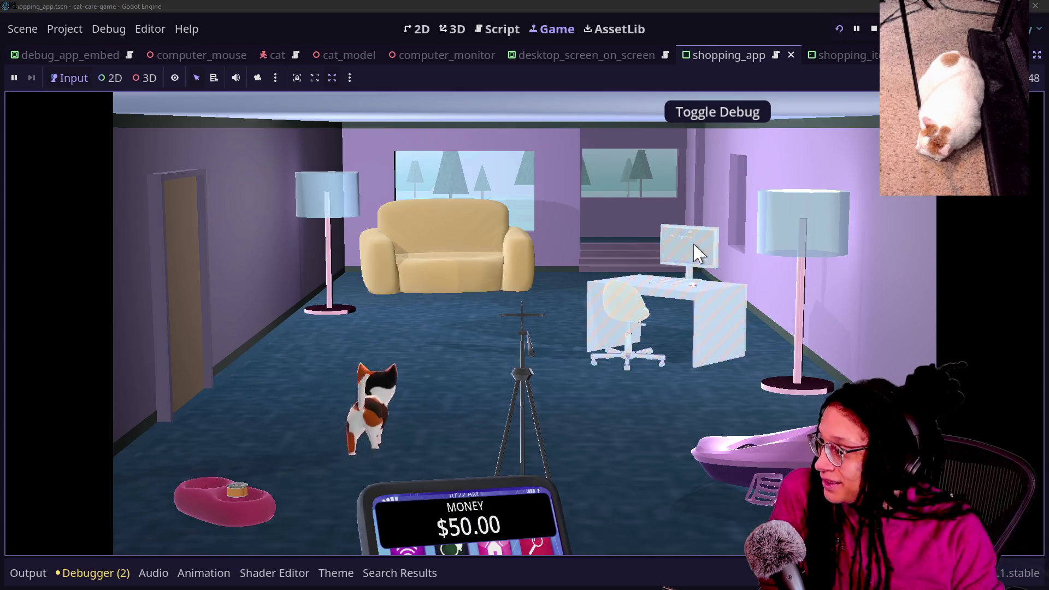
{"action": "left_click", "coordinate": [692, 248]}
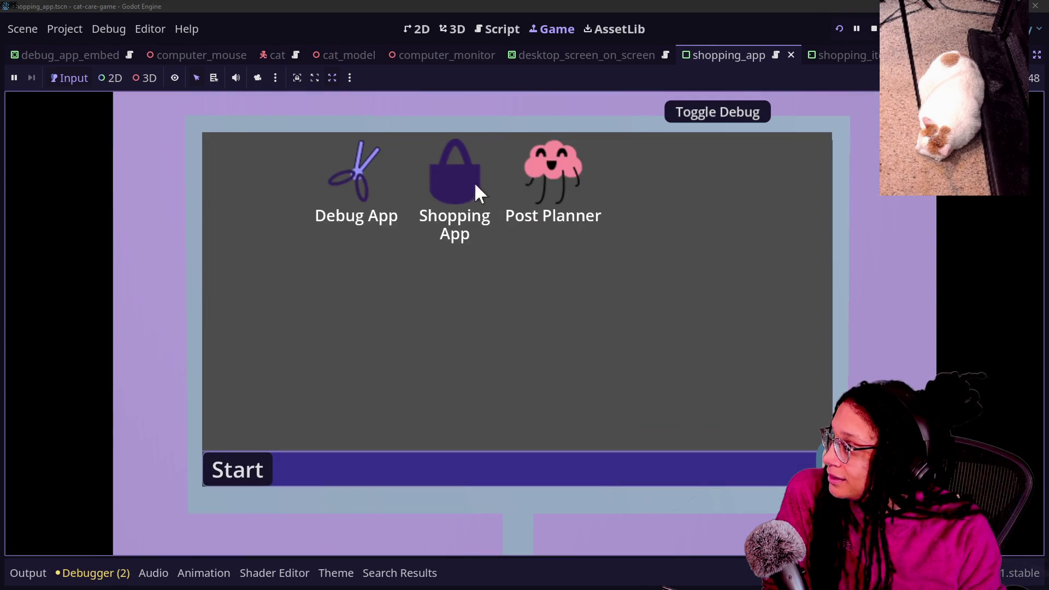
{"action": "left_click", "coordinate": [493, 183]}
{"action": "left_click", "coordinate": [820, 137]}
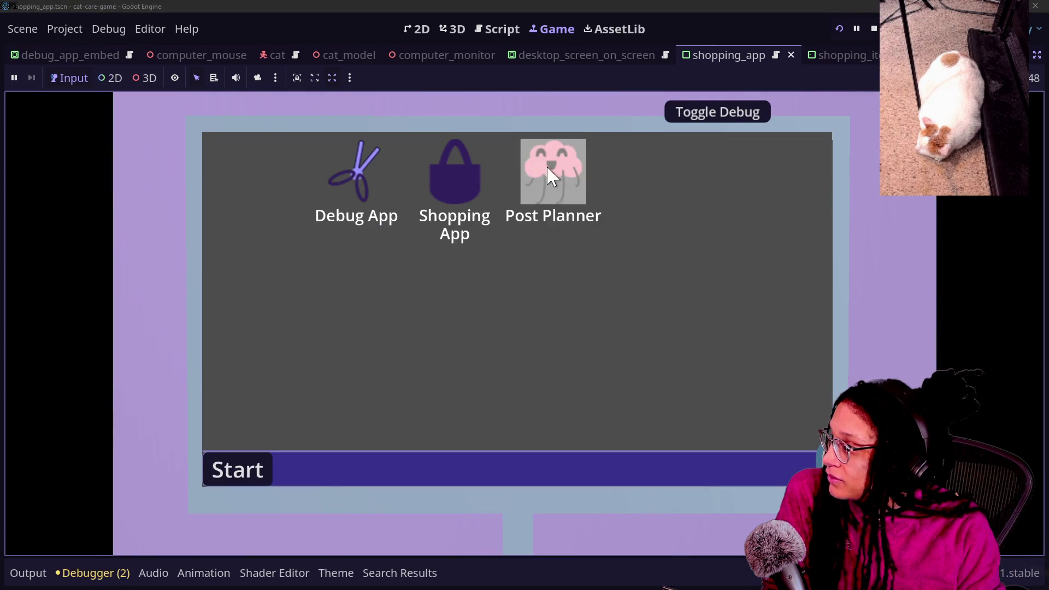
{"action": "left_click", "coordinate": [552, 169]}
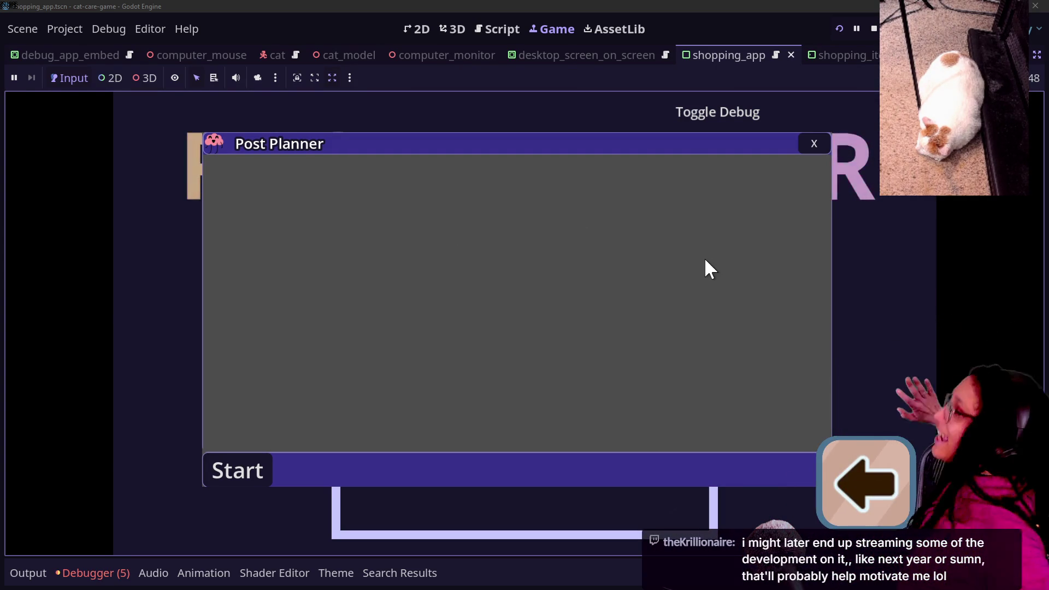
- Review the runtime errors in Debugger > Errors, then switch to the Steam store page
{"action": "left_click", "coordinate": [95, 573]}
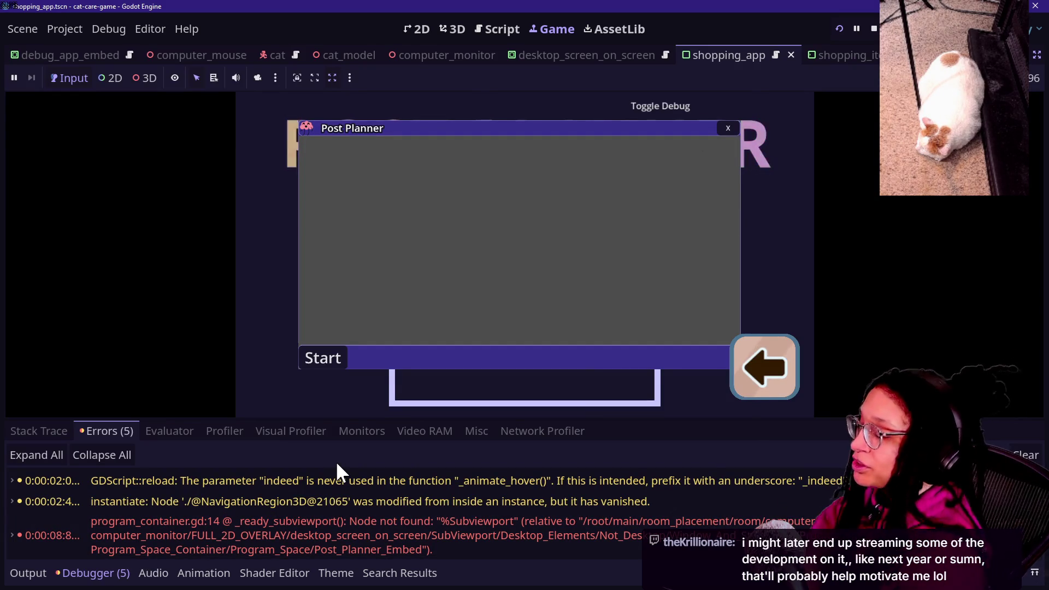
{"action": "scroll", "coordinate": [340, 525], "scroll_direction": "down", "scroll_amount": 2}
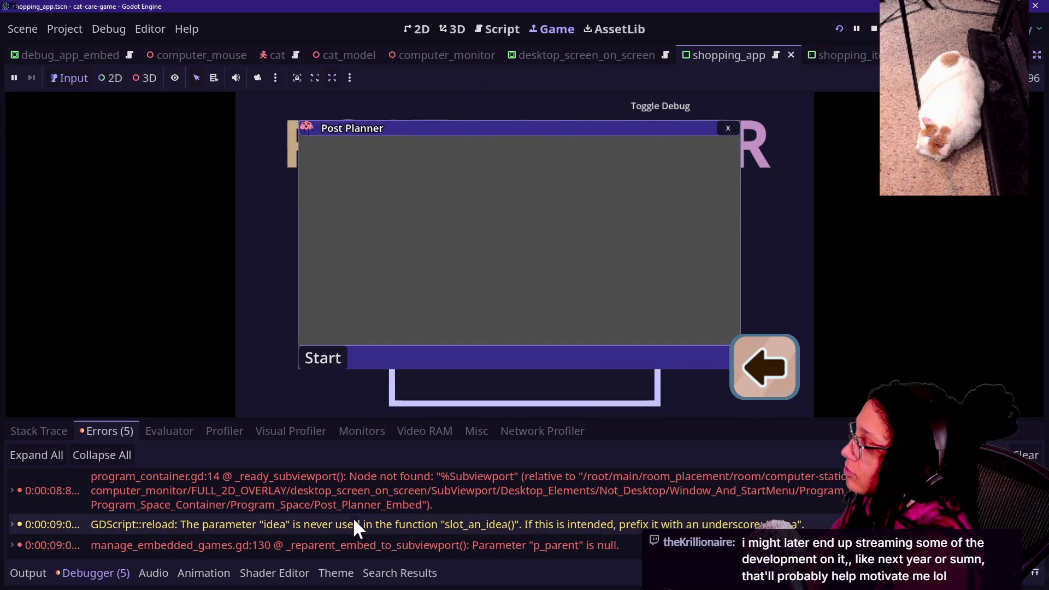
{"action": "mouse_move", "coordinate": [500, 545]}
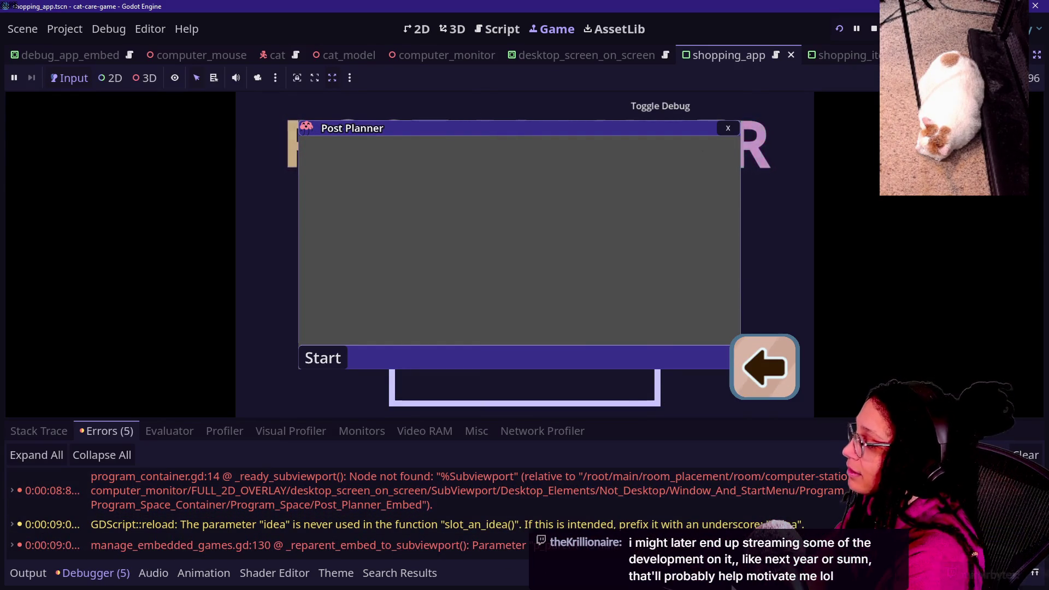
{"action": "scroll", "coordinate": [710, 516], "scroll_direction": "up", "scroll_amount": 1}
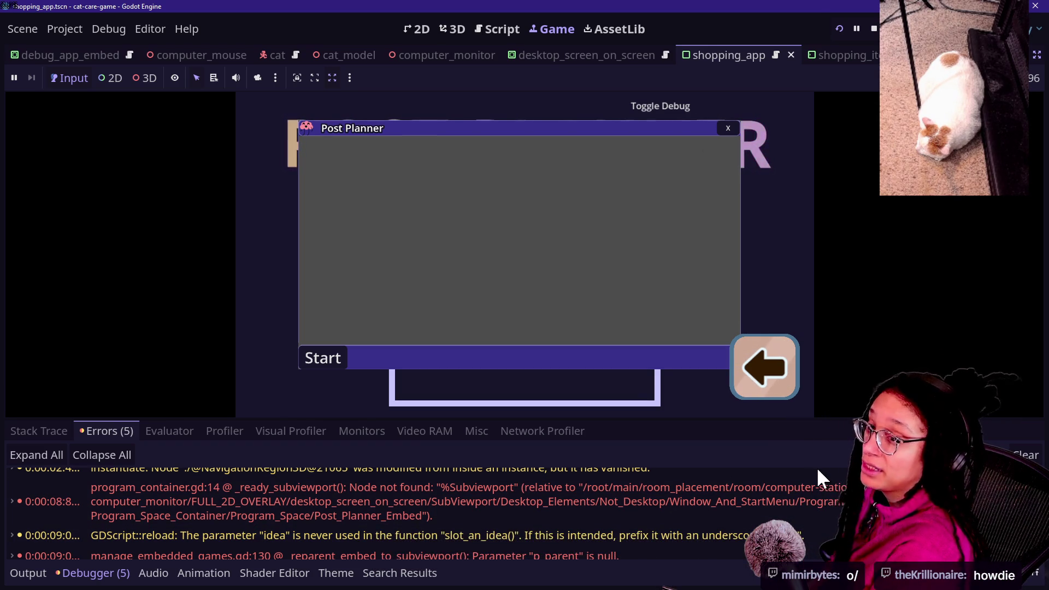
{"action": "key", "text": "alt+Tab"}
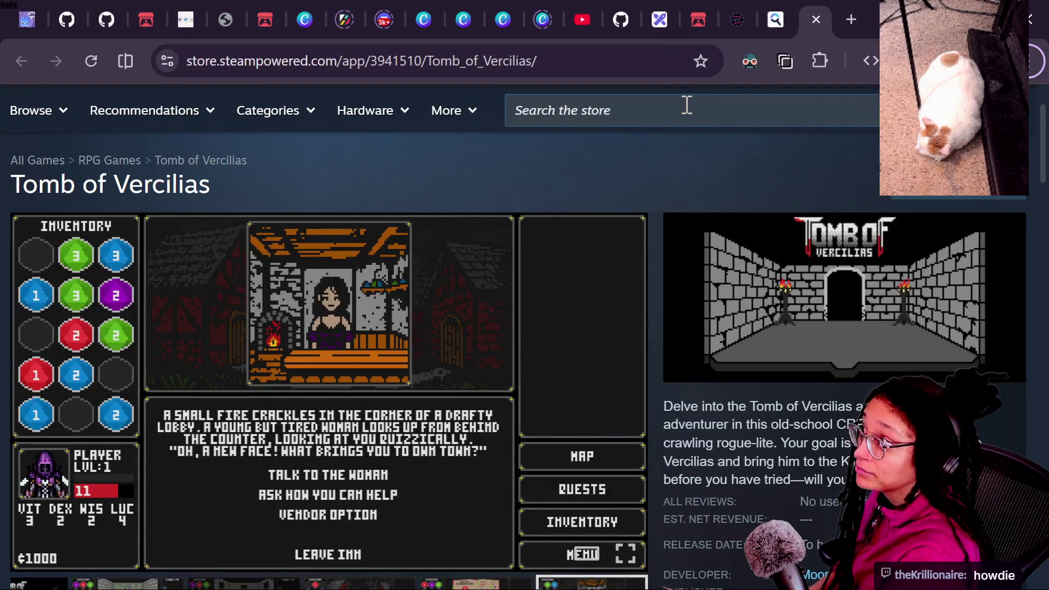
- Follow the chatter who said hello from their user card, then close the card
{"action": "key", "text": "alt+Tab"}
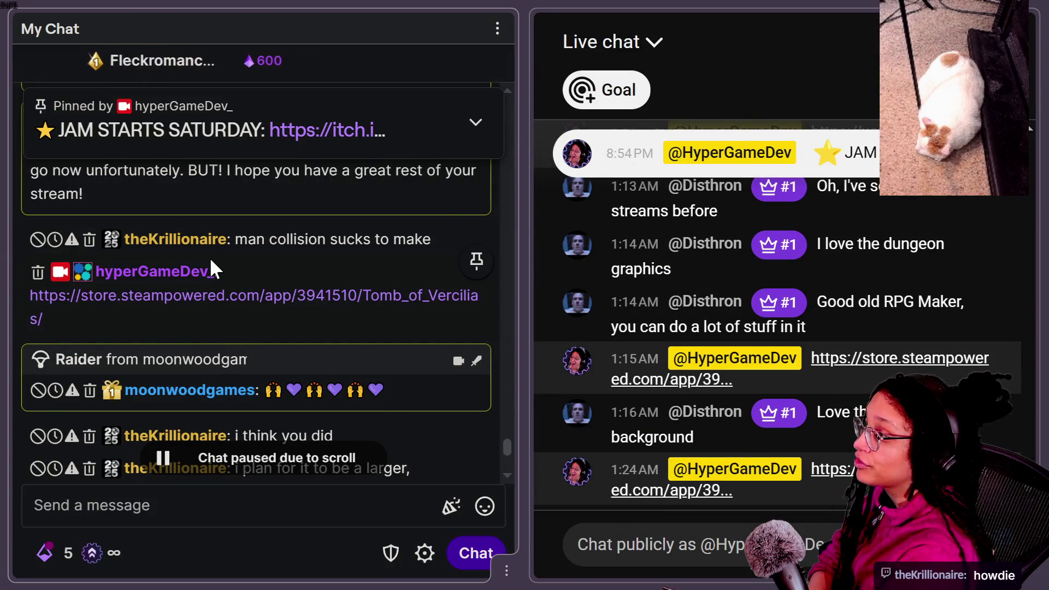
{"action": "left_click", "coordinate": [211, 247]}
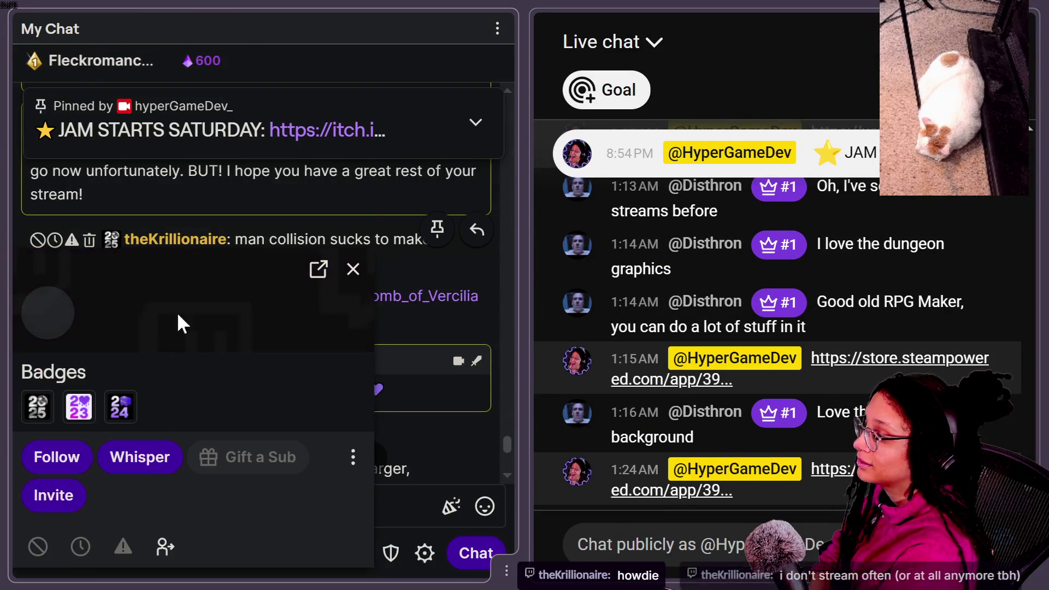
{"action": "left_click", "coordinate": [70, 427]}
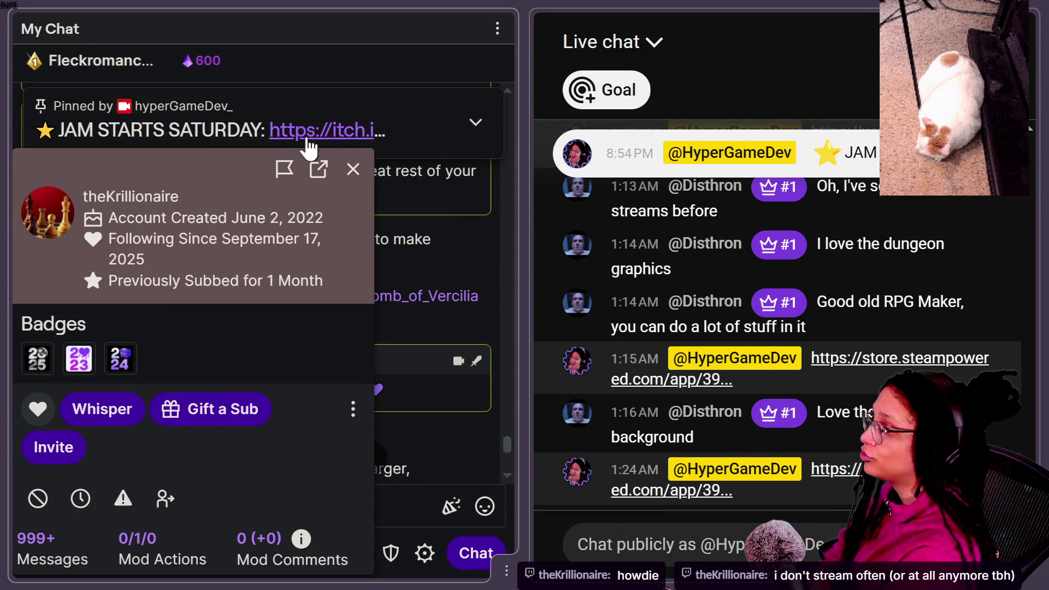
{"action": "left_click", "coordinate": [356, 169]}
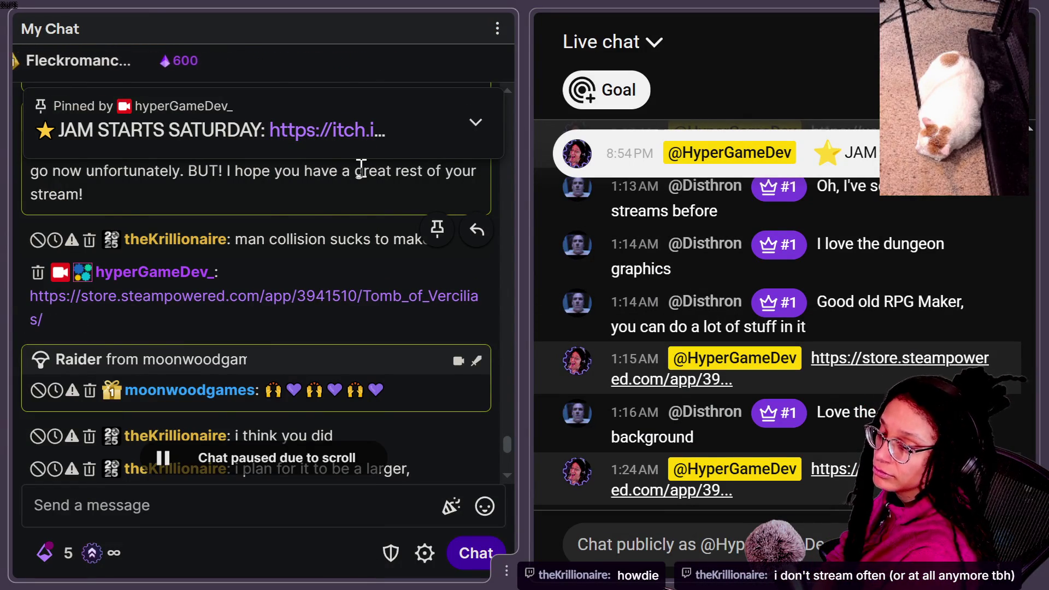
{"action": "scroll", "coordinate": [361, 170], "scroll_direction": "down", "scroll_amount": 5}
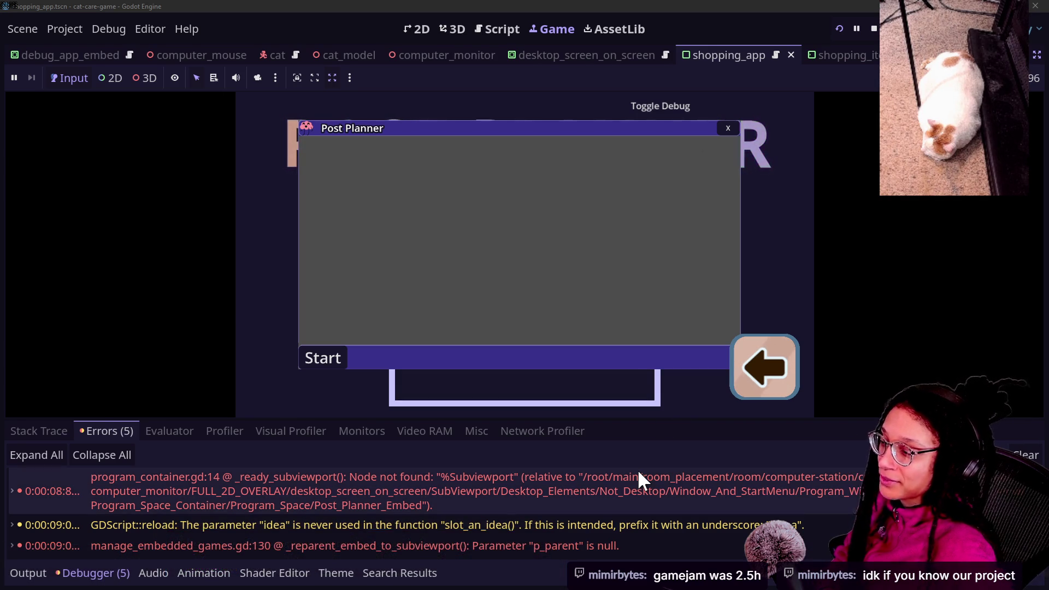
{"action": "mouse_move", "coordinate": [639, 472]}
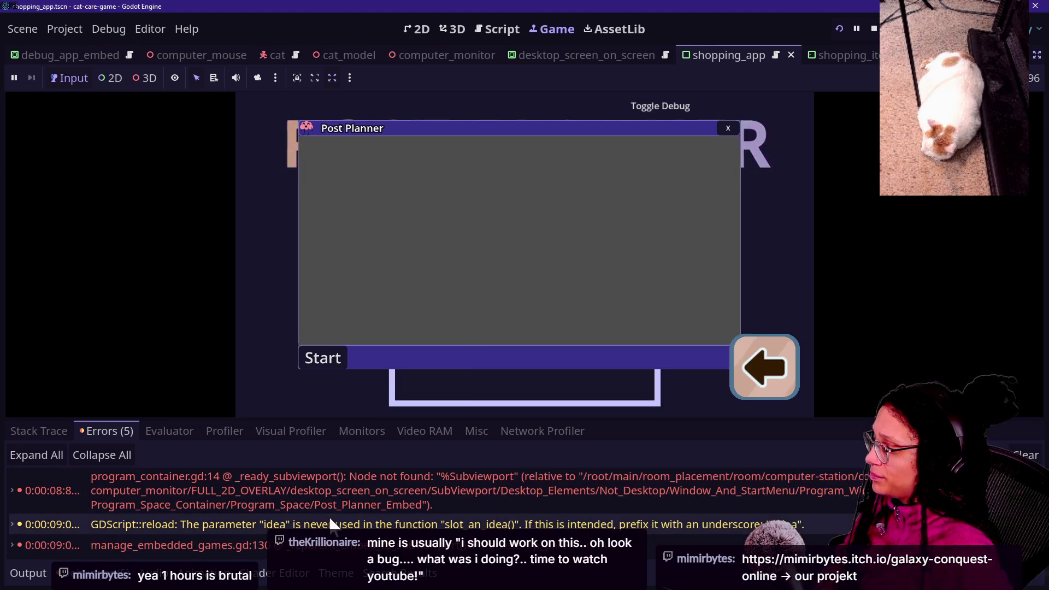
{"action": "left_click", "coordinate": [347, 549]}
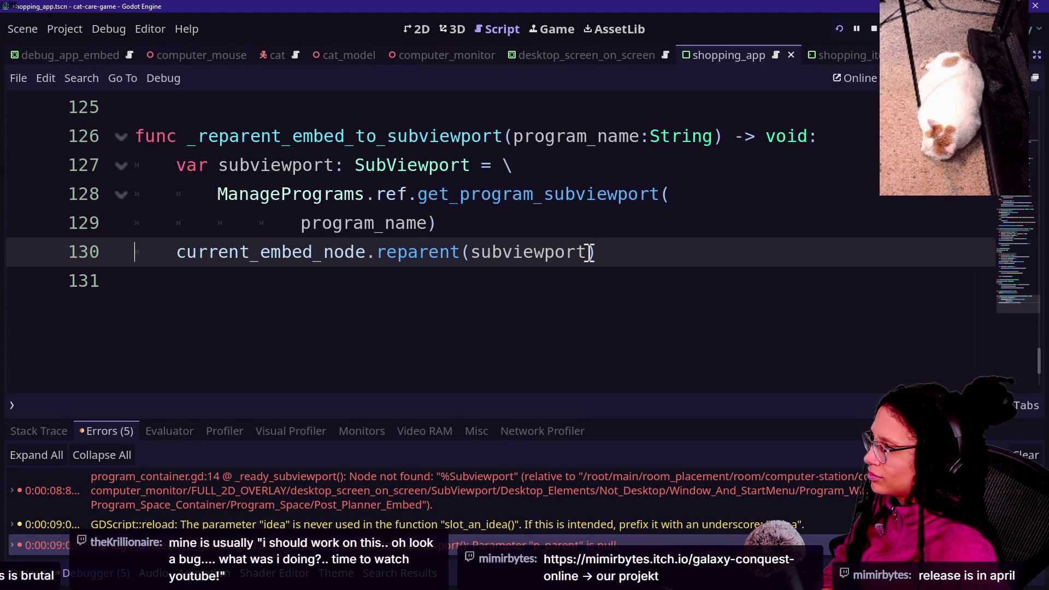
- Trace the missing-node error in the Errors list to script line 14
{"action": "mouse_move", "coordinate": [589, 253]}
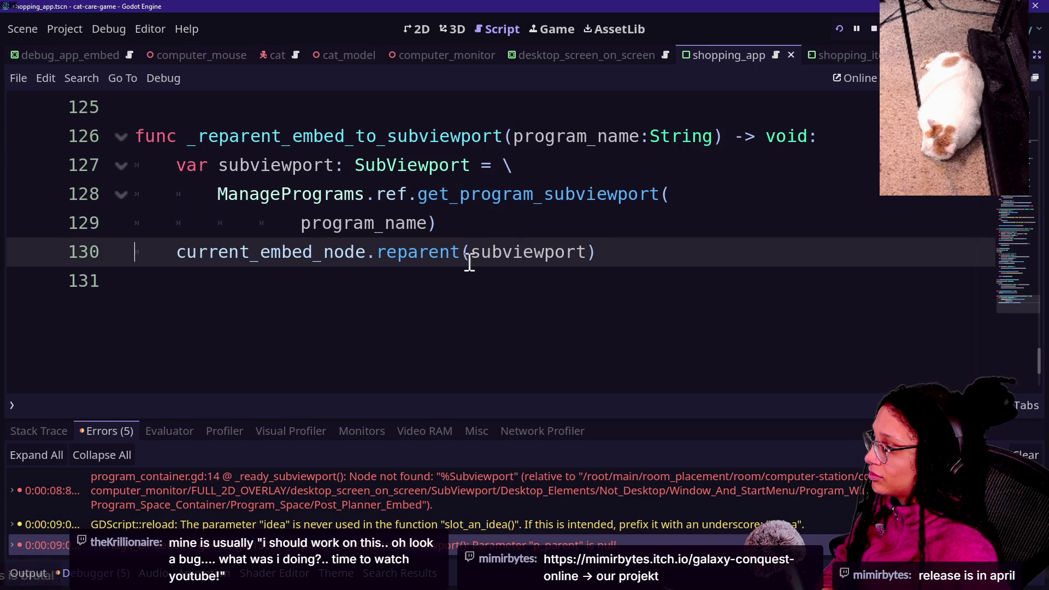
{"action": "mouse_move", "coordinate": [469, 264]}
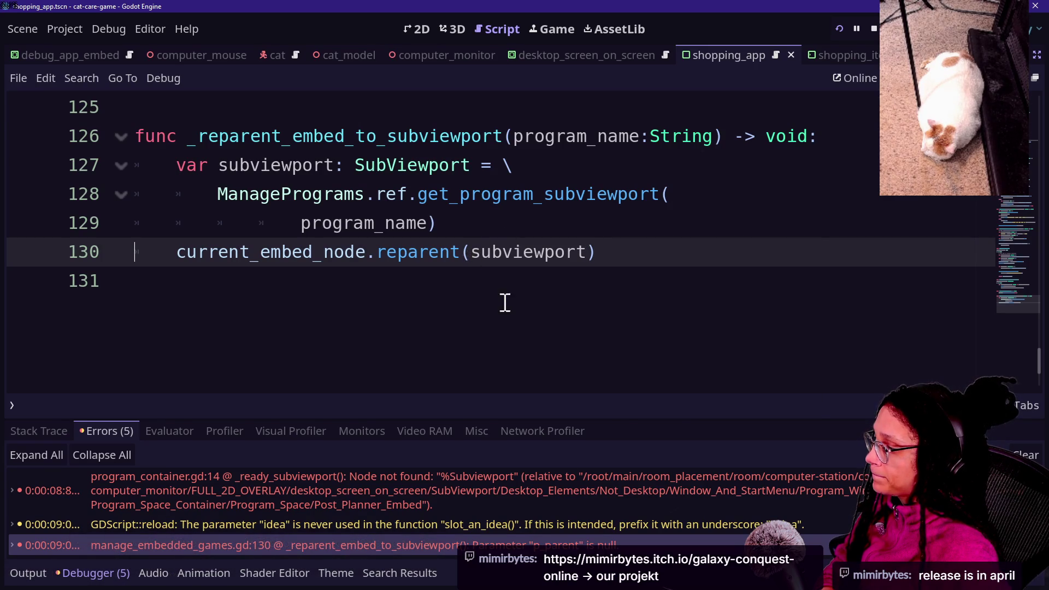
{"action": "scroll", "coordinate": [541, 370], "scroll_direction": "up", "scroll_amount": 15}
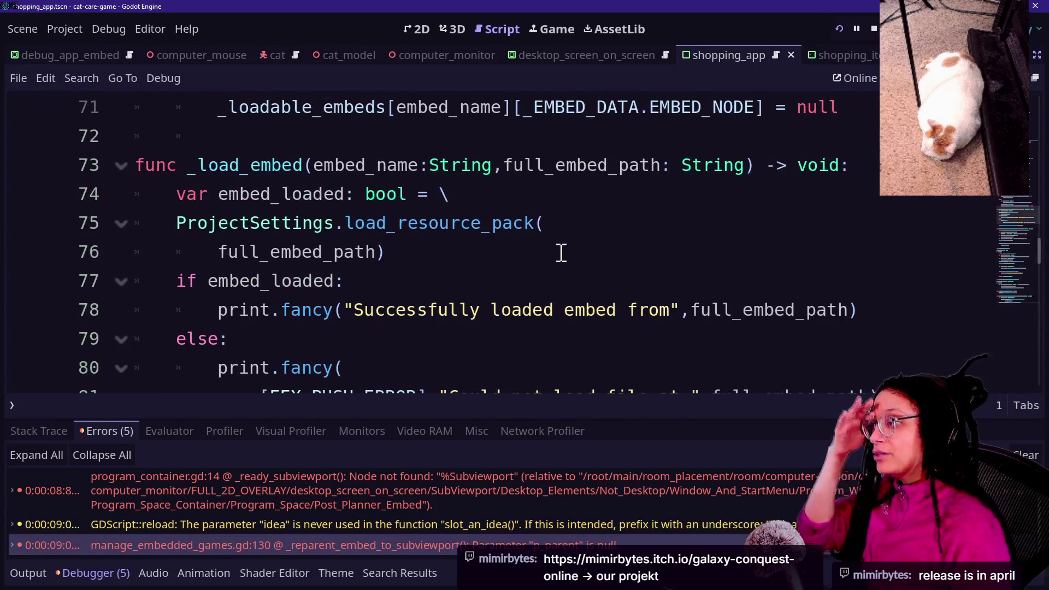
{"action": "scroll", "coordinate": [561, 252], "scroll_direction": "down", "scroll_amount": 20}
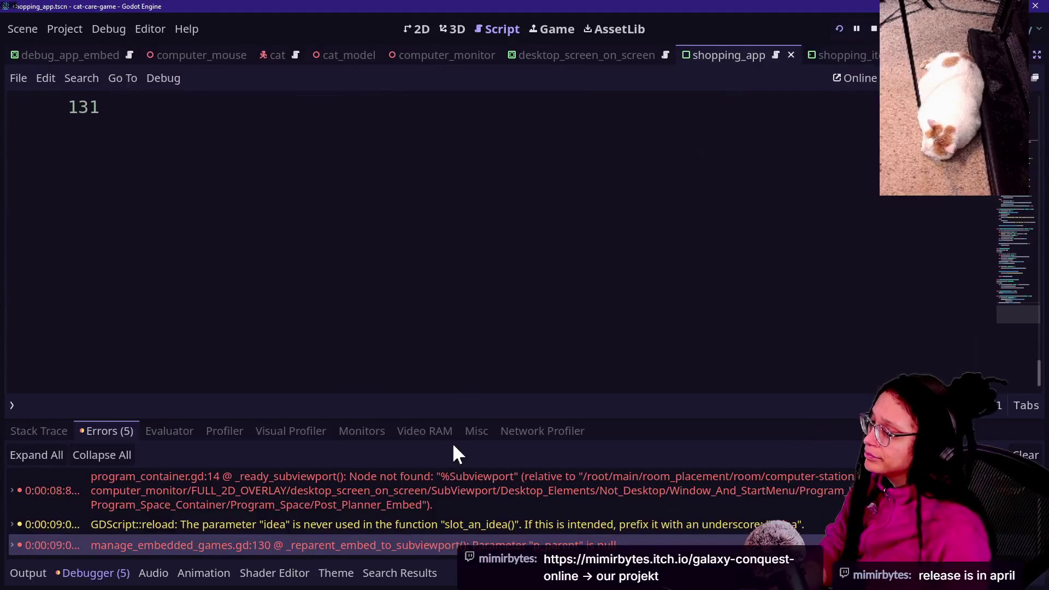
{"action": "double_click", "coordinate": [435, 487]}
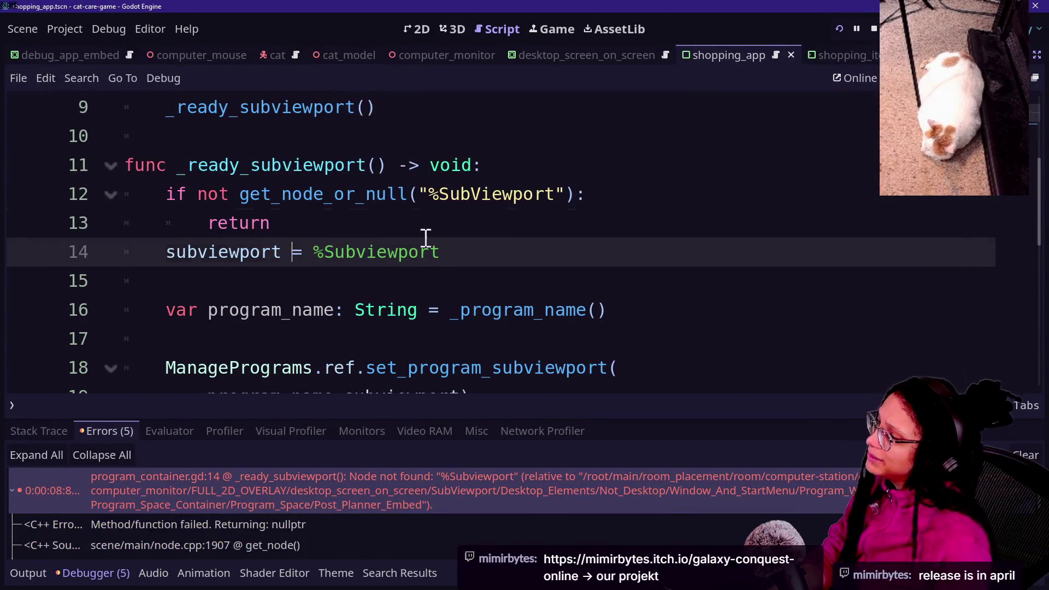
- Inspect the %Subviewport reference on line 14, then rerun the game and open Post Planner
{"action": "left_click", "coordinate": [541, 234]}
{"action": "scroll", "coordinate": [541, 235], "scroll_direction": "up", "scroll_amount": 1}
{"action": "double_click", "coordinate": [478, 337]}
{"action": "left_click", "coordinate": [495, 338]}
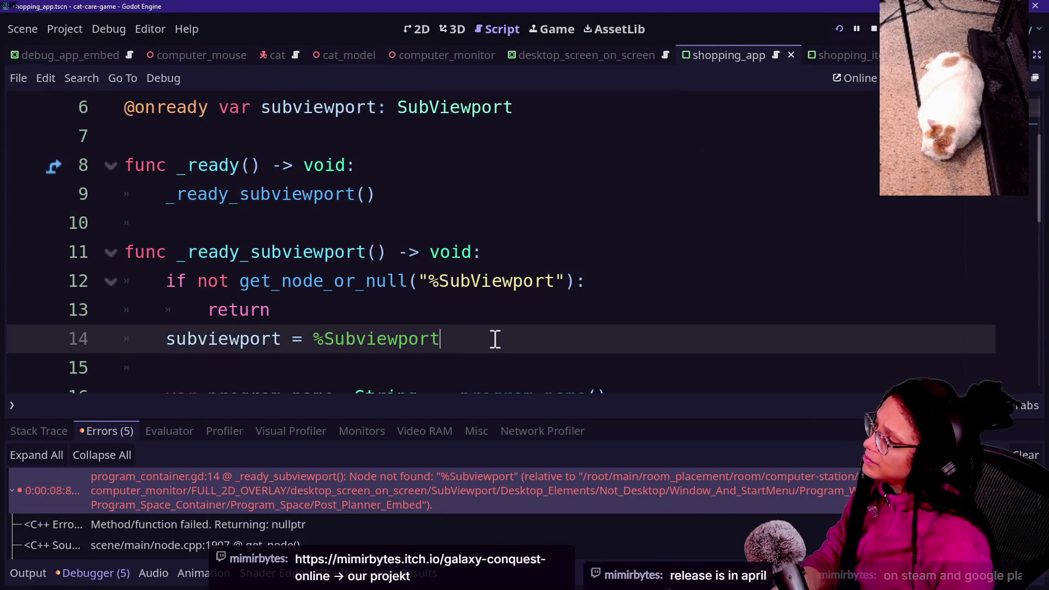
{"action": "key", "text": "F5"}
{"action": "left_click", "coordinate": [554, 154]}
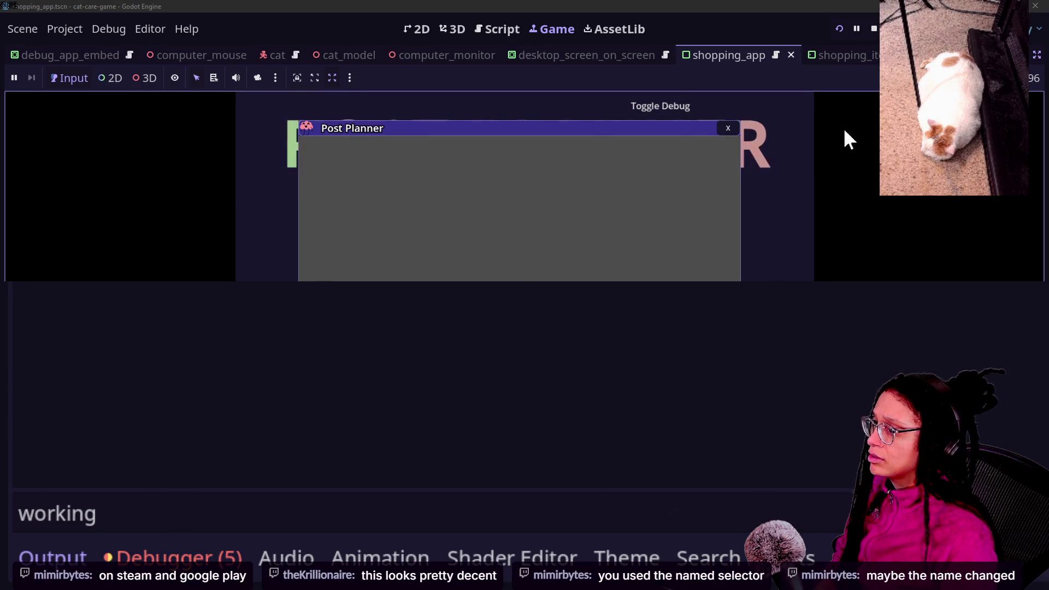
- Restart the game and zoom into the monitor showing Debug App, Shopping App and Post Planner
{"action": "left_click", "coordinate": [839, 29]}
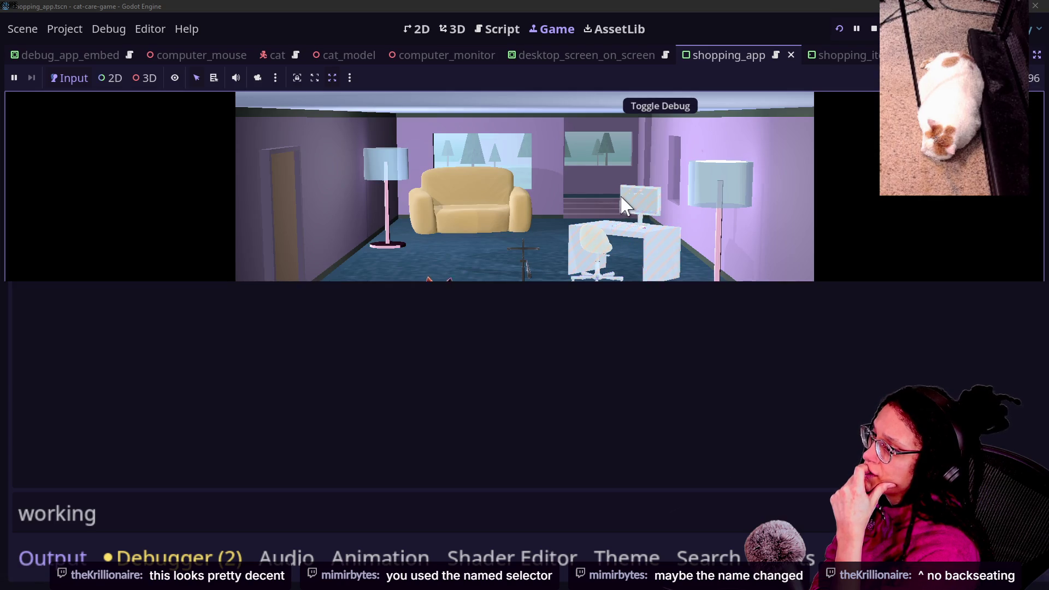
{"action": "left_click", "coordinate": [621, 197]}
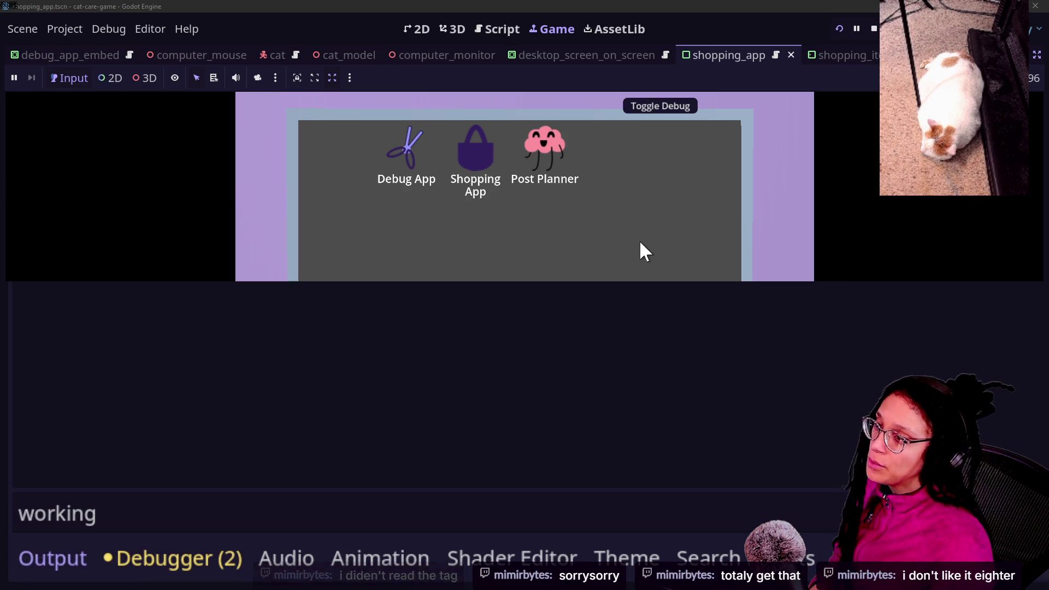
{"action": "key", "text": "alt+Tab"}
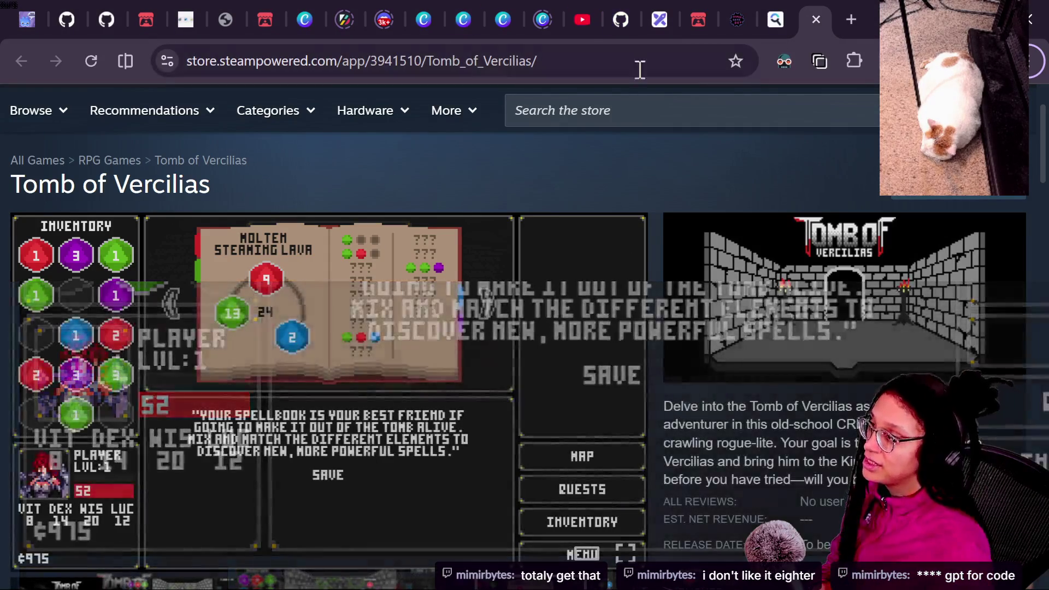
- On the Startpage tab, replace the address with the galaxy-conquest-online itch.io link and load it
{"action": "left_click", "coordinate": [773, 20]}
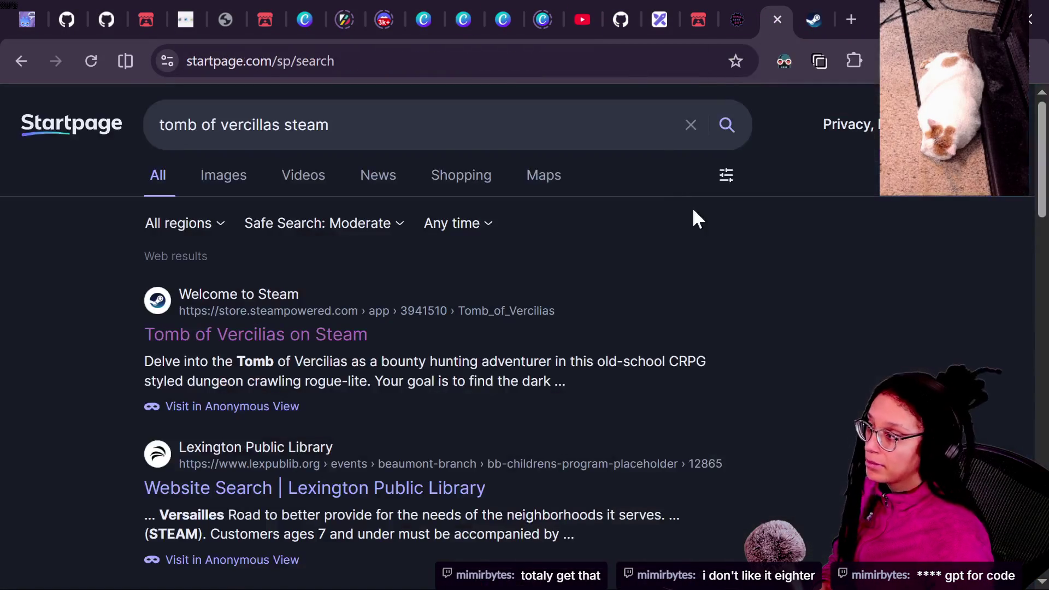
{"action": "left_click", "coordinate": [477, 77]}
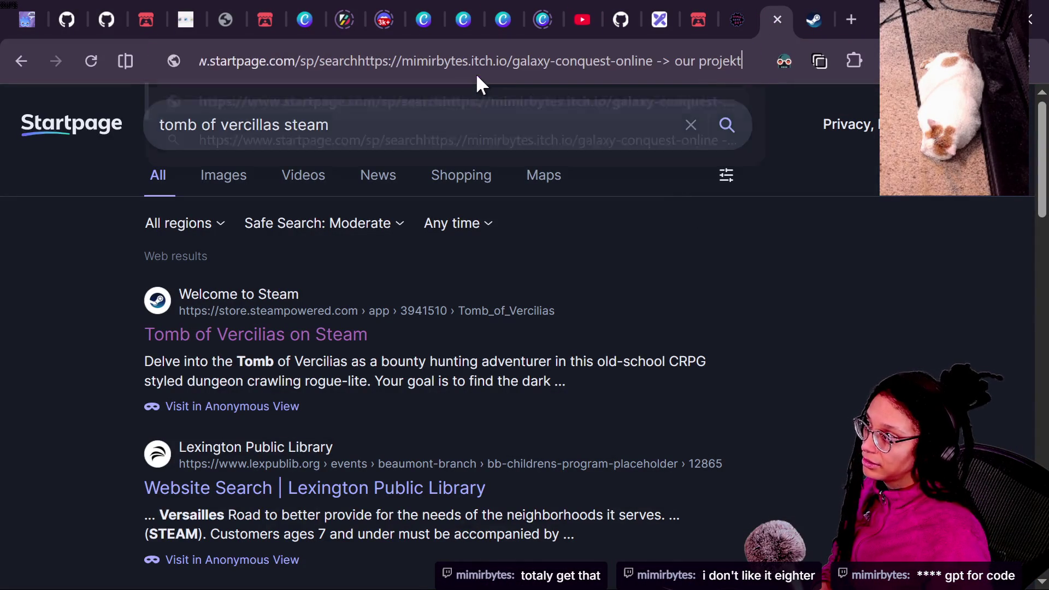
{"action": "type", "text": "https://mimirbytes.itch.io/galaxy-conquest-online -> our projekt"}
{"action": "key", "text": "ctrl+a"}
{"action": "key", "text": "ctrl+v"}
{"action": "key", "text": "Return"}
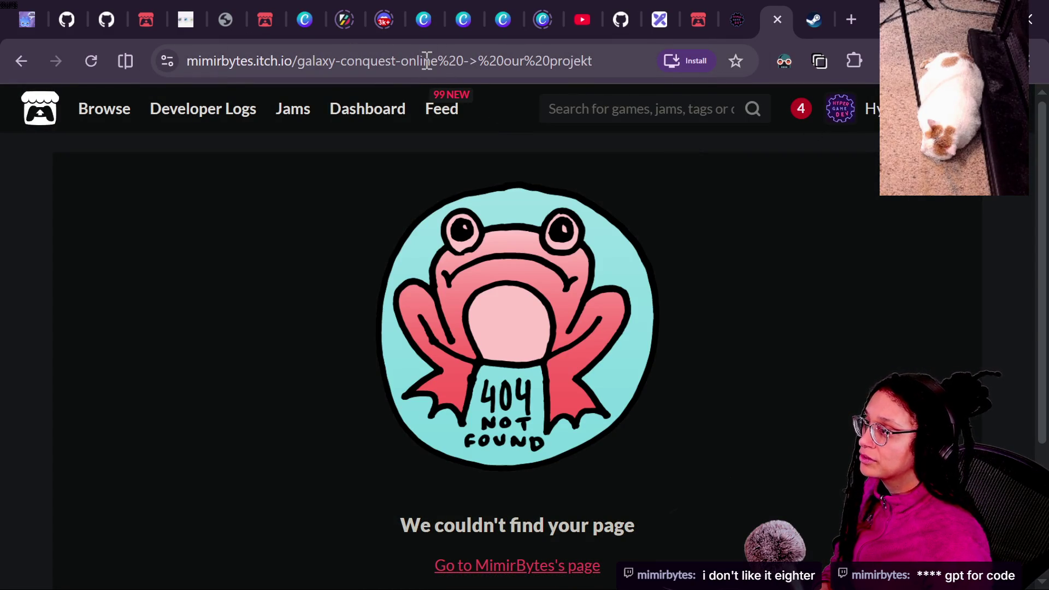
- Delete the trailing '%20->%20our%20projekt' from the itch.io address and reload the page
{"action": "left_click_drag", "start_coordinate": [437, 60], "coordinate": [702, 90]}
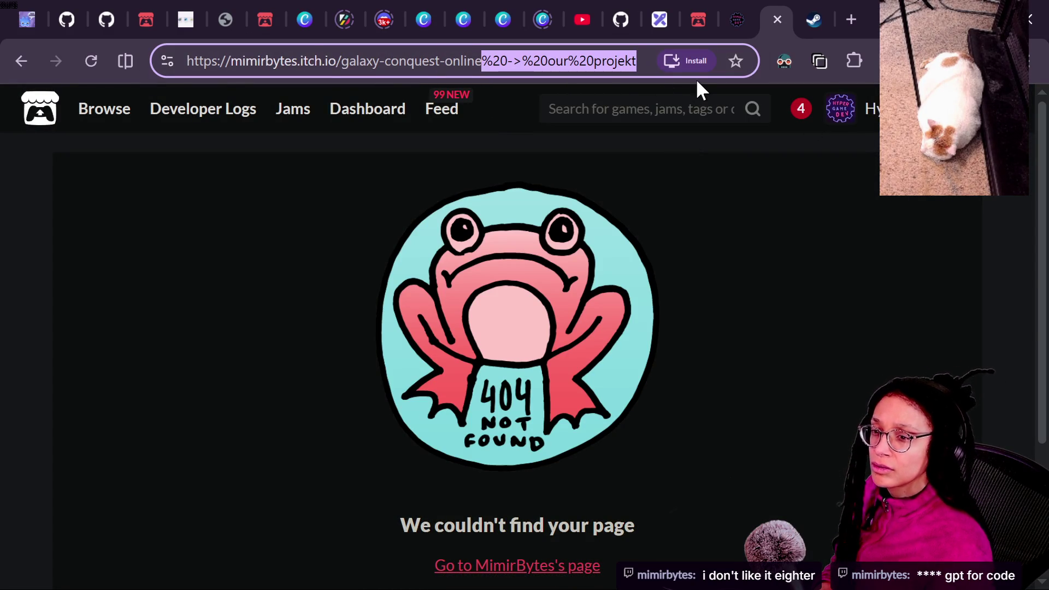
{"action": "key", "text": "BackSpace"}
{"action": "key", "text": "Return"}
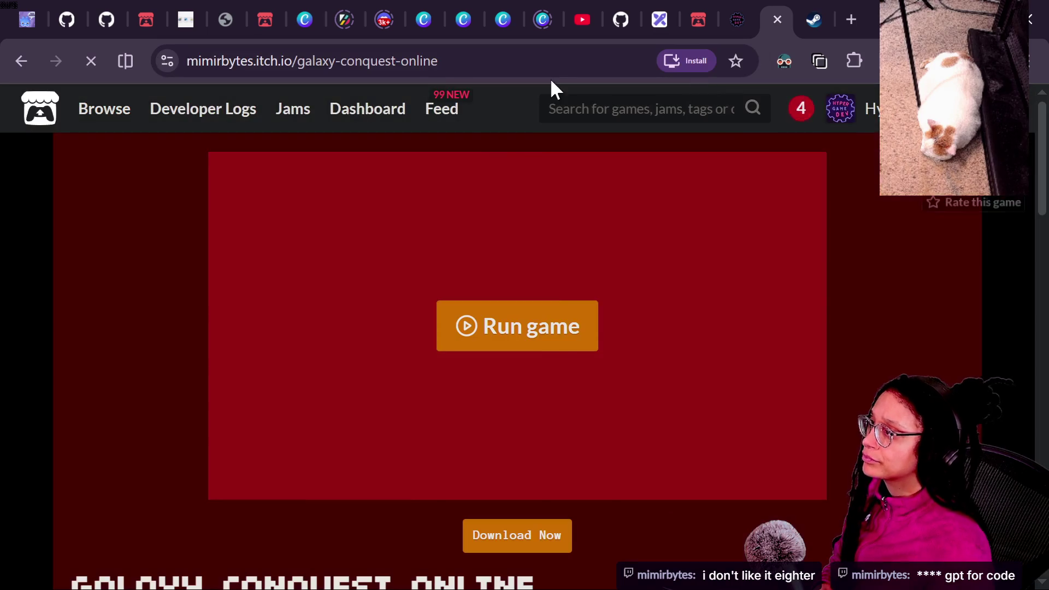
- Scroll through the Galaxy Conquest Online description and downloads, back to the top, then return to Godot
{"action": "scroll", "coordinate": [68, 317], "scroll_direction": "down", "scroll_amount": 2}
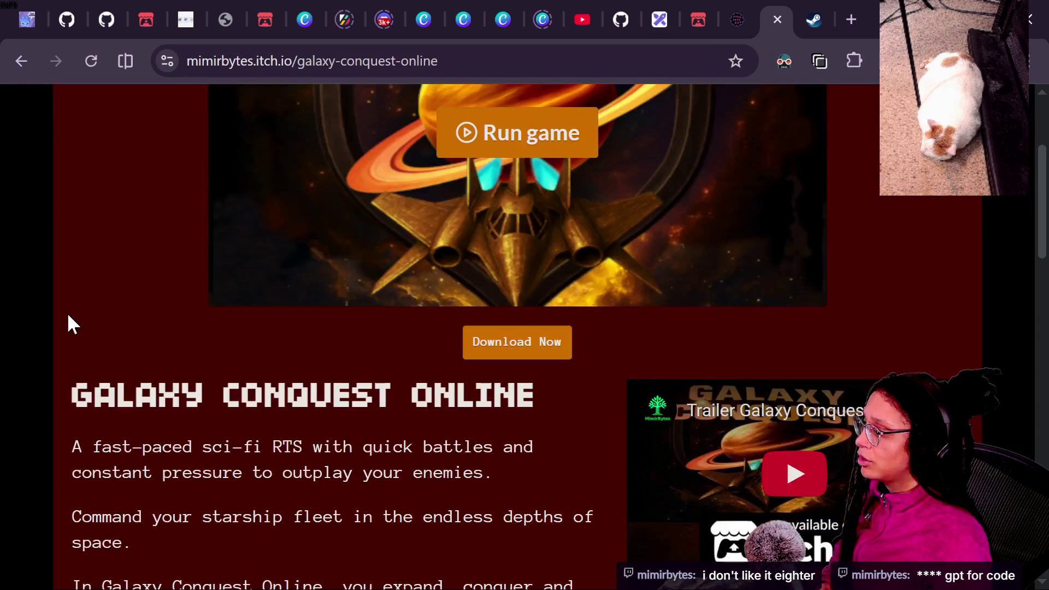
{"action": "scroll", "coordinate": [88, 374], "scroll_direction": "down", "scroll_amount": 1}
{"action": "scroll", "coordinate": [88, 374], "scroll_direction": "down", "scroll_amount": 2}
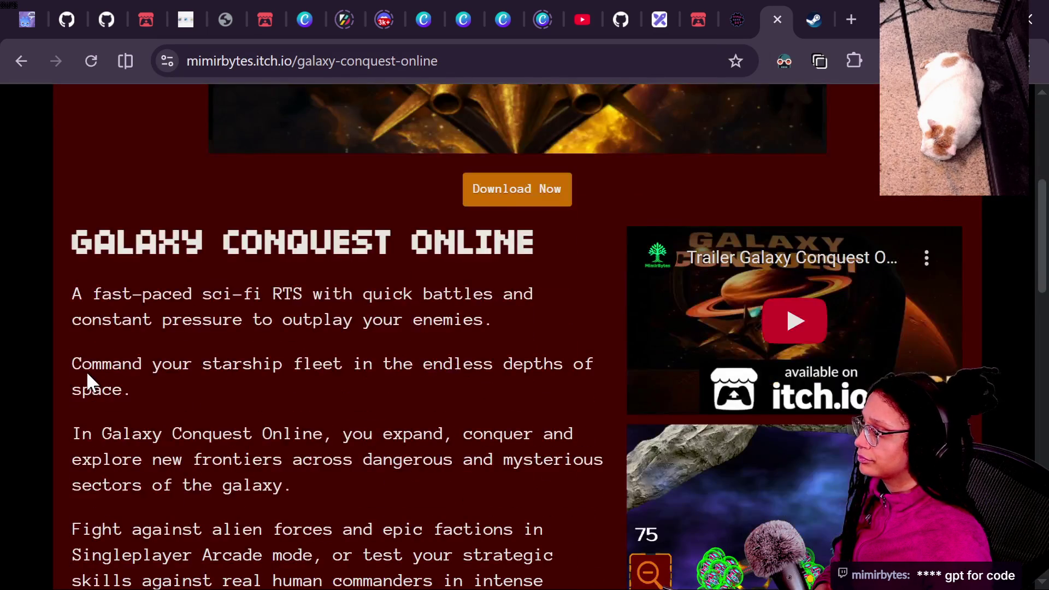
{"action": "scroll", "coordinate": [87, 374], "scroll_direction": "down", "scroll_amount": 1}
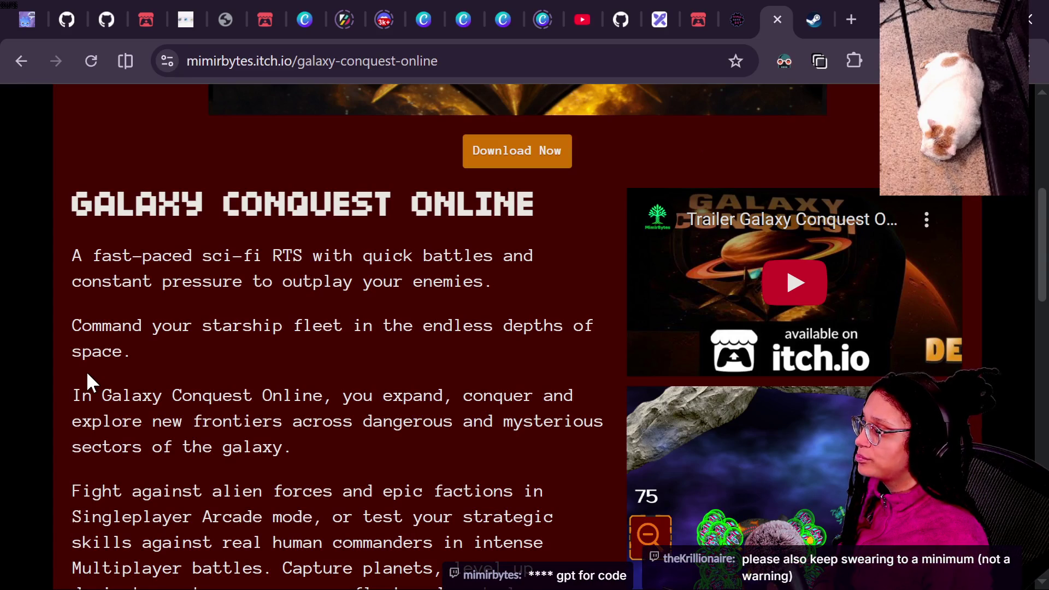
{"action": "scroll", "coordinate": [87, 374], "scroll_direction": "down", "scroll_amount": 2}
{"action": "scroll", "coordinate": [89, 374], "scroll_direction": "down", "scroll_amount": 1}
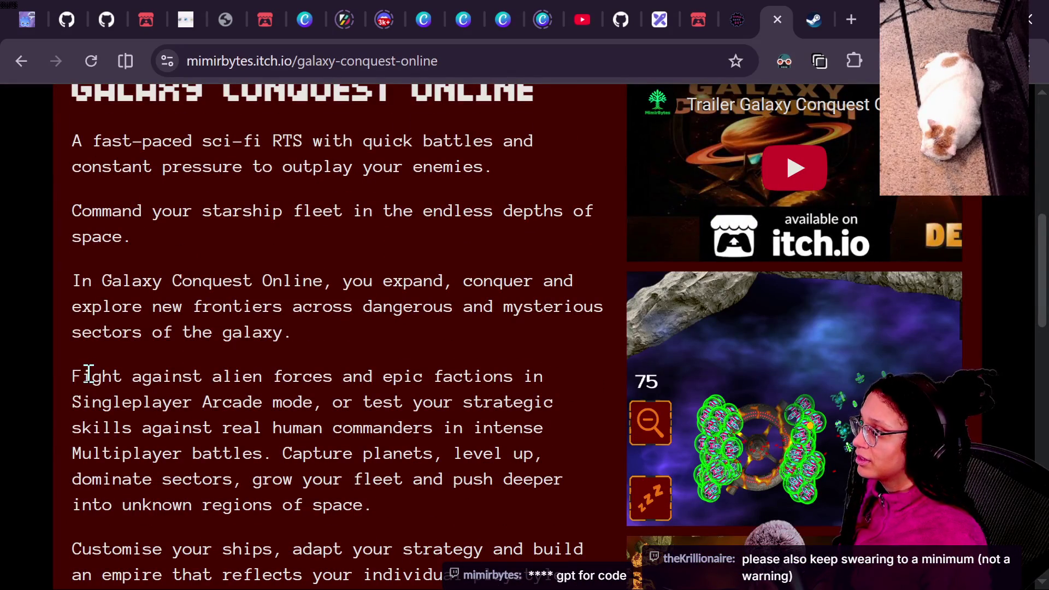
{"action": "scroll", "coordinate": [88, 376], "scroll_direction": "down", "scroll_amount": 6}
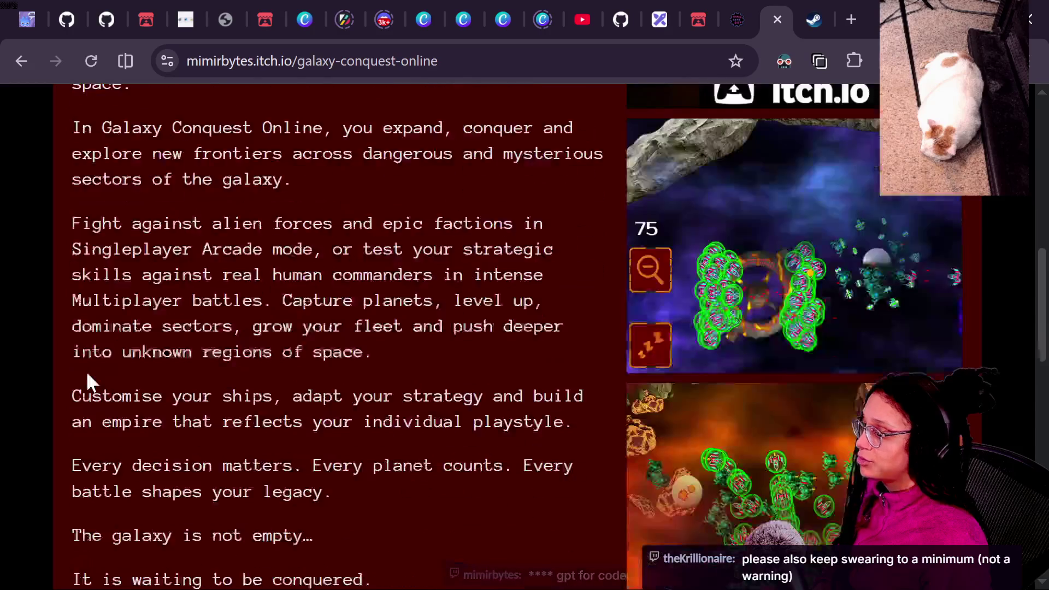
{"action": "scroll", "coordinate": [87, 377], "scroll_direction": "down", "scroll_amount": 5}
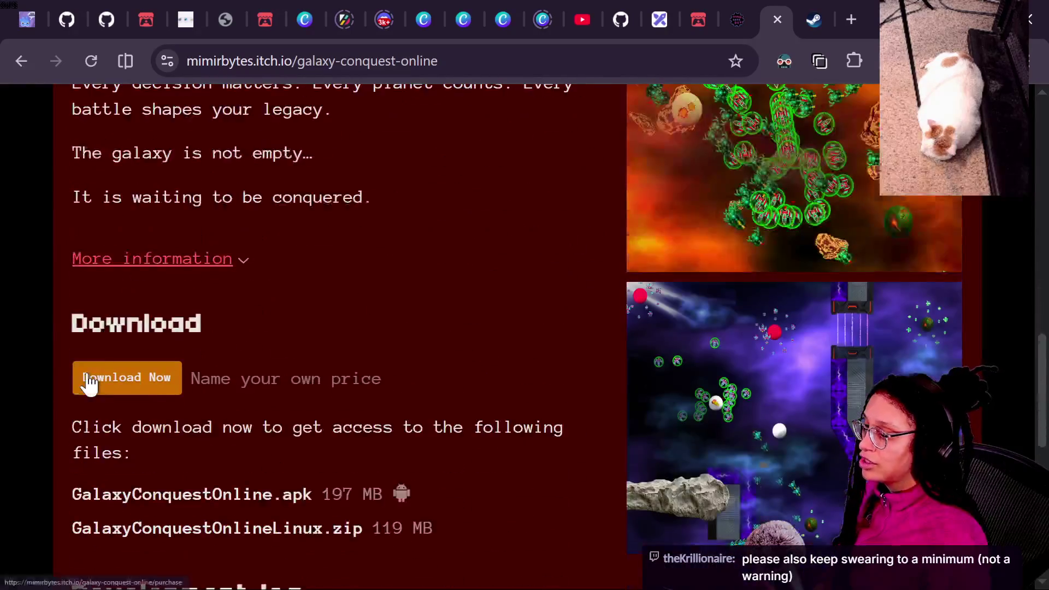
{"action": "scroll", "coordinate": [87, 371], "scroll_direction": "down", "scroll_amount": 1}
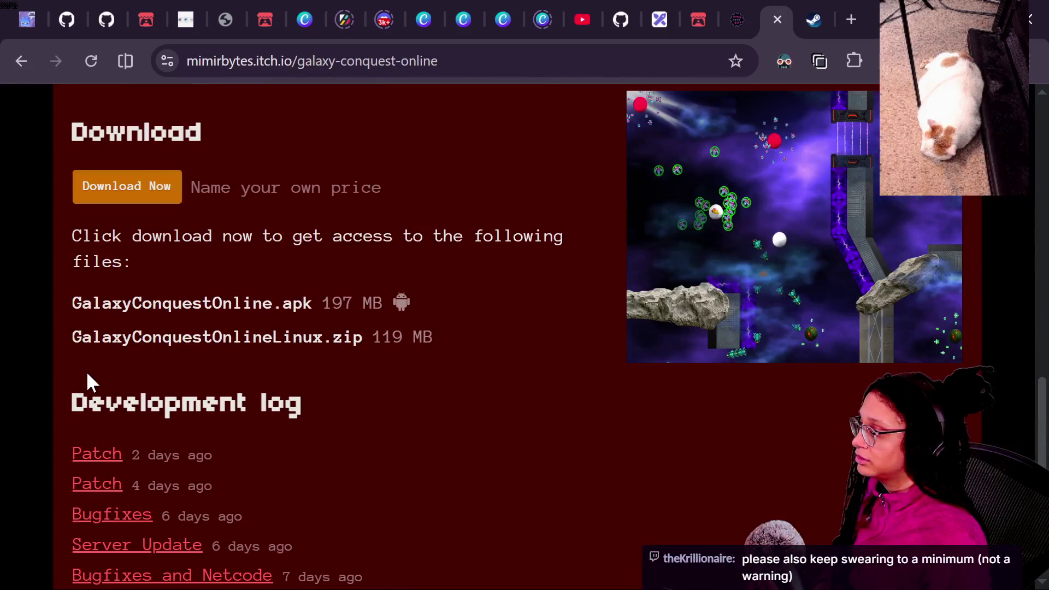
{"action": "scroll", "coordinate": [86, 372], "scroll_direction": "up", "scroll_amount": 12}
{"action": "scroll", "coordinate": [88, 376], "scroll_direction": "up", "scroll_amount": 6}
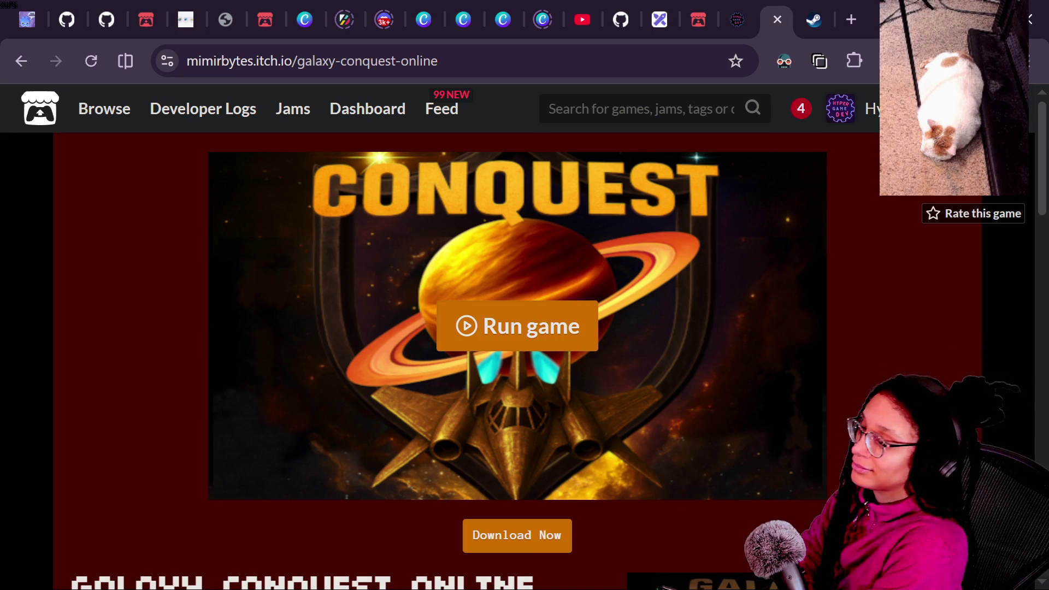
{"action": "key", "text": "alt+Tab"}
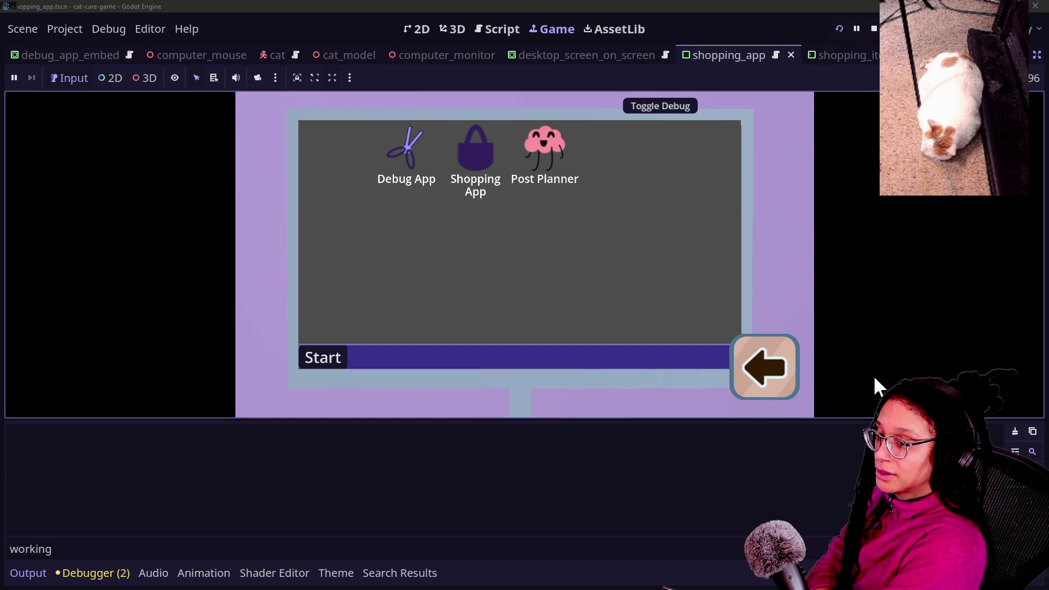
- Filter Output for 'working', open the Shopping App in the running game, then stop it with F8
{"action": "left_click", "coordinate": [656, 476]}
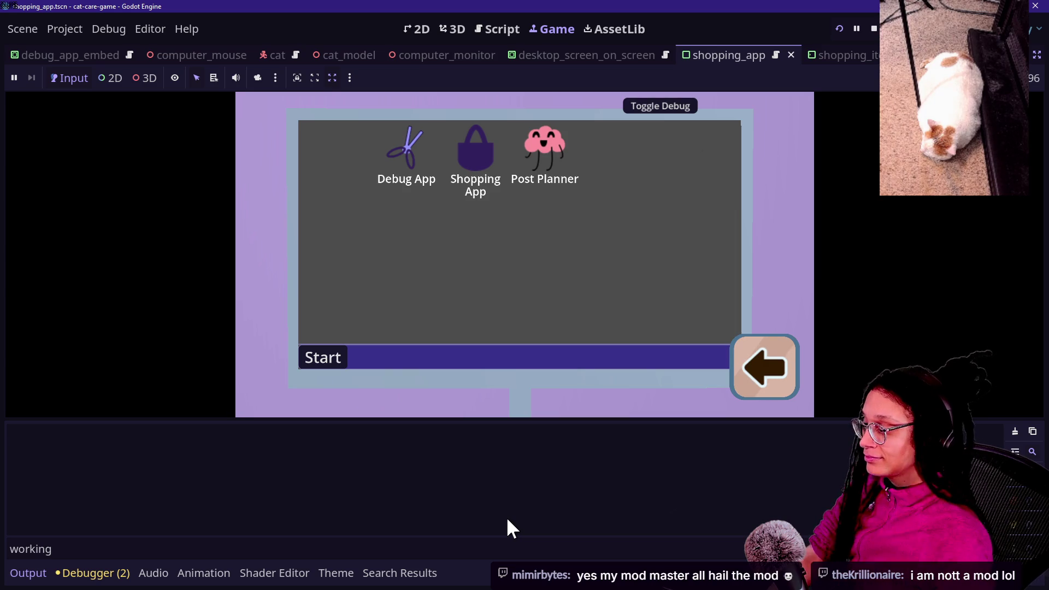
{"action": "left_click", "coordinate": [279, 552]}
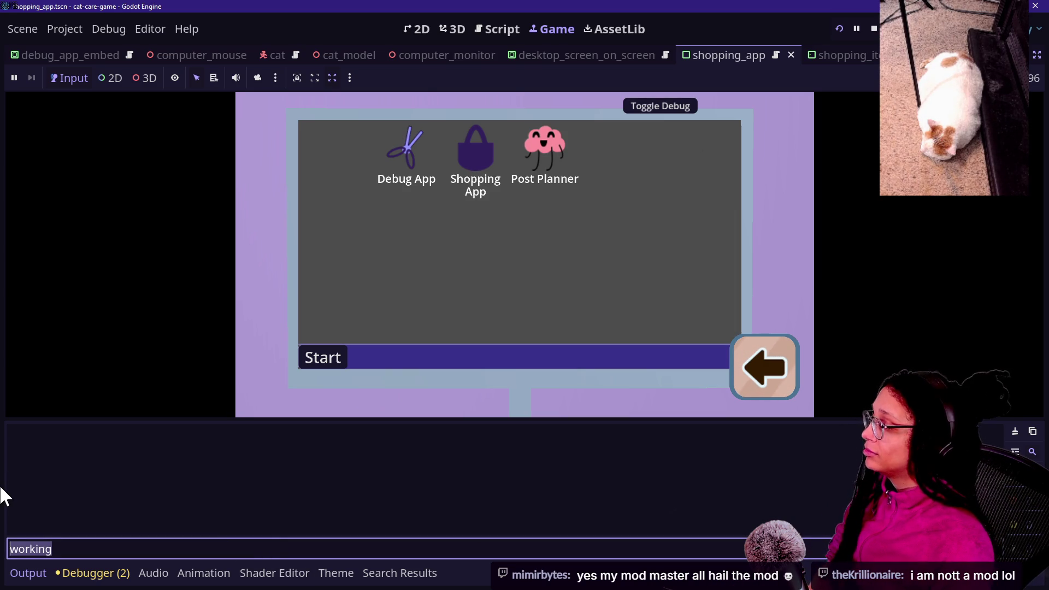
{"action": "key", "text": "BackSpace"}
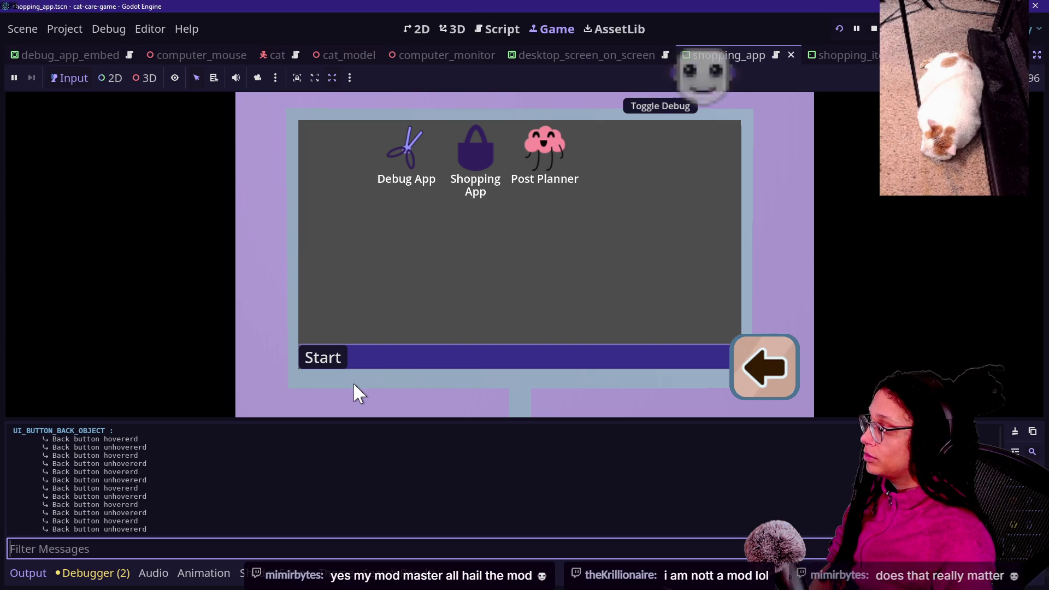
{"action": "type", "text": "working"}
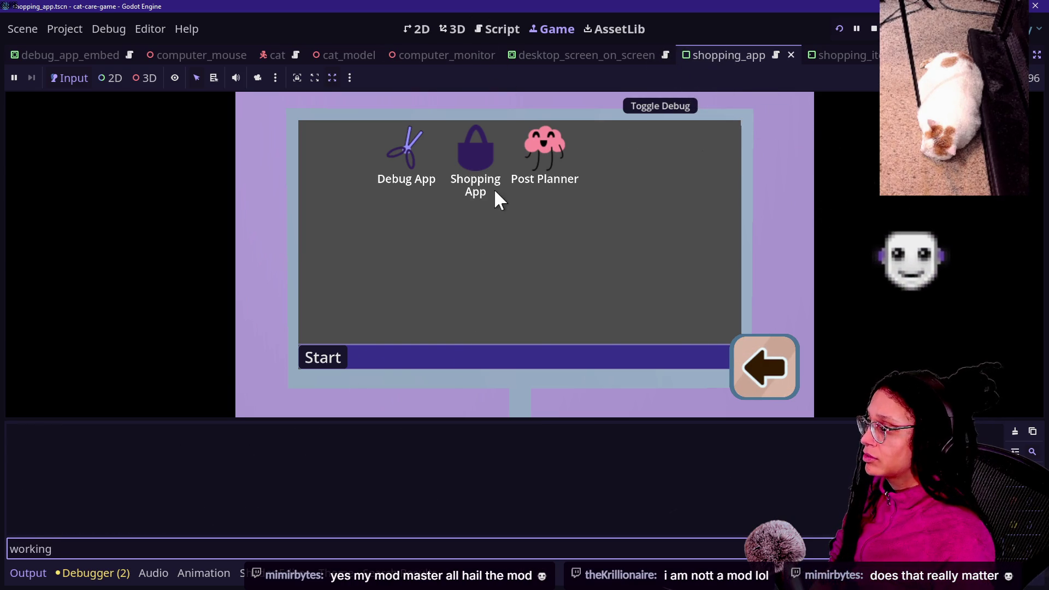
{"action": "left_click", "coordinate": [467, 167]}
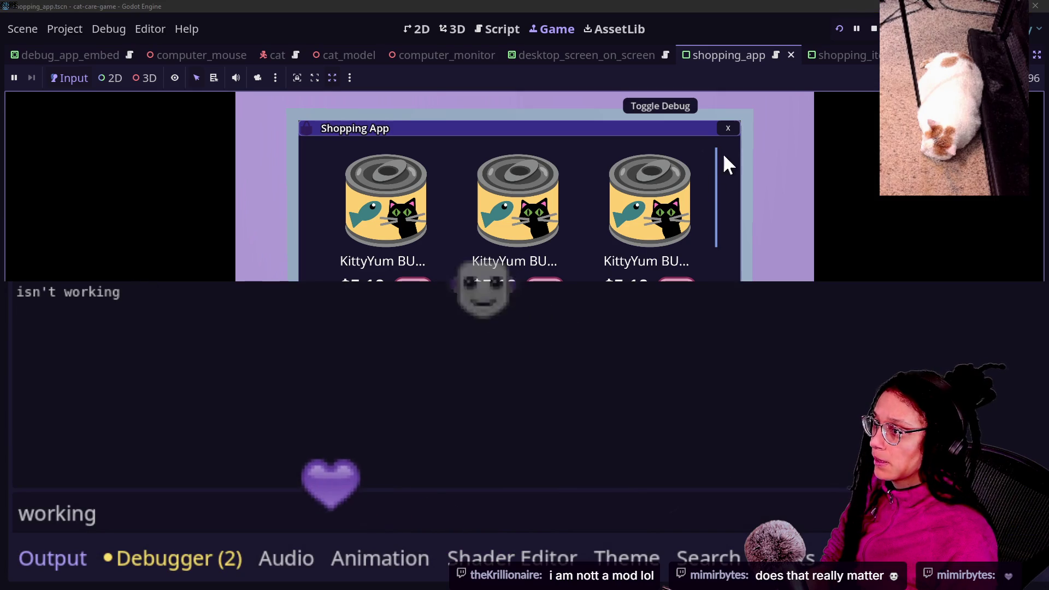
{"action": "key", "text": "F8"}
{"action": "left_click", "coordinate": [538, 220]}
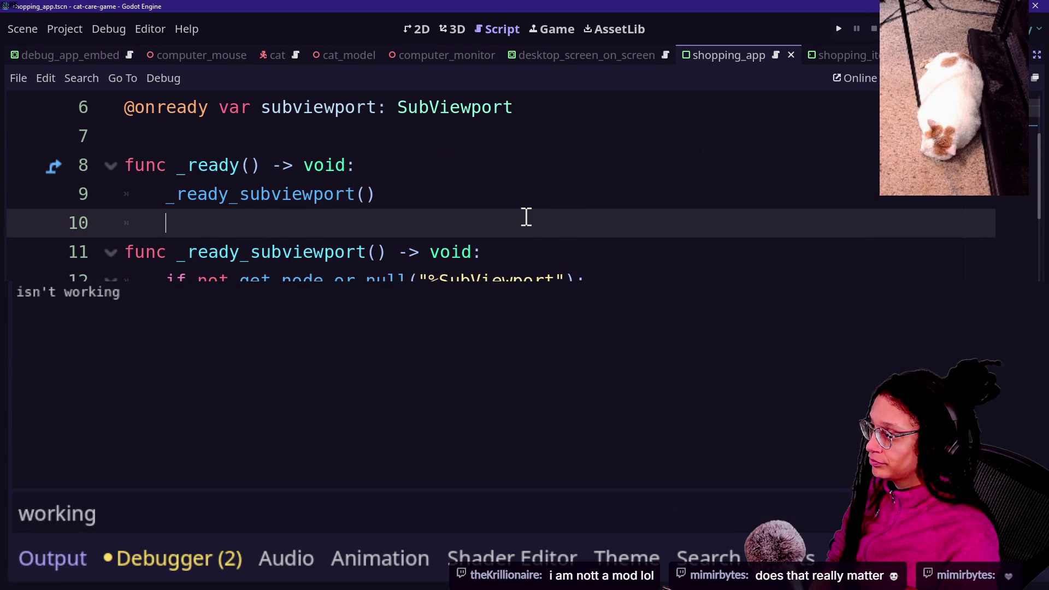
{"action": "key", "text": "Down"}
{"action": "key", "text": "Down"}
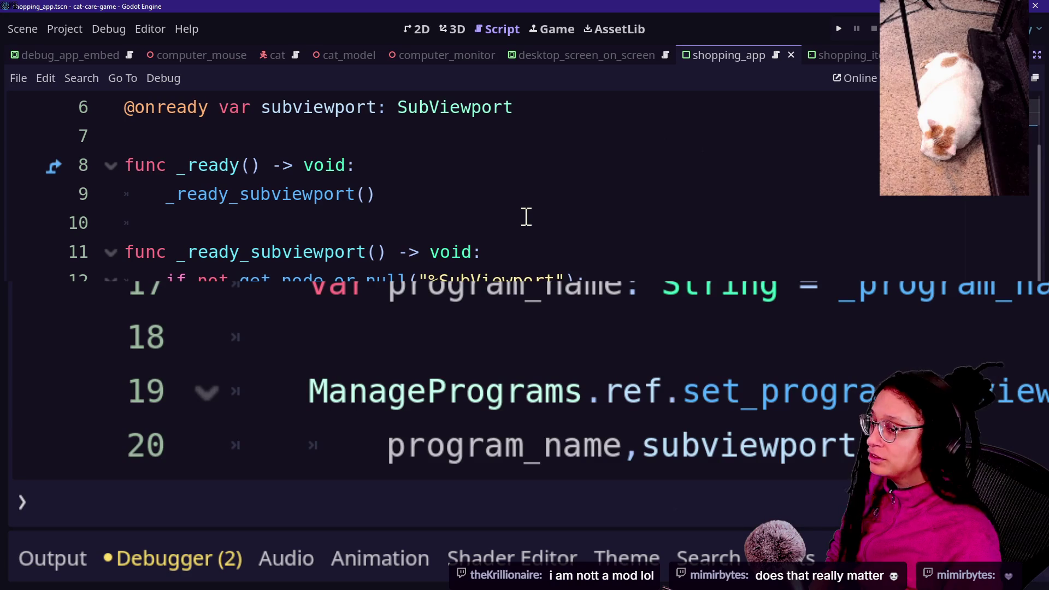
{"action": "key", "text": "Up"}
{"action": "key", "text": "Up"}
{"action": "key", "text": "Up"}
{"action": "key", "text": "Down"}
{"action": "key", "text": "Down"}
{"action": "key", "text": "Down"}
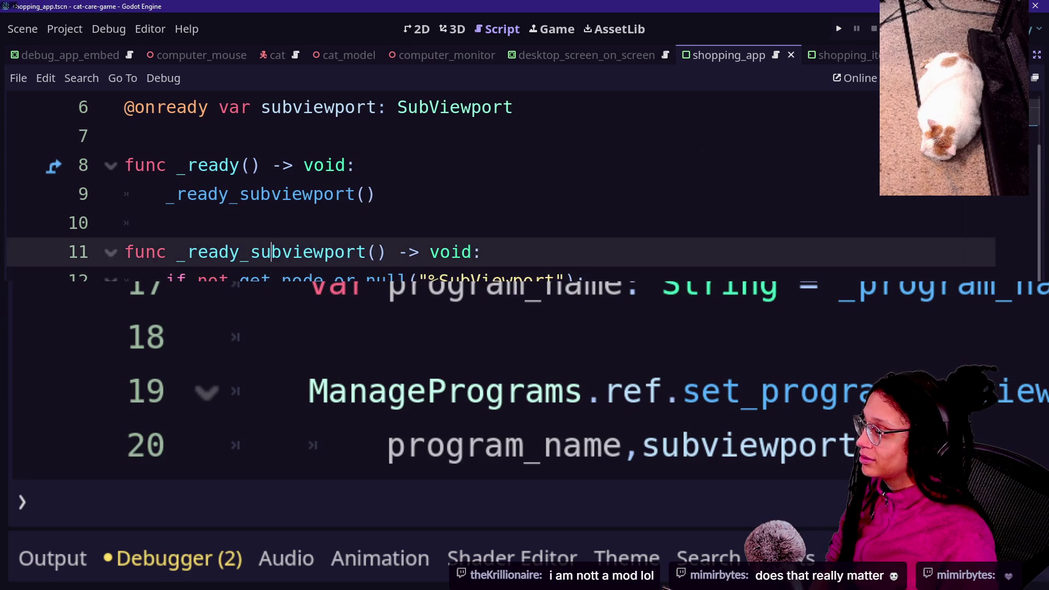
{"action": "key", "text": "Up"}
{"action": "key", "text": "Up"}
{"action": "key", "text": "Up"}
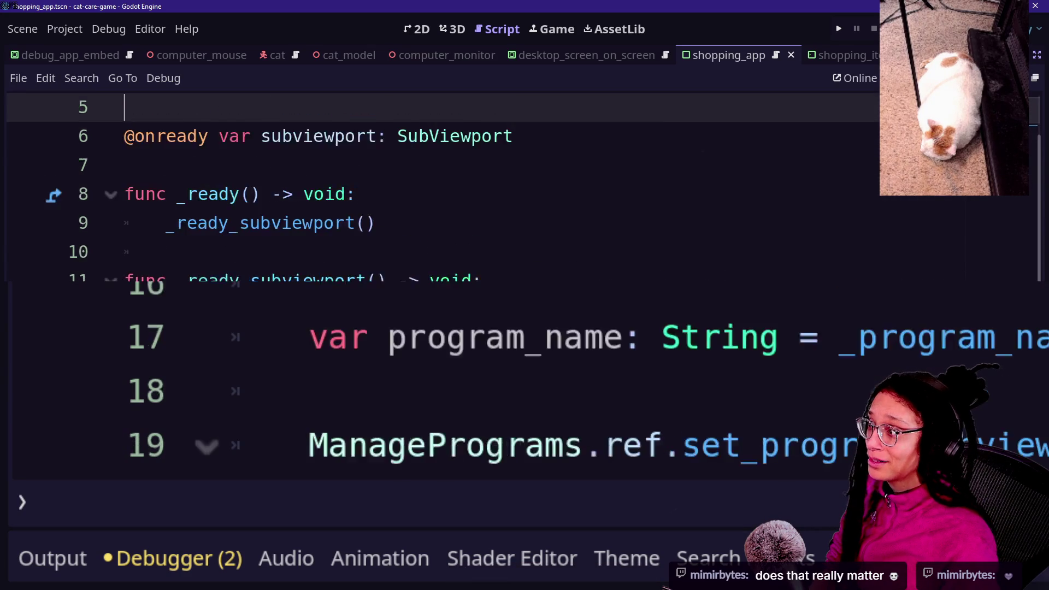
{"action": "key", "text": "Up"}
{"action": "key", "text": "Up"}
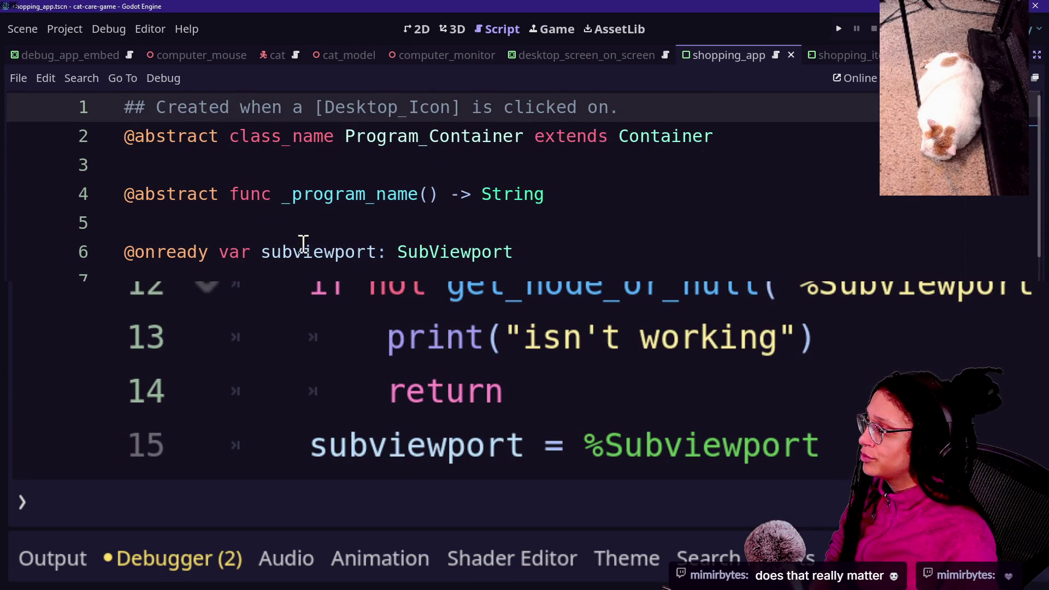
{"action": "left_click", "coordinate": [304, 246]}
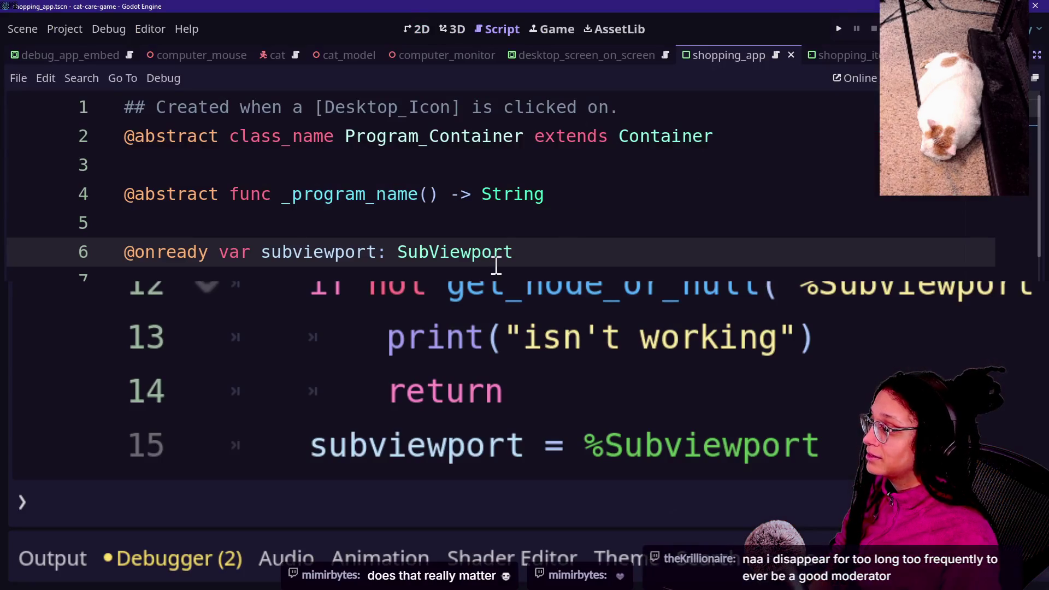
{"action": "left_click", "coordinate": [495, 274]}
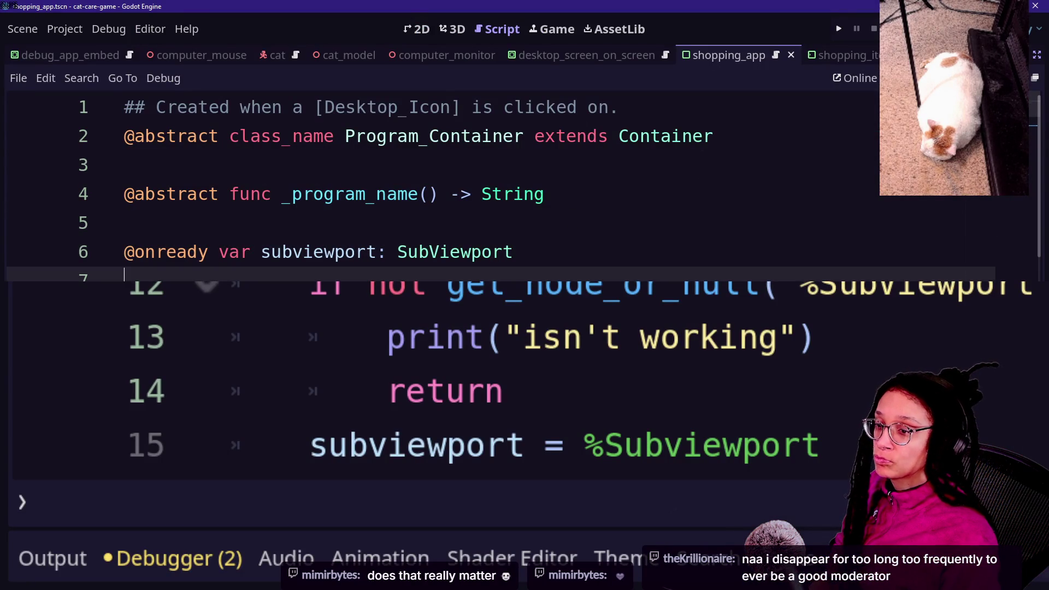
{"action": "key", "text": "Up"}
{"action": "key", "text": "Up"}
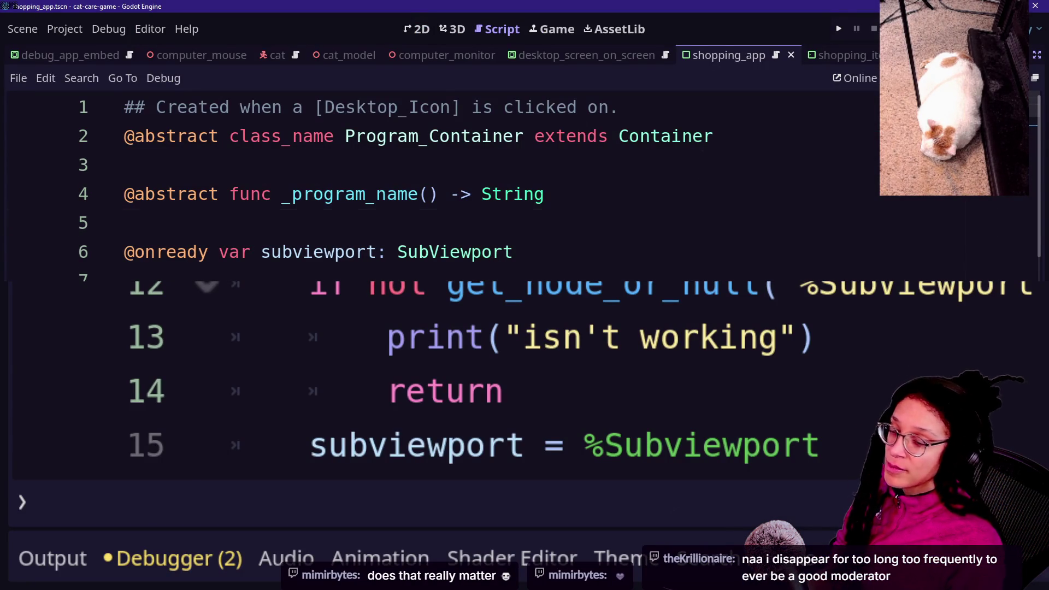
{"action": "key", "text": "Down"}
{"action": "key", "text": "Up"}
{"action": "key", "text": "Up"}
{"action": "key", "text": "Up"}
{"action": "key", "text": "Down"}
{"action": "key", "text": "Down"}
{"action": "key", "text": "Down"}
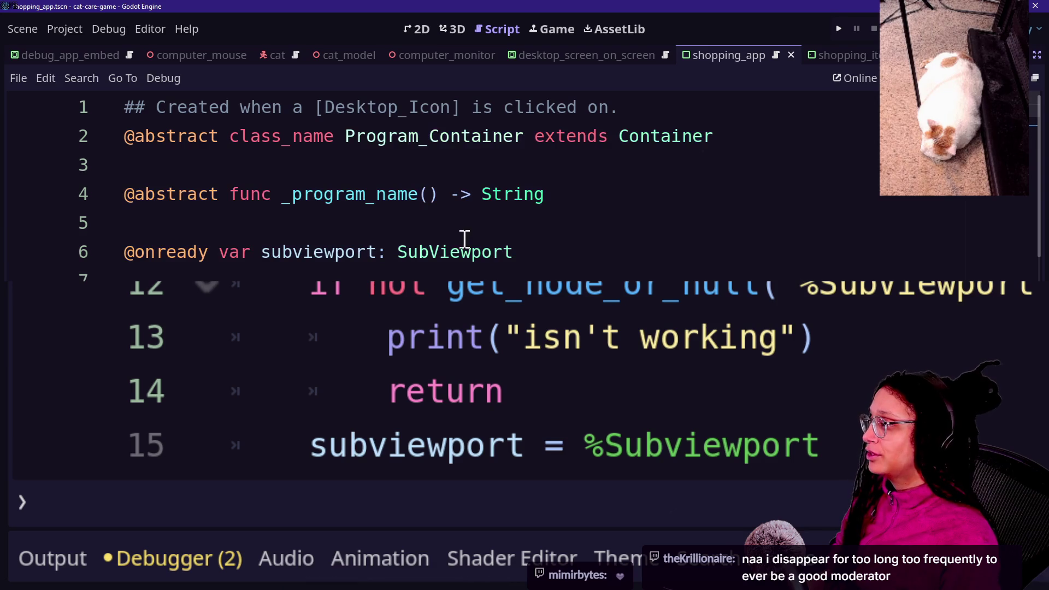
{"action": "key", "text": "Up"}
{"action": "key", "text": "Up"}
{"action": "key", "text": "Up"}
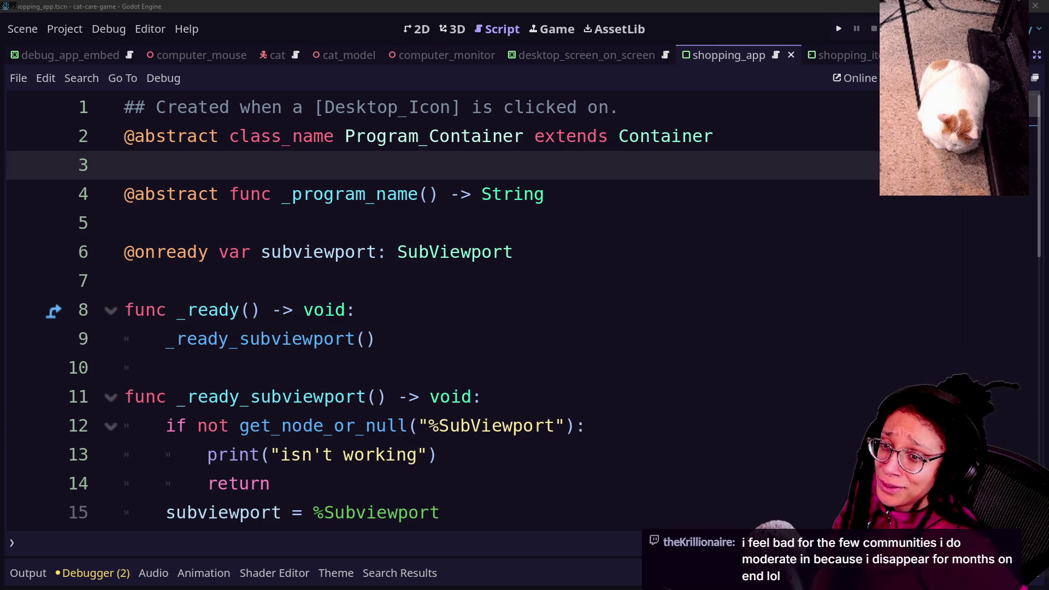
{"action": "left_click", "coordinate": [772, 334]}
{"action": "left_click", "coordinate": [679, 252]}
{"action": "left_click", "coordinate": [782, 167]}
{"action": "key", "text": "Down"}
{"action": "key", "text": "Down"}
{"action": "key", "text": "Down"}
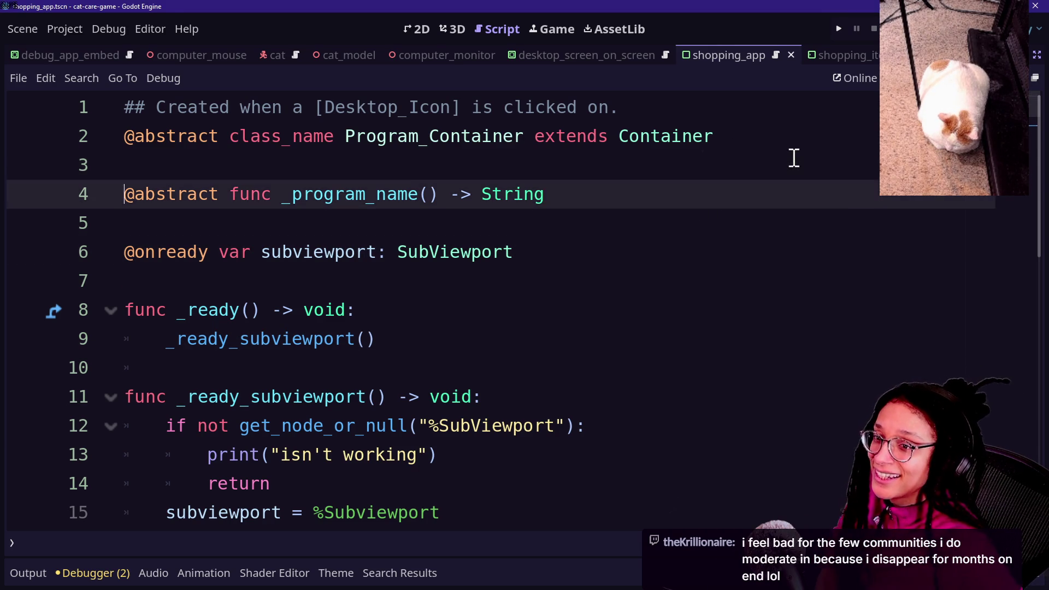
{"action": "key", "text": "Down"}
{"action": "key", "text": "Down"}
{"action": "key", "text": "Down"}
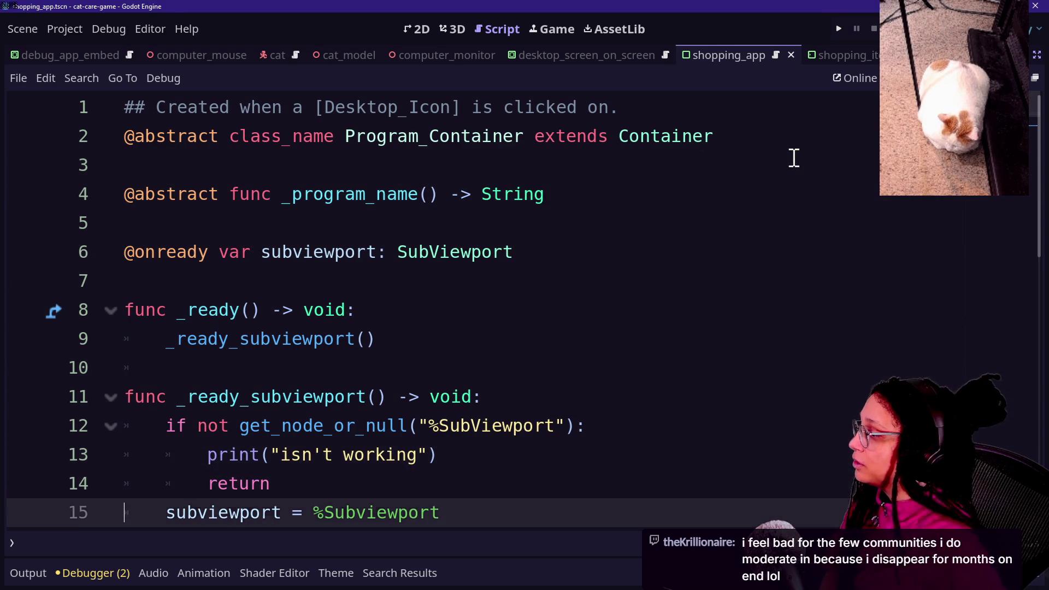
{"action": "key", "text": "Up"}
{"action": "key", "text": "Up"}
{"action": "key", "text": "Down"}
{"action": "key", "text": "Down"}
{"action": "key", "text": "Down"}
{"action": "key", "text": "Up"}
{"action": "key", "text": "Up"}
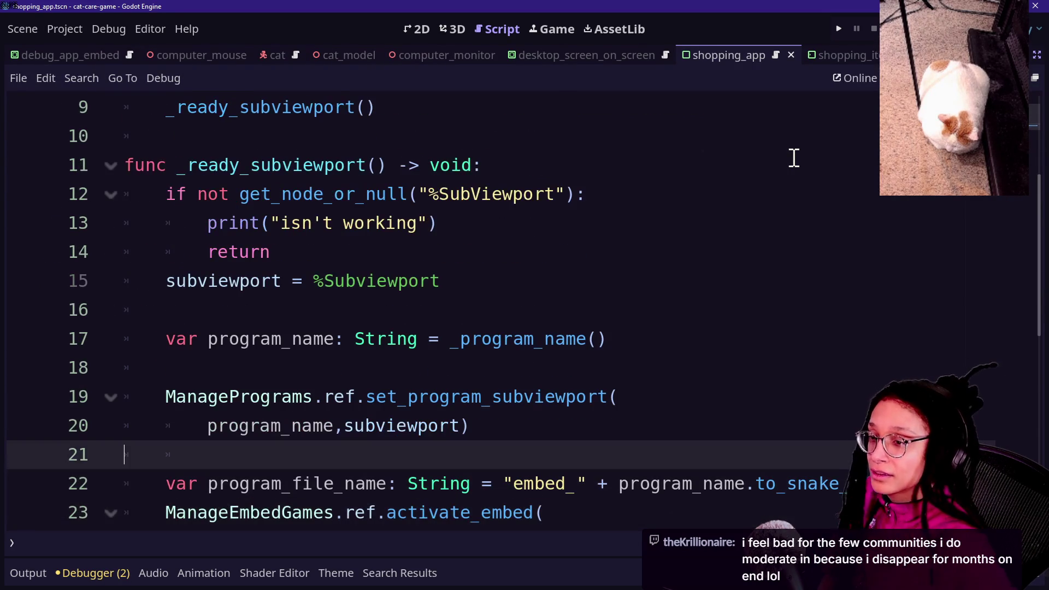
{"action": "key", "text": "Up"}
{"action": "key", "text": "Down"}
{"action": "key", "text": "Down"}
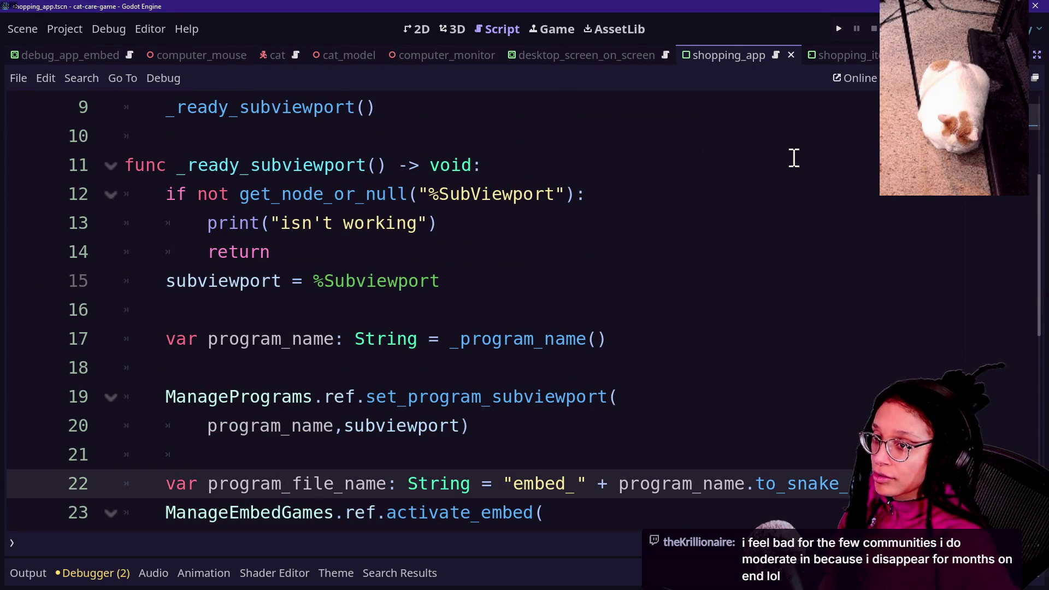
{"action": "key", "text": "Up"}
{"action": "key", "text": "Left"}
{"action": "key", "text": "Left"}
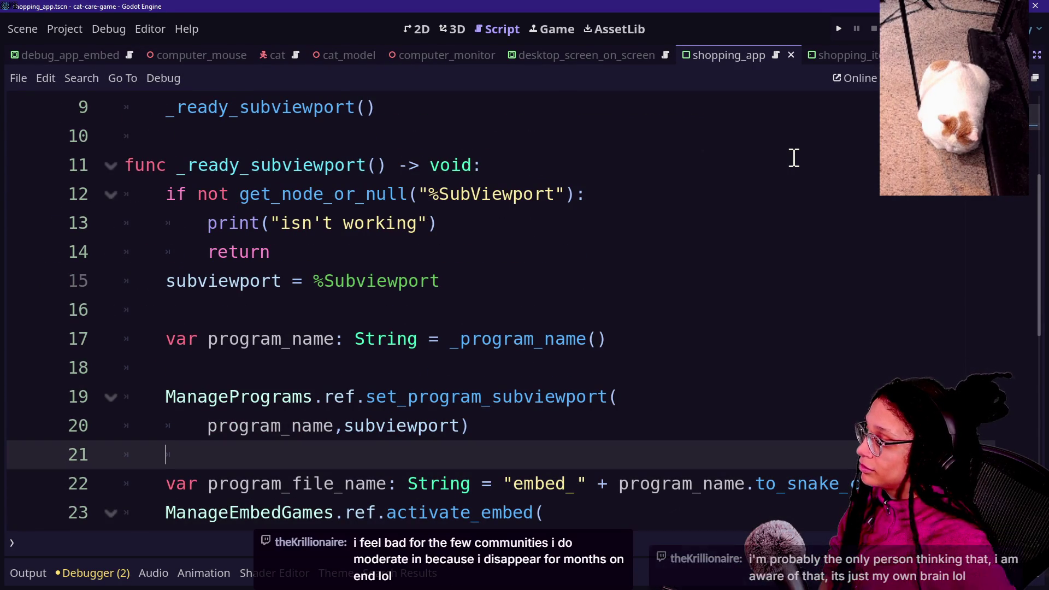
{"action": "key", "text": "Up"}
{"action": "key", "text": "Up"}
{"action": "key", "text": "Up"}
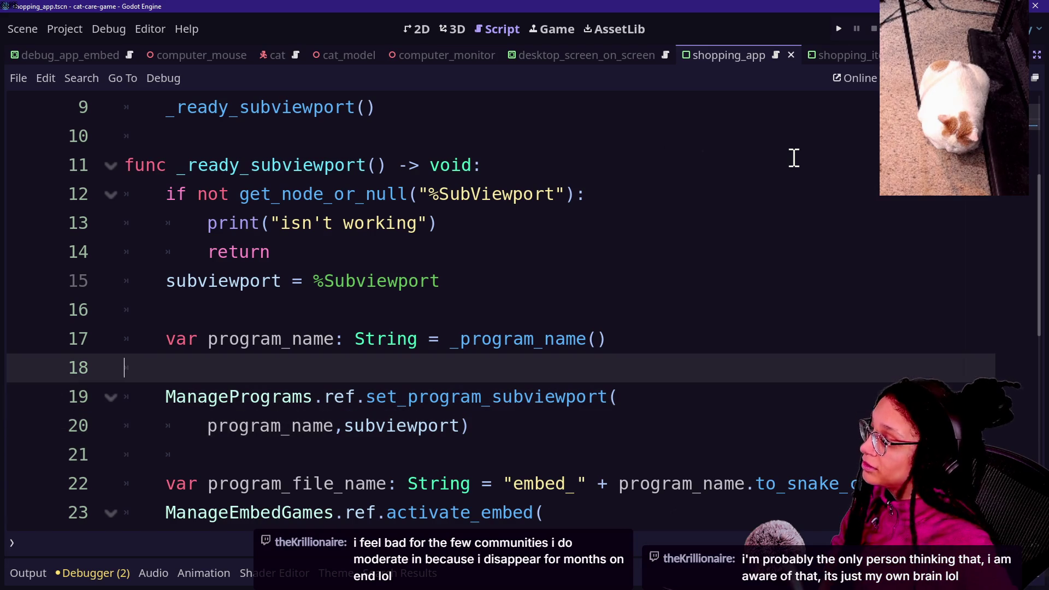
{"action": "key", "text": "Up"}
{"action": "key", "text": "Up"}
{"action": "key", "text": "Up"}
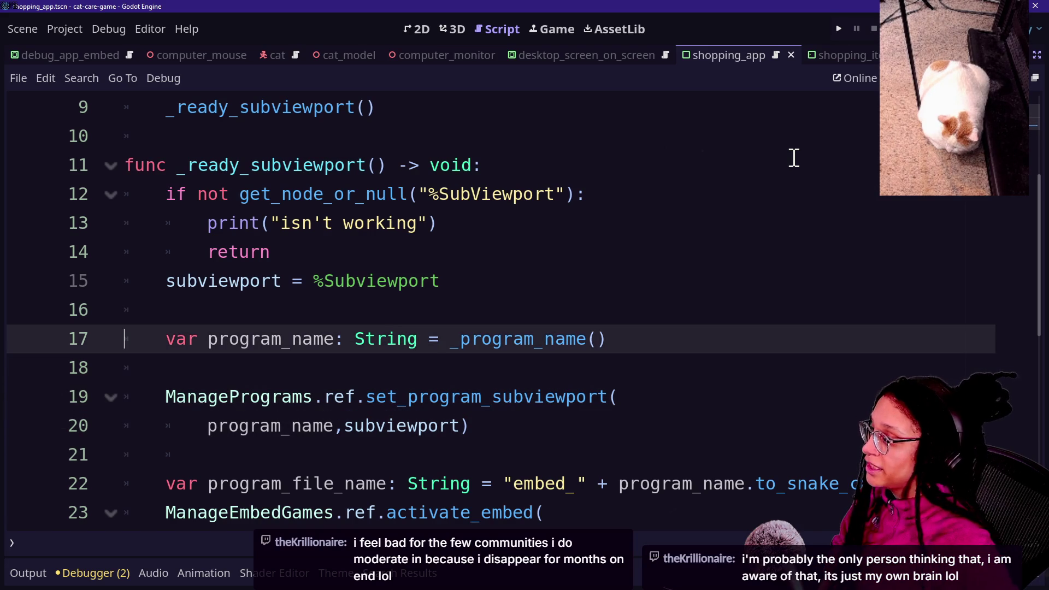
{"action": "key", "text": "Up"}
{"action": "key", "text": "Up"}
{"action": "key", "text": "Down"}
{"action": "key", "text": "Down"}
{"action": "key", "text": "Down"}
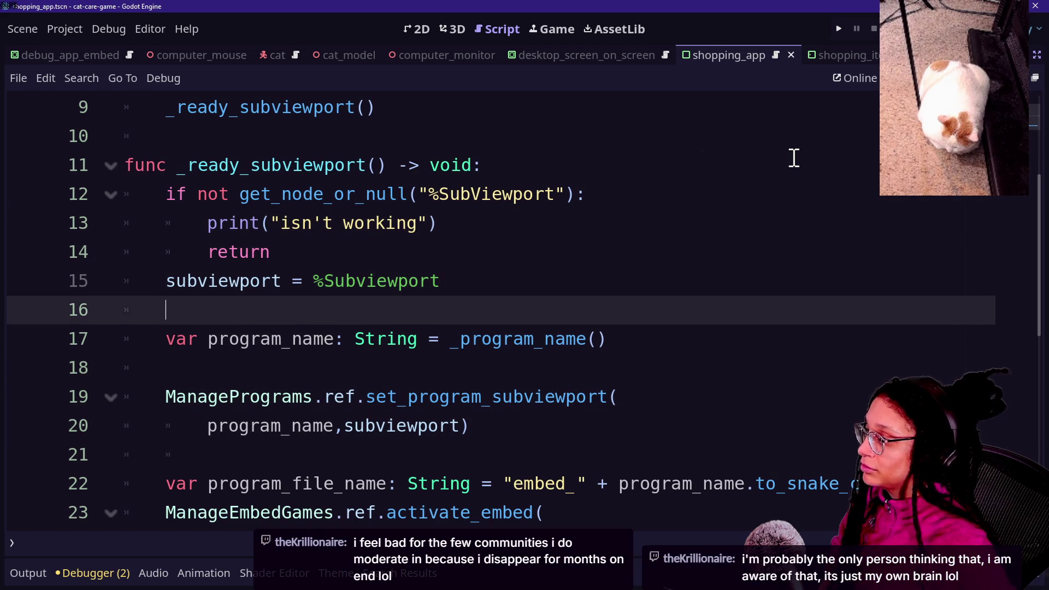
{"action": "key", "text": "Down"}
{"action": "key", "text": "Down"}
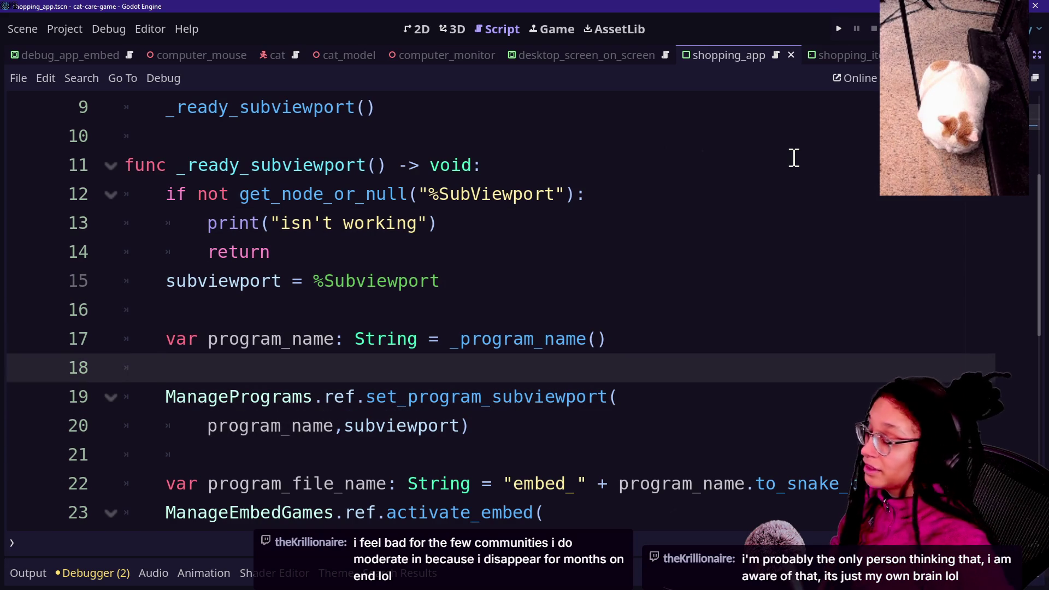
{"action": "key", "text": "Down"}
{"action": "key", "text": "Down"}
{"action": "key", "text": "Down"}
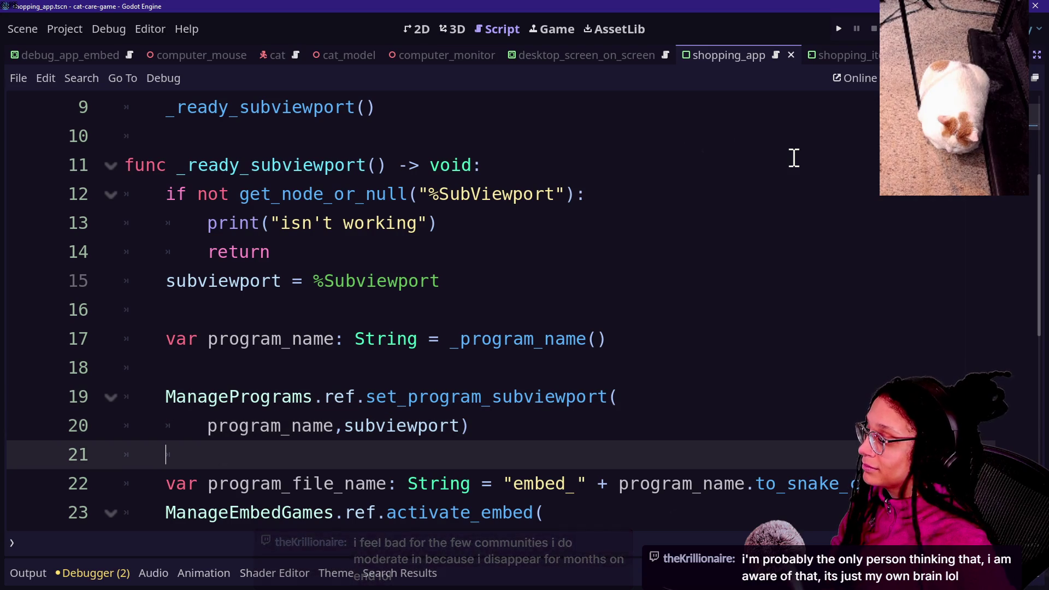
{"action": "key", "text": "Up"}
{"action": "key", "text": "Left"}
{"action": "key", "text": "Up"}
{"action": "key", "text": "Up"}
{"action": "key", "text": "Down"}
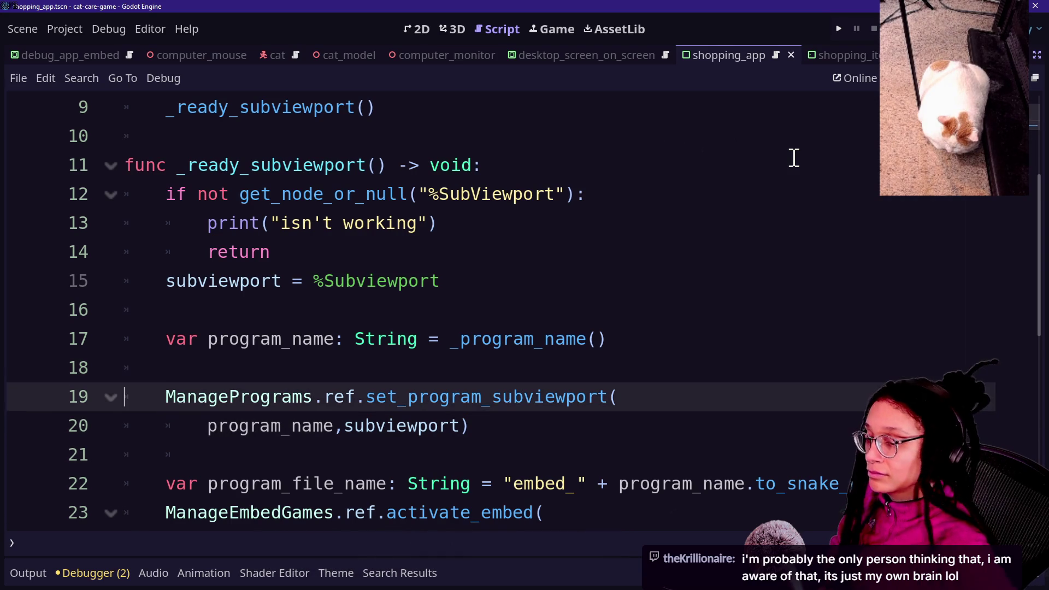
{"action": "key", "text": "Up"}
{"action": "key", "text": "Up"}
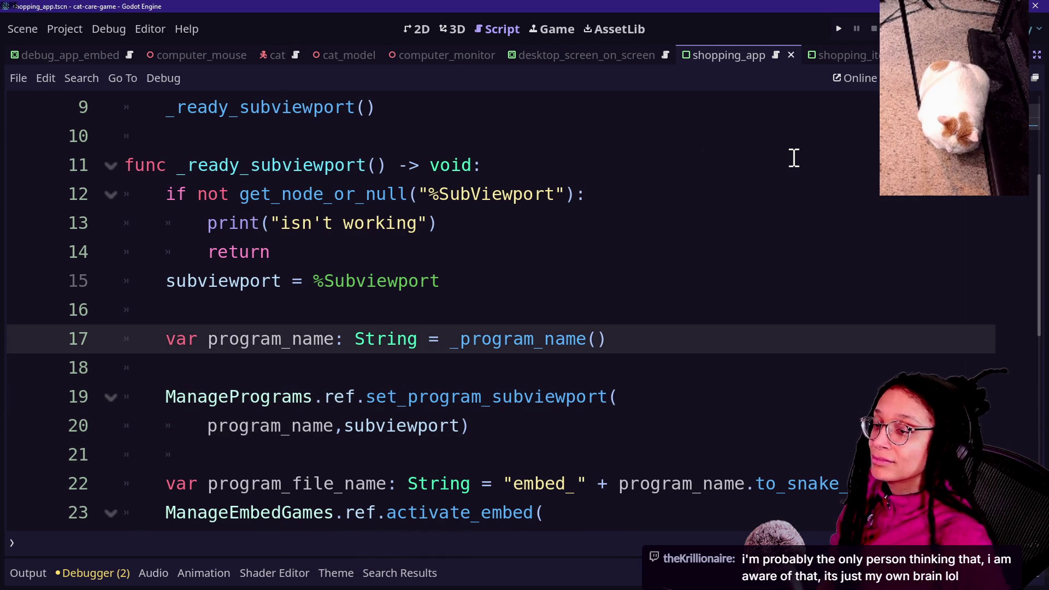
{"action": "key", "text": "Up"}
{"action": "key", "text": "Down"}
{"action": "key", "text": "Up"}
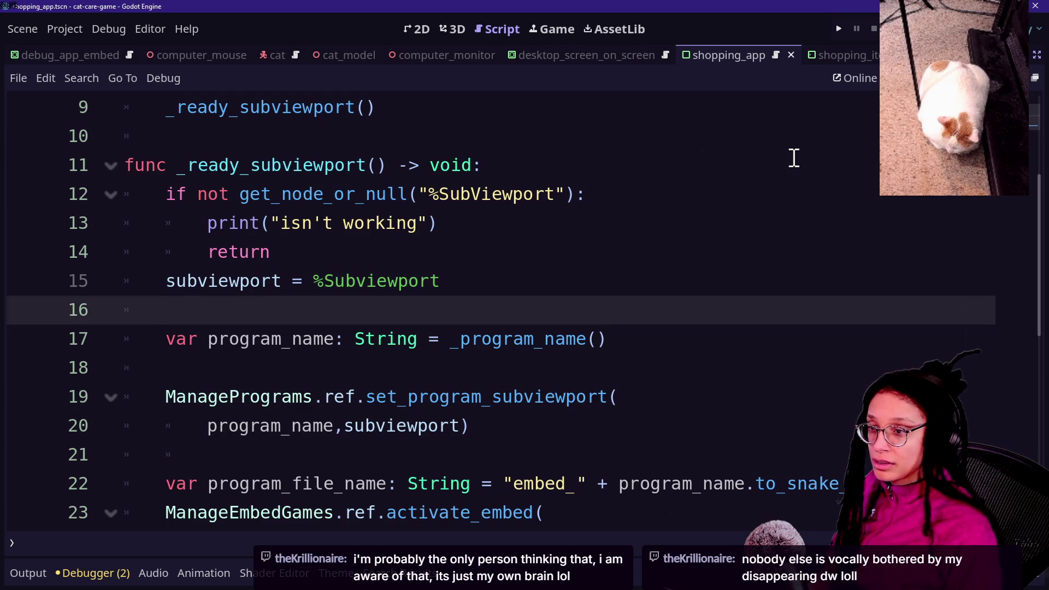
{"action": "key", "text": "alt+space"}
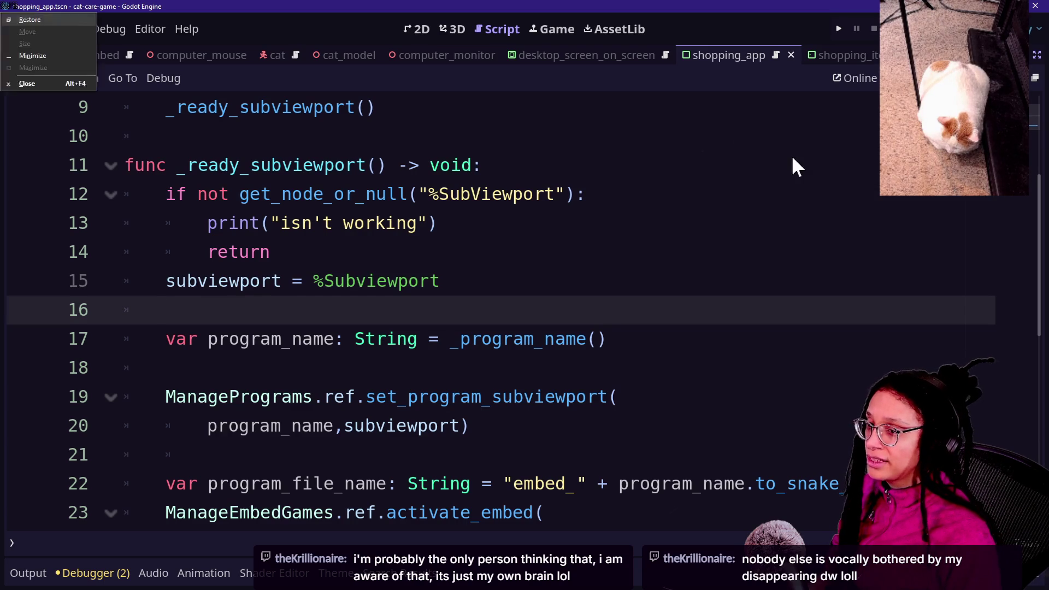
- Dismiss the window menu, return to the shopping_app script, and switch to the web browser
{"action": "left_click", "coordinate": [481, 263]}
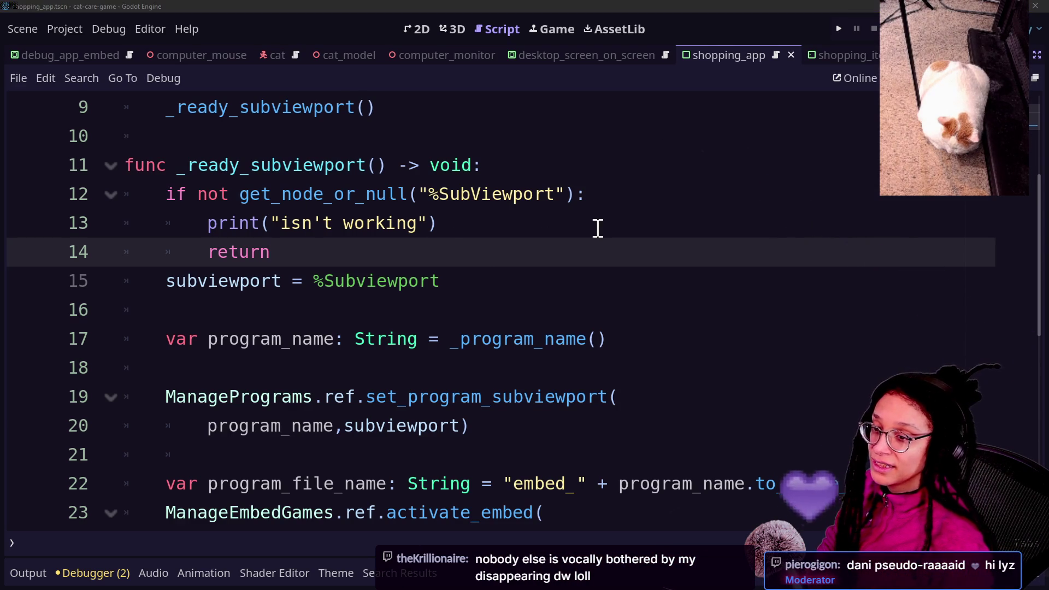
{"action": "key", "text": "alt+Tab"}
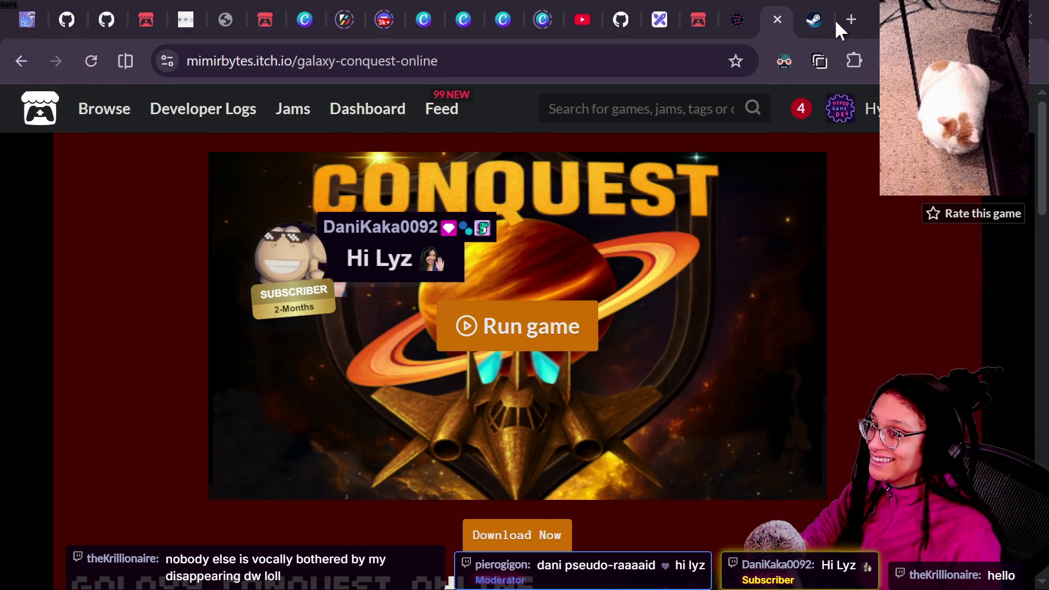
- Check the Tomb of Vercilias store and hypergame.dev tabs, then load HyperGameDev in a new tab
{"action": "left_click", "coordinate": [815, 24]}
{"action": "left_click", "coordinate": [401, 66]}
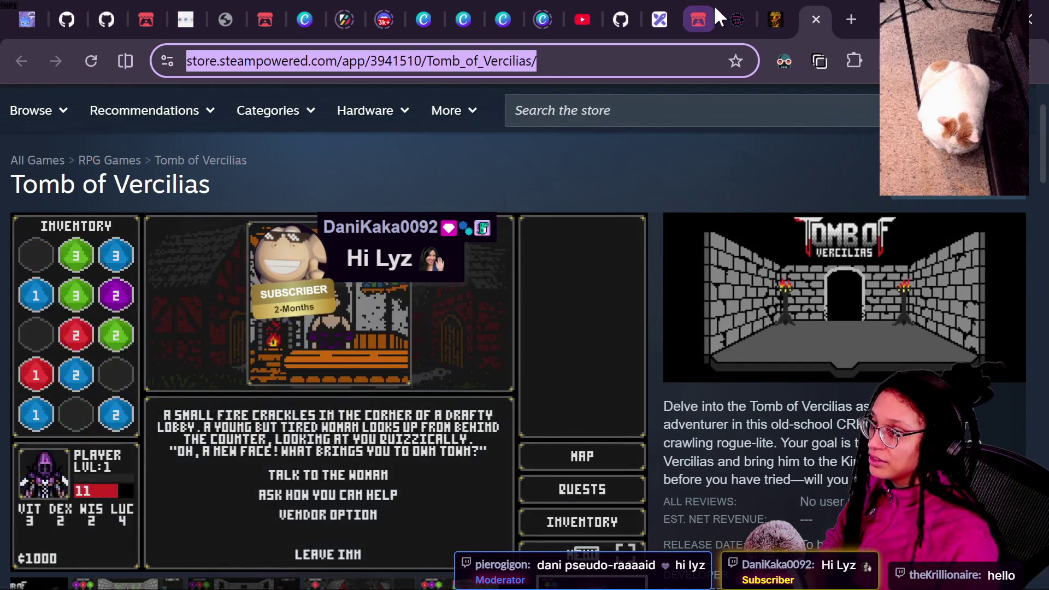
{"action": "left_click", "coordinate": [752, 8]}
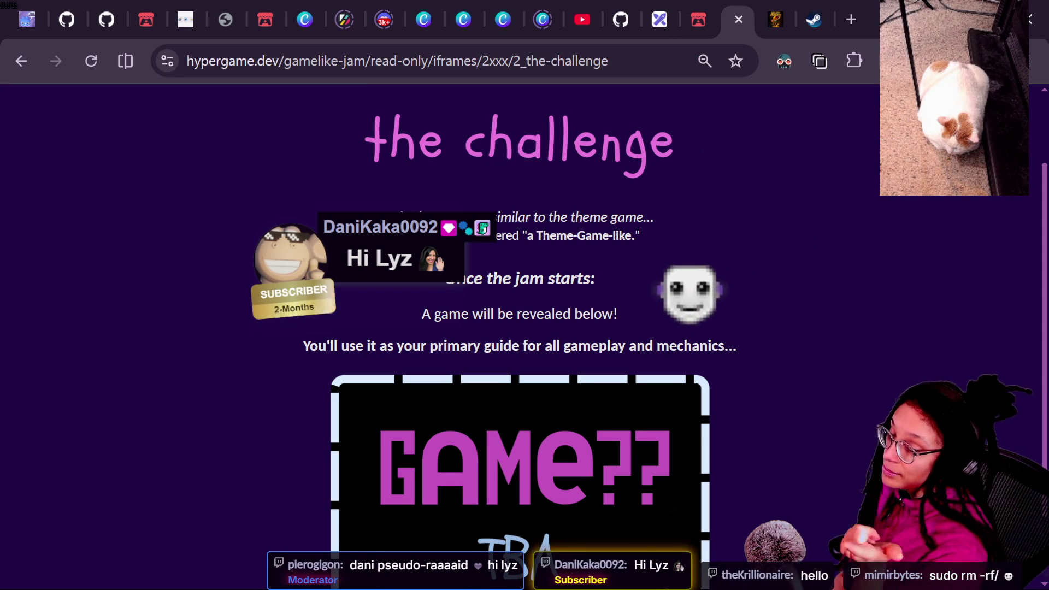
{"action": "left_click", "coordinate": [837, 30]}
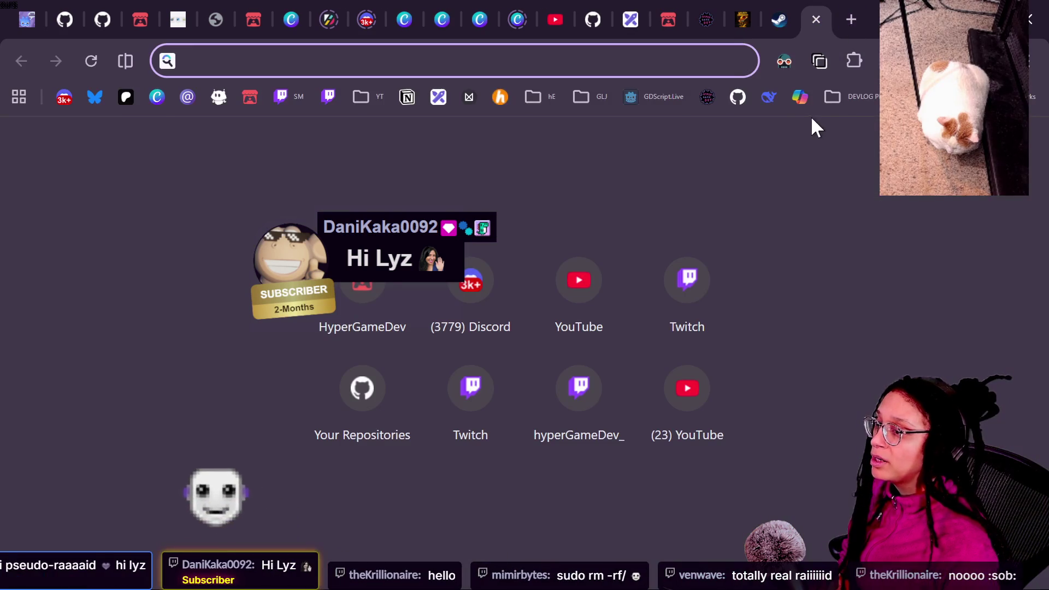
{"action": "left_click", "coordinate": [707, 98]}
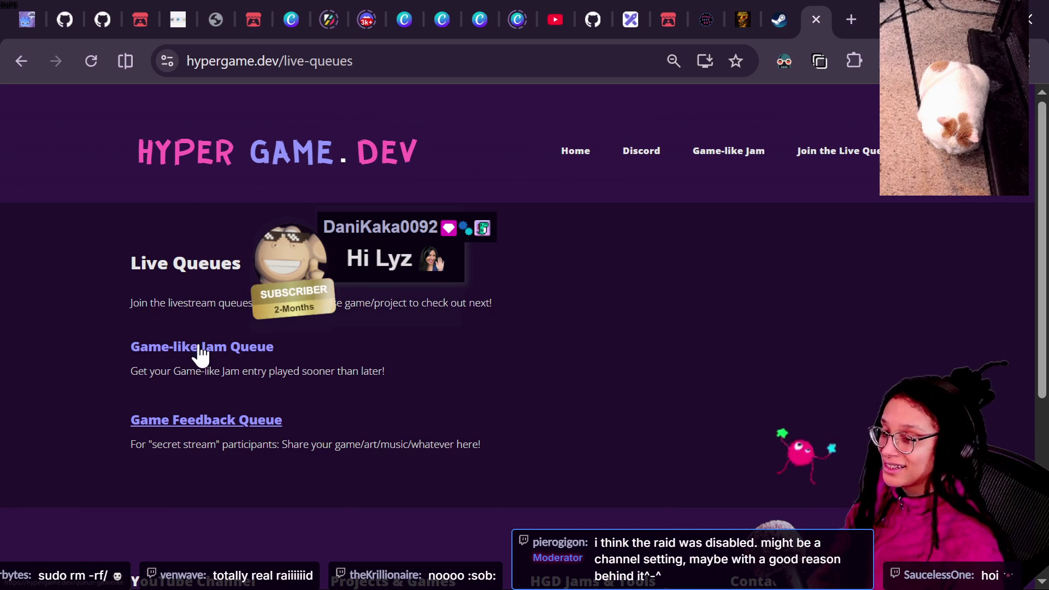
- Post the Game Feedback Queue form's link in stream chat, then return to the form
{"action": "left_click", "coordinate": [196, 421]}
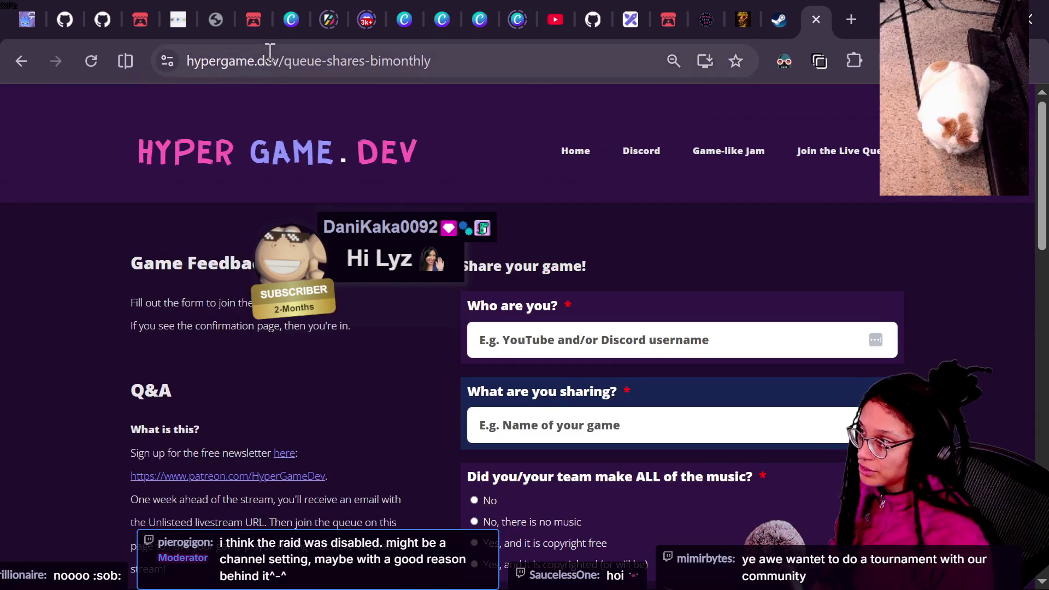
{"action": "left_click", "coordinate": [270, 59]}
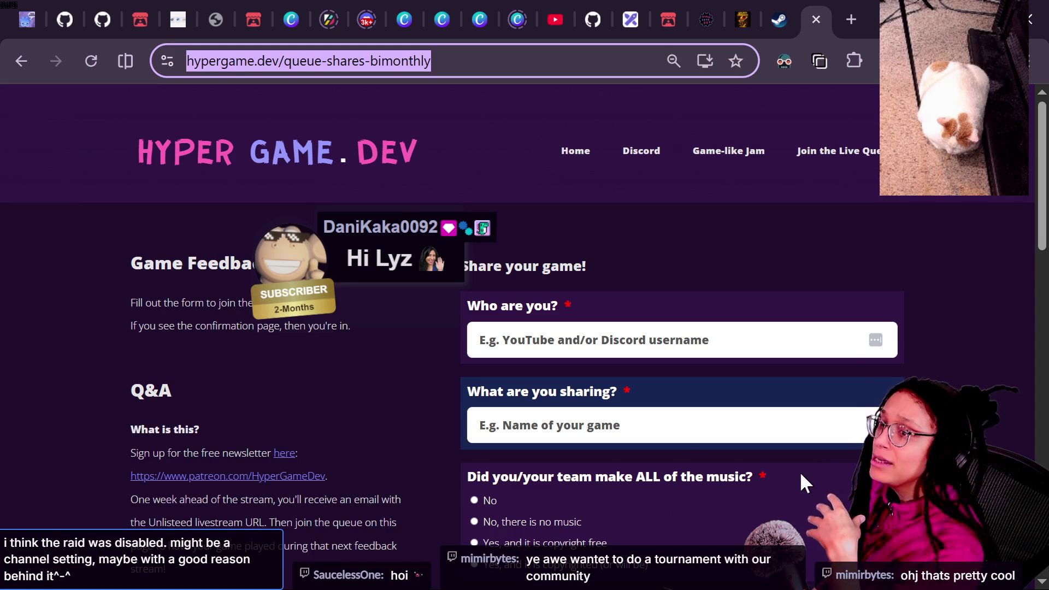
{"action": "key", "text": "alt+Tab"}
{"action": "type", "text": "https://hypergame.dev/queue-shares-bimonthly"}
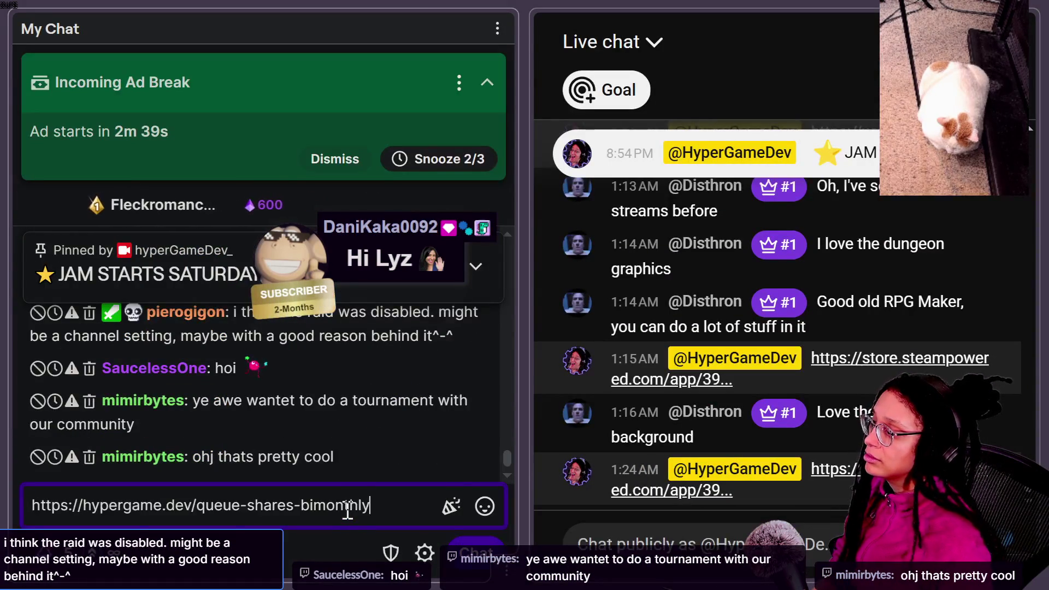
{"action": "key", "text": "Return"}
{"action": "left_click", "coordinate": [579, 544]}
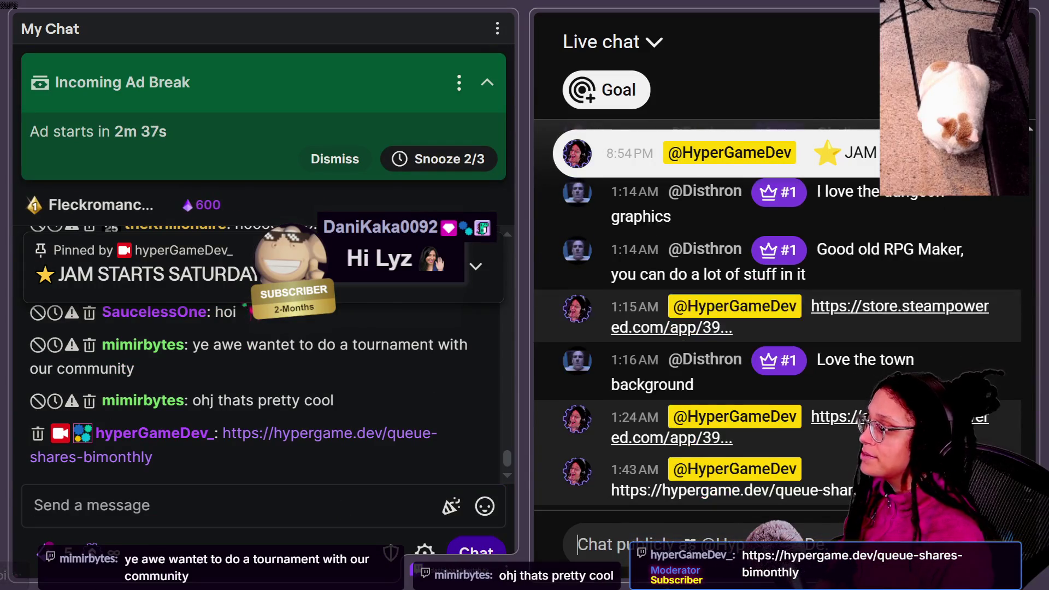
{"action": "key", "text": "alt+Tab"}
{"action": "scroll", "coordinate": [458, 376], "scroll_direction": "down", "scroll_amount": 3}
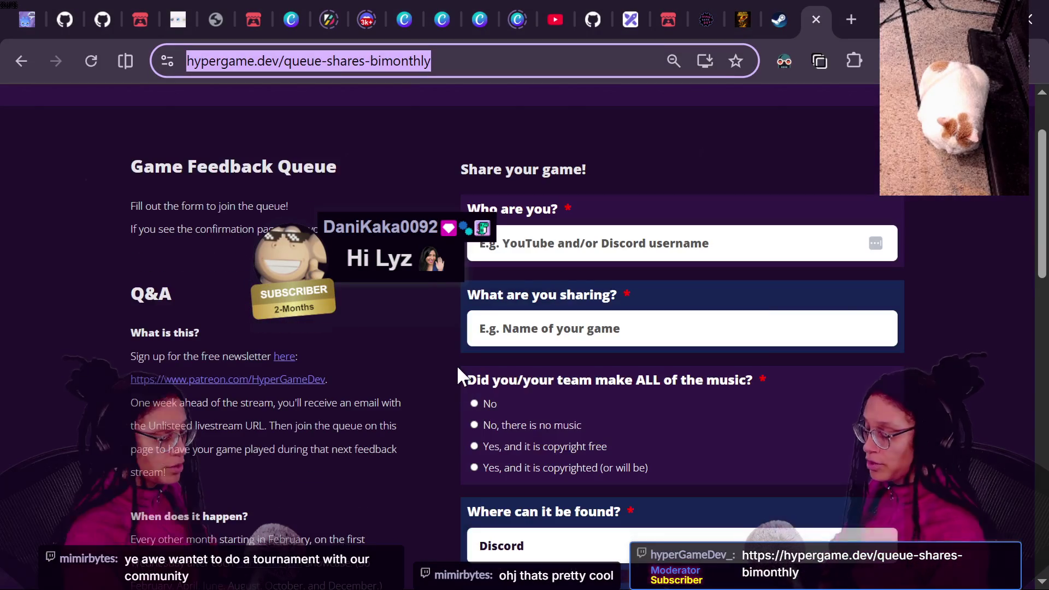
- Scroll through the Game Feedback Queue form and back up, then go to the Hyper Game Dev Discord
{"action": "scroll", "coordinate": [508, 255], "scroll_direction": "down", "scroll_amount": 5}
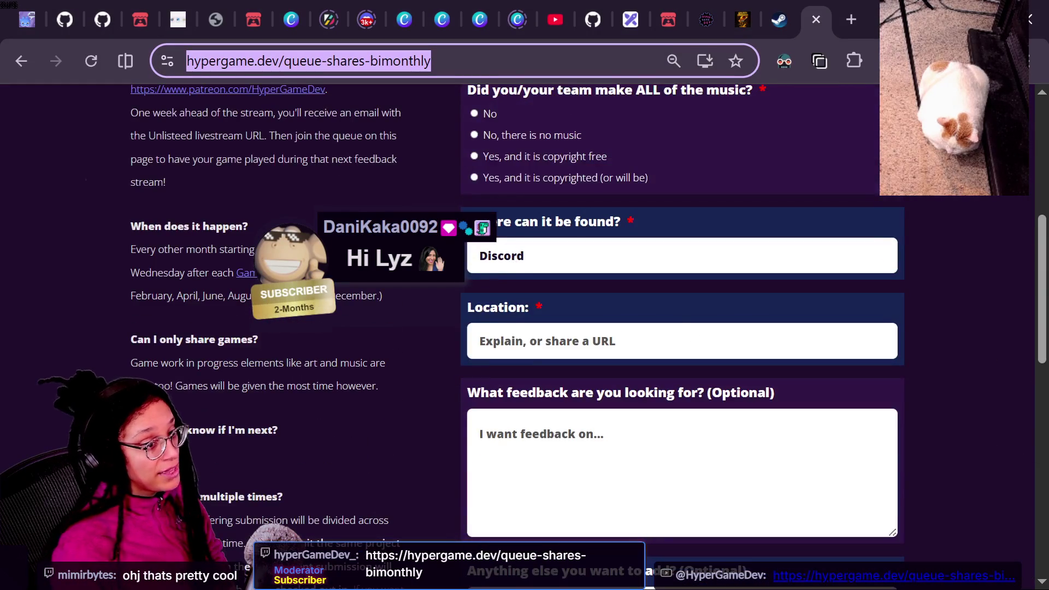
{"action": "left_click", "coordinate": [351, 146]}
{"action": "scroll", "coordinate": [351, 146], "scroll_direction": "down", "scroll_amount": 10}
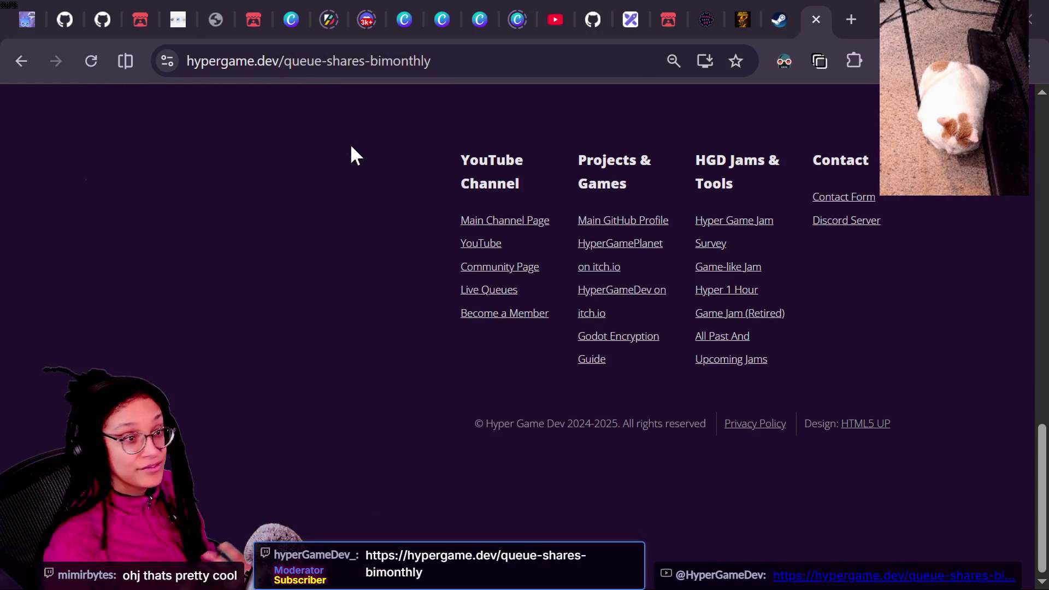
{"action": "scroll", "coordinate": [351, 146], "scroll_direction": "up", "scroll_amount": 7}
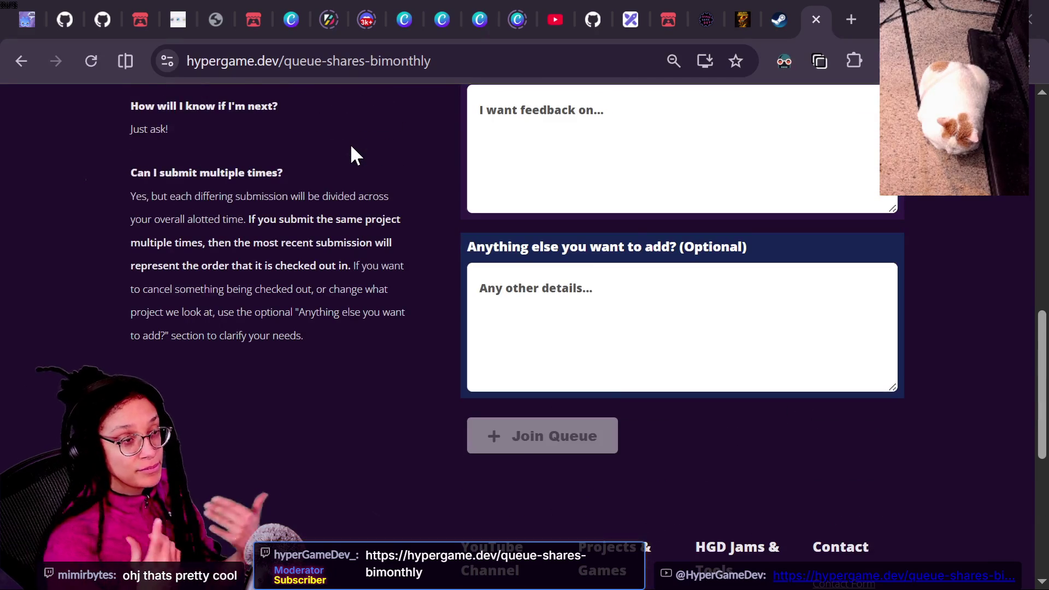
{"action": "scroll", "coordinate": [351, 147], "scroll_direction": "up", "scroll_amount": 10}
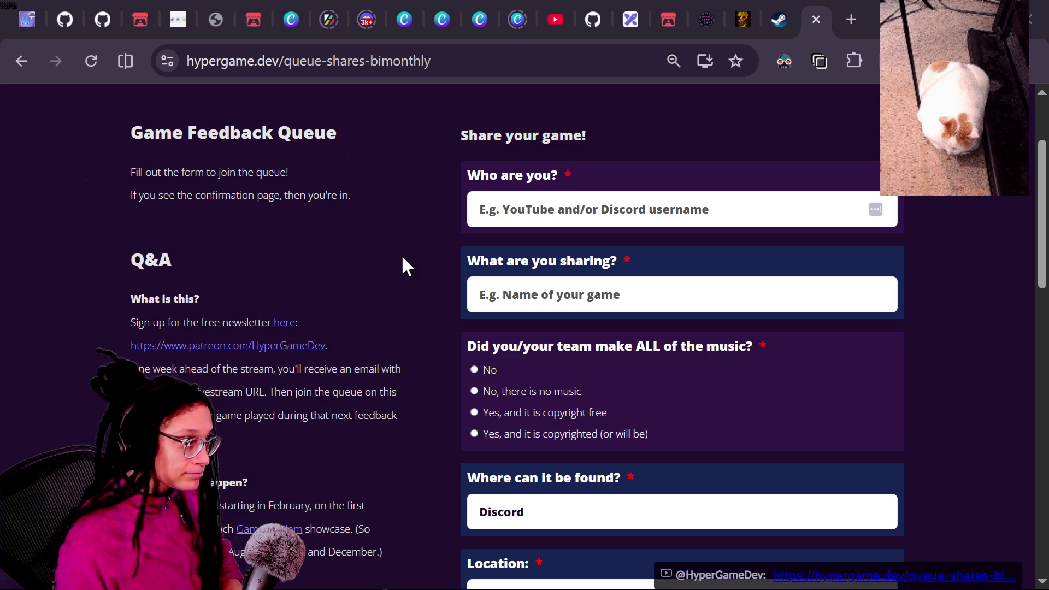
{"action": "left_click", "coordinate": [356, 6]}
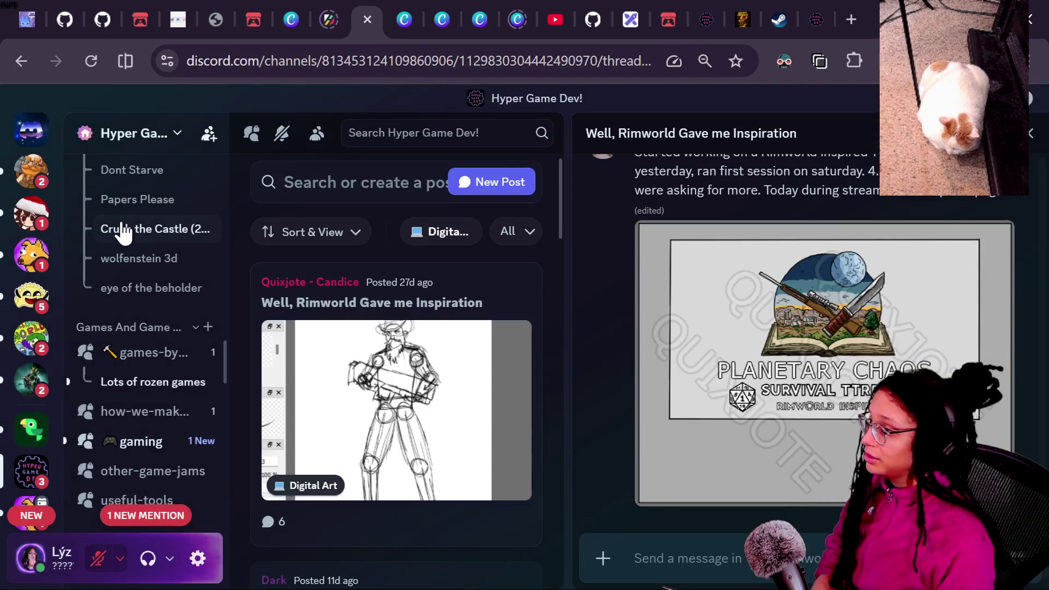
- Open Discord's Events list, start and then cancel a new event, and close the Events window
{"action": "scroll", "coordinate": [120, 219], "scroll_direction": "up", "scroll_amount": 2}
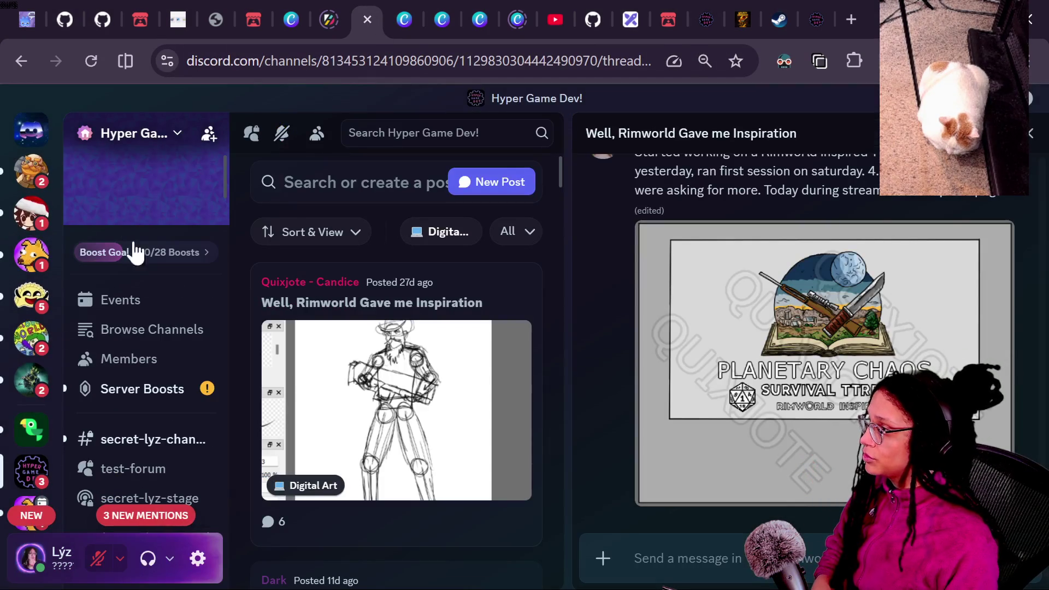
{"action": "left_click", "coordinate": [138, 301]}
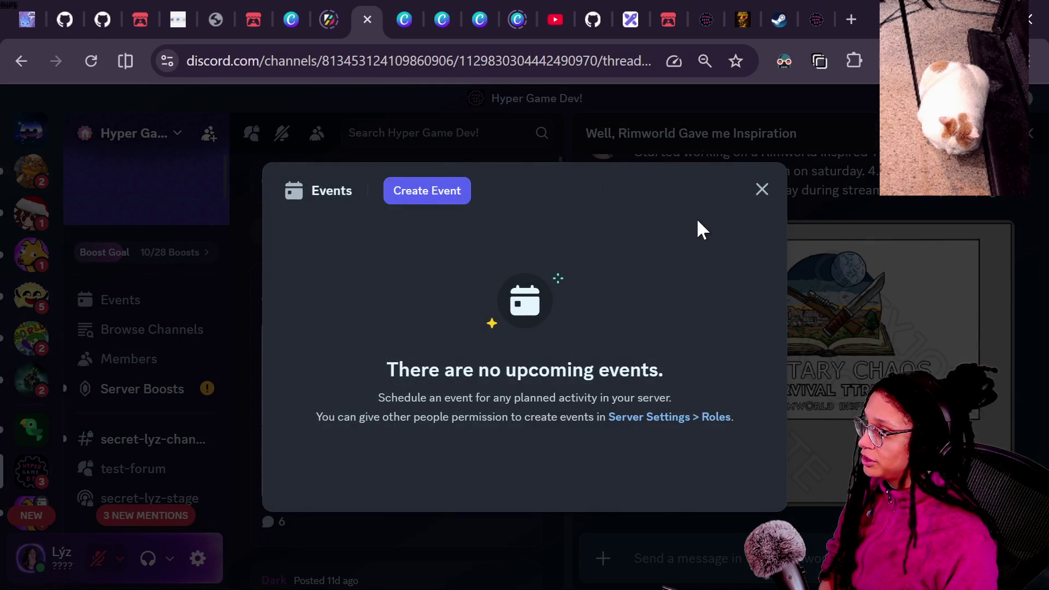
{"action": "left_click", "coordinate": [467, 200]}
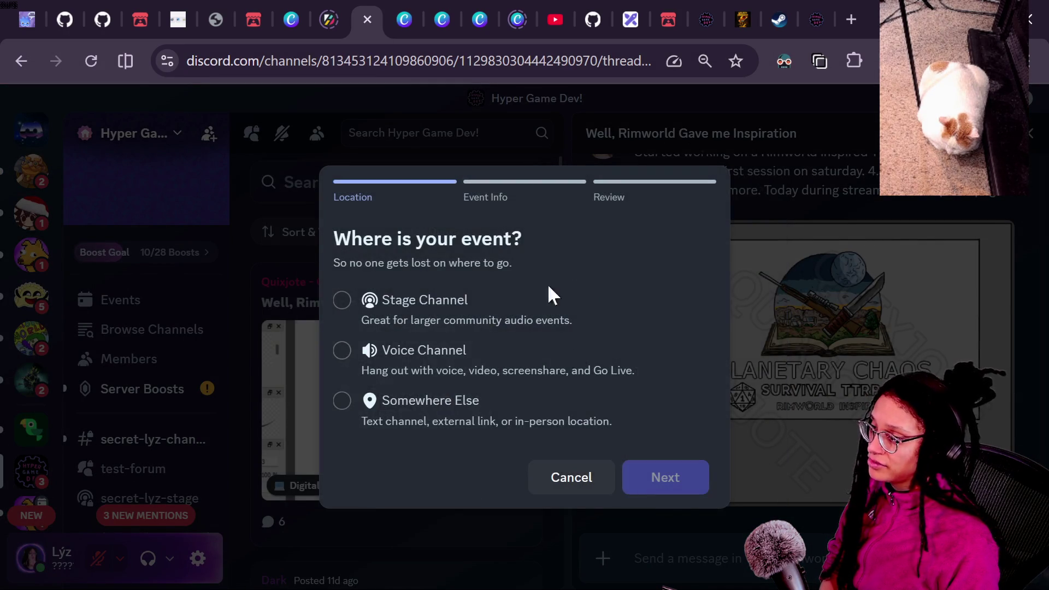
{"action": "left_click", "coordinate": [603, 479]}
{"action": "left_click", "coordinate": [762, 189]}
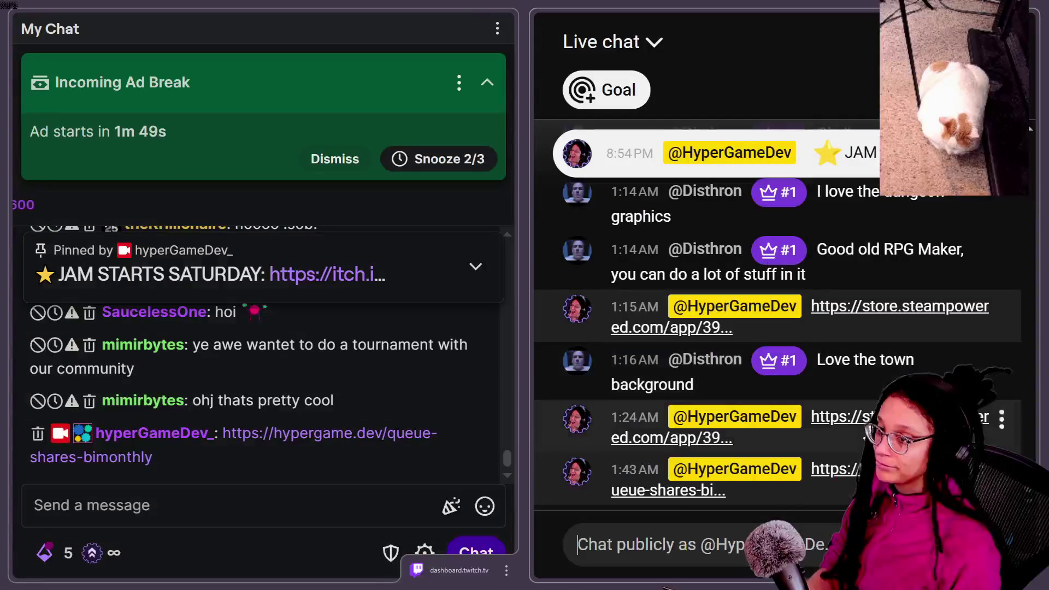
- Dismiss the Incoming Ad Break card in Twitch chat and scroll up through the messages
{"action": "left_click", "coordinate": [239, 520]}
{"action": "left_click", "coordinate": [346, 160]}
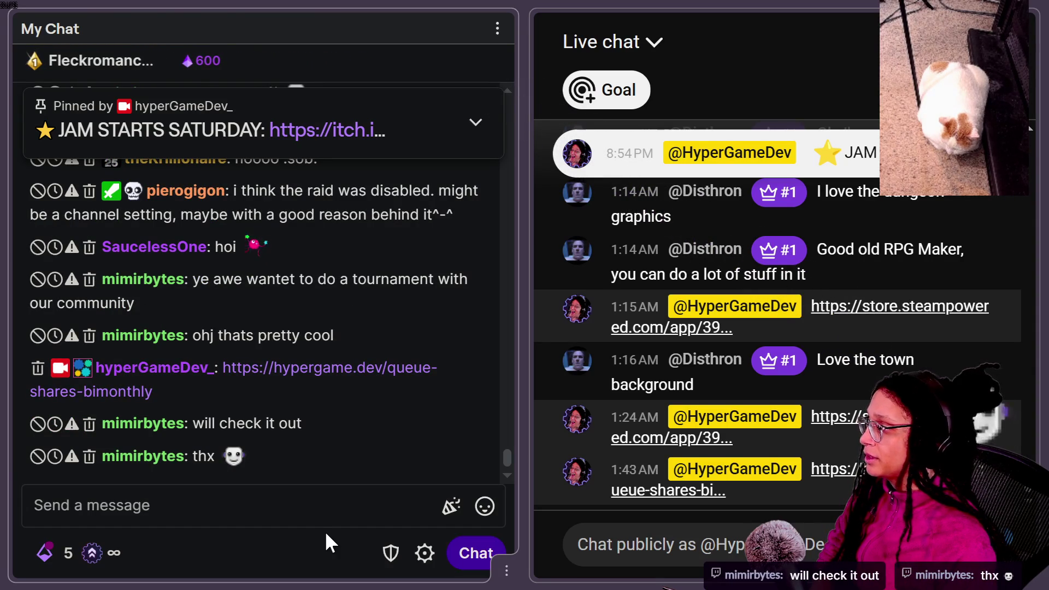
{"action": "scroll", "coordinate": [270, 372], "scroll_direction": "up", "scroll_amount": 2}
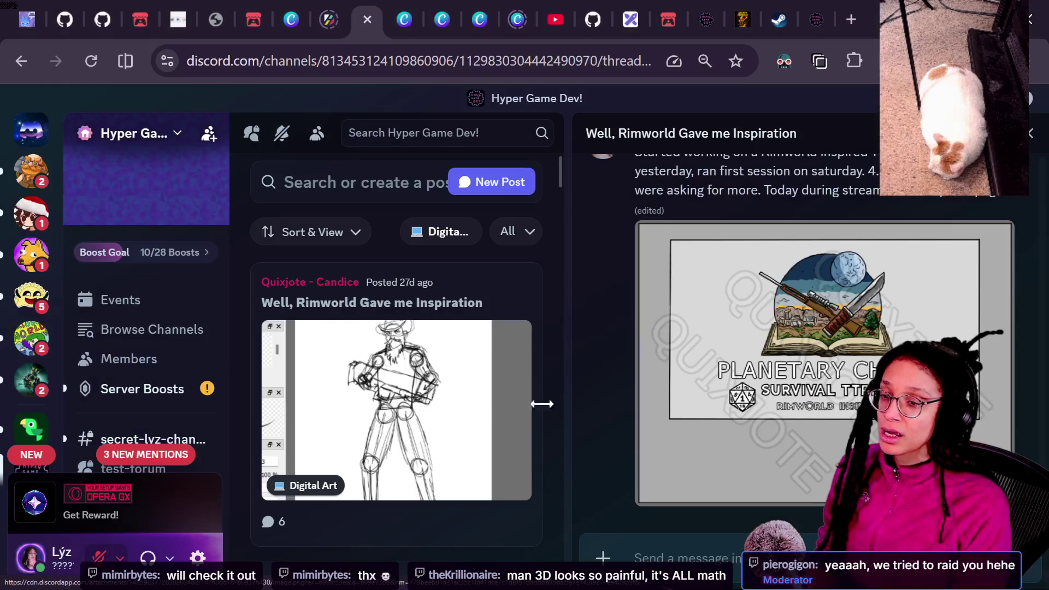
- Open a new tab from the Discord browser window's tab strip
{"action": "left_click", "coordinate": [852, 16]}
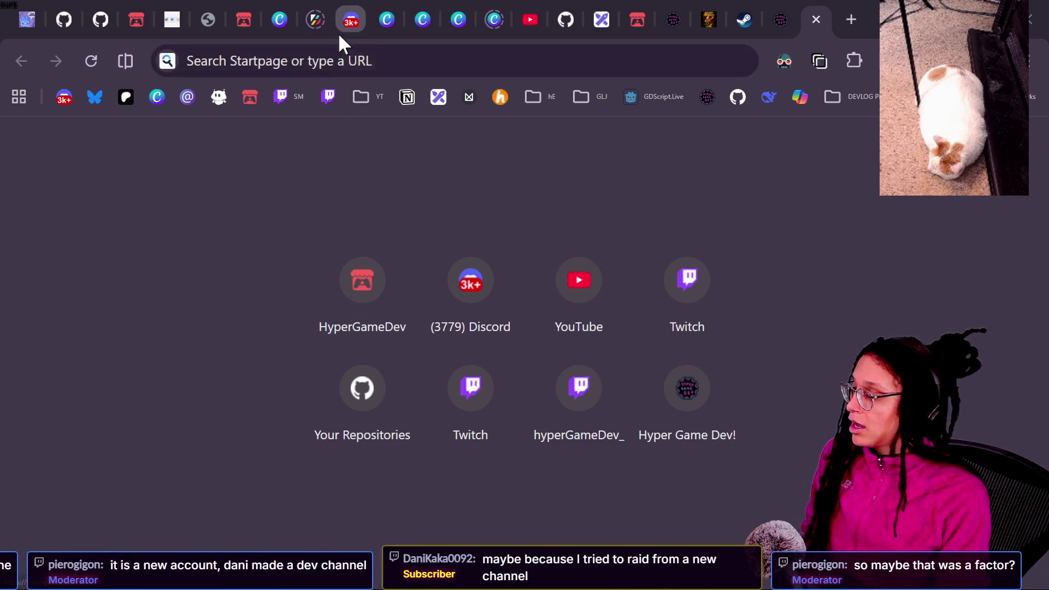
- Load the Twitch Stream Manager dashboard from the bookmarks bar and open its search
{"action": "left_click", "coordinate": [372, 61]}
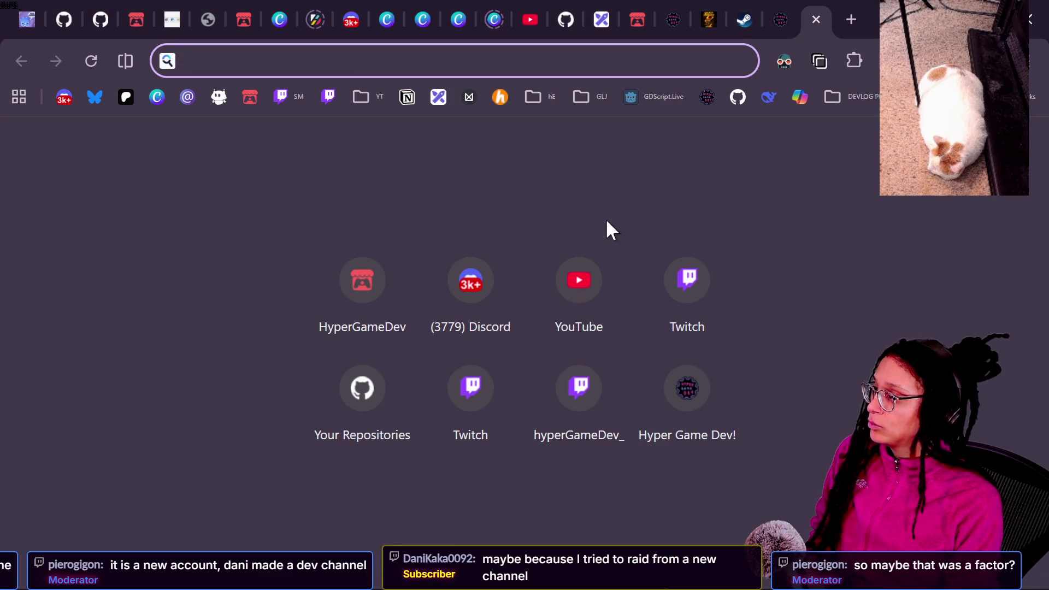
{"action": "left_click", "coordinate": [281, 97]}
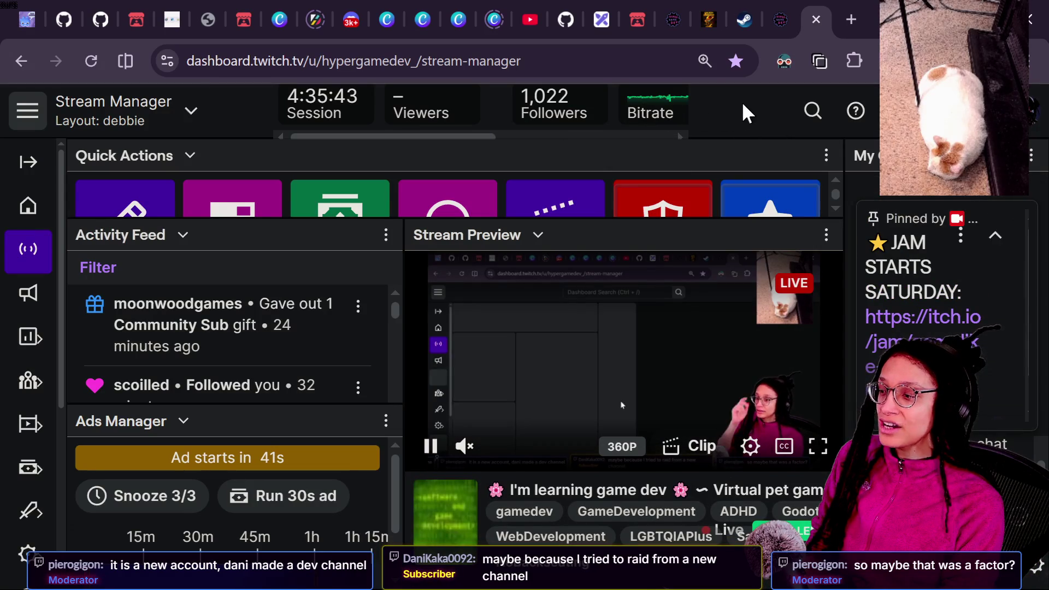
{"action": "left_click", "coordinate": [807, 120]}
- Search the dashboard for 'raid', open Raid Settings, and inspect the minimum account age field
{"action": "type", "text": "raid"}
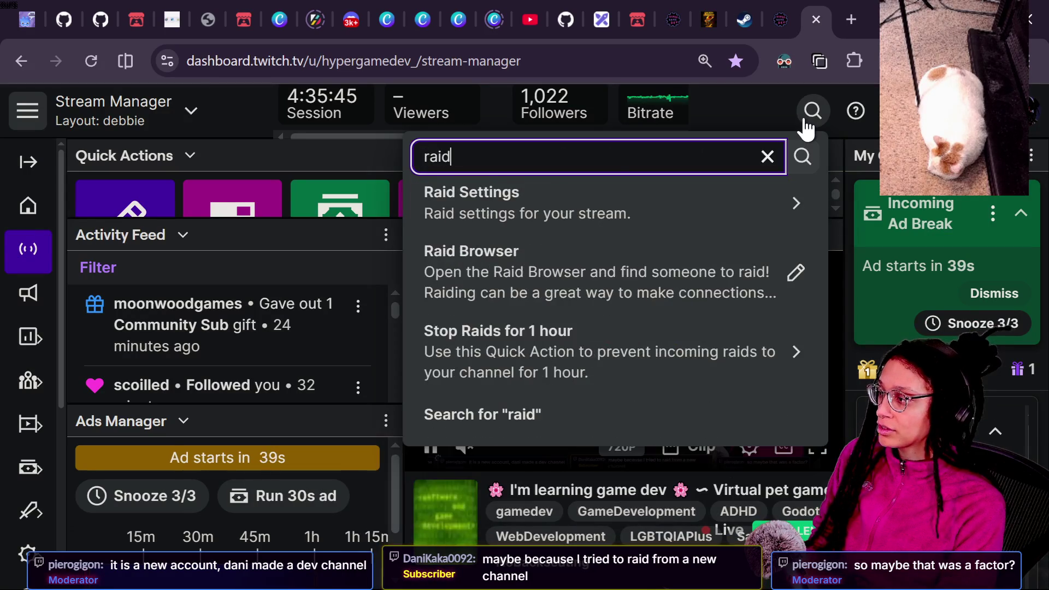
{"action": "left_click", "coordinate": [585, 214]}
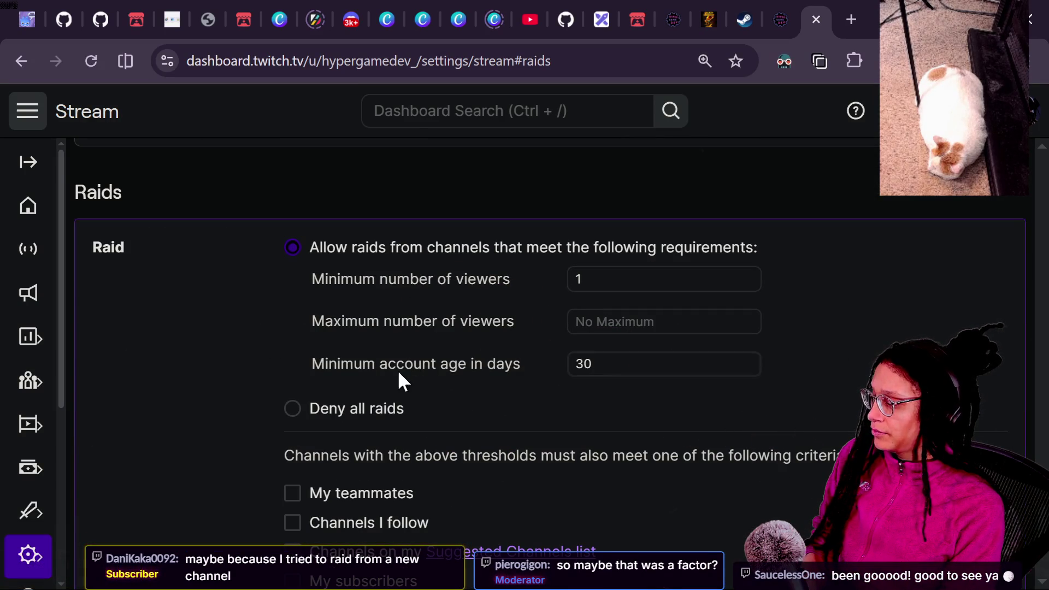
{"action": "left_click", "coordinate": [598, 363]}
{"action": "left_click", "coordinate": [156, 337]}
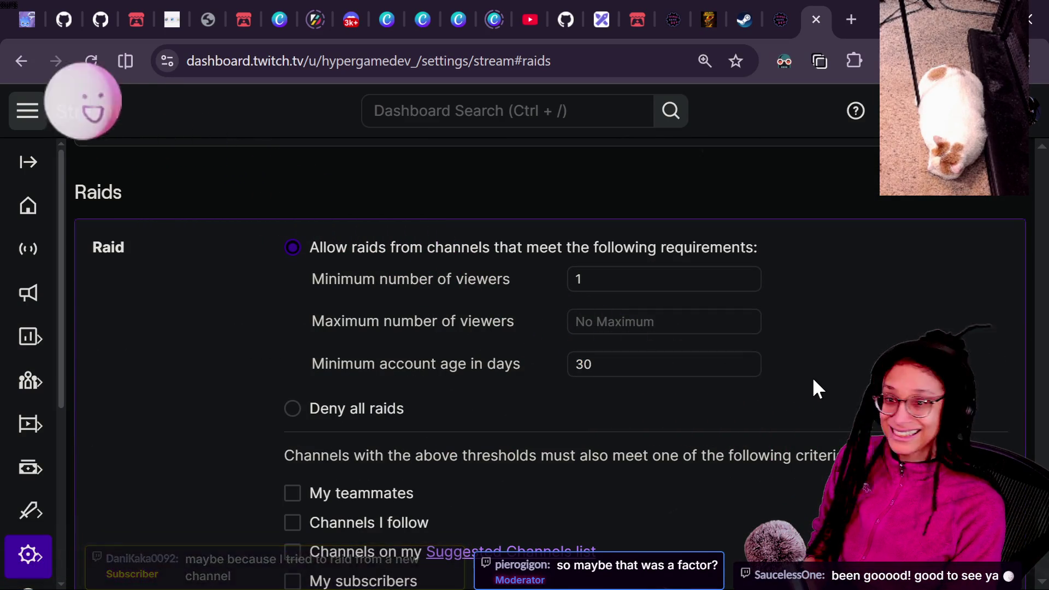
{"action": "left_click", "coordinate": [342, 363]}
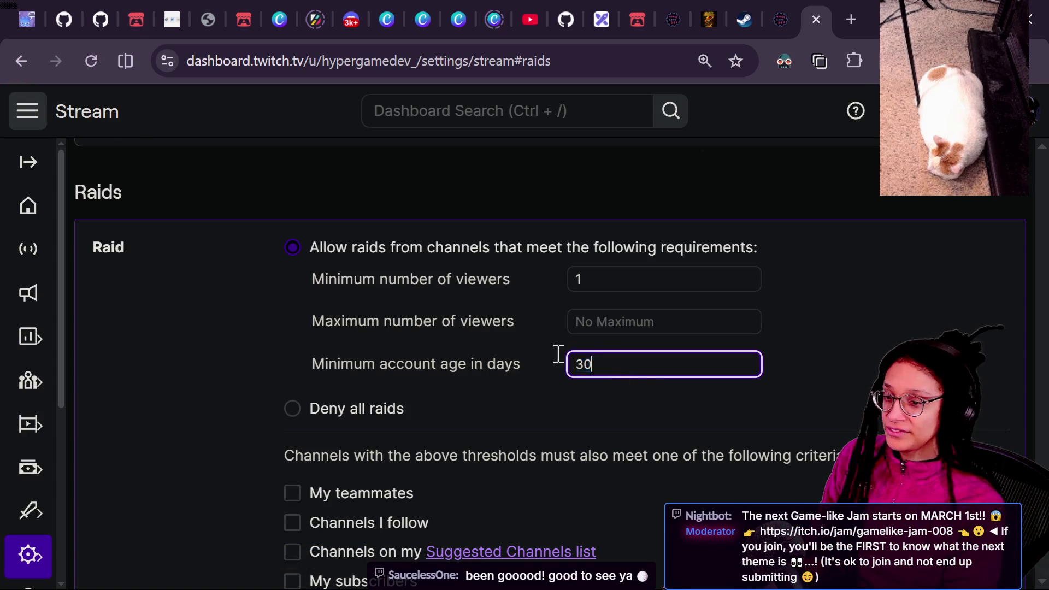
- Review the raid requirements: minimum 1 viewer and a 30-day account age
{"action": "left_click", "coordinate": [577, 277]}
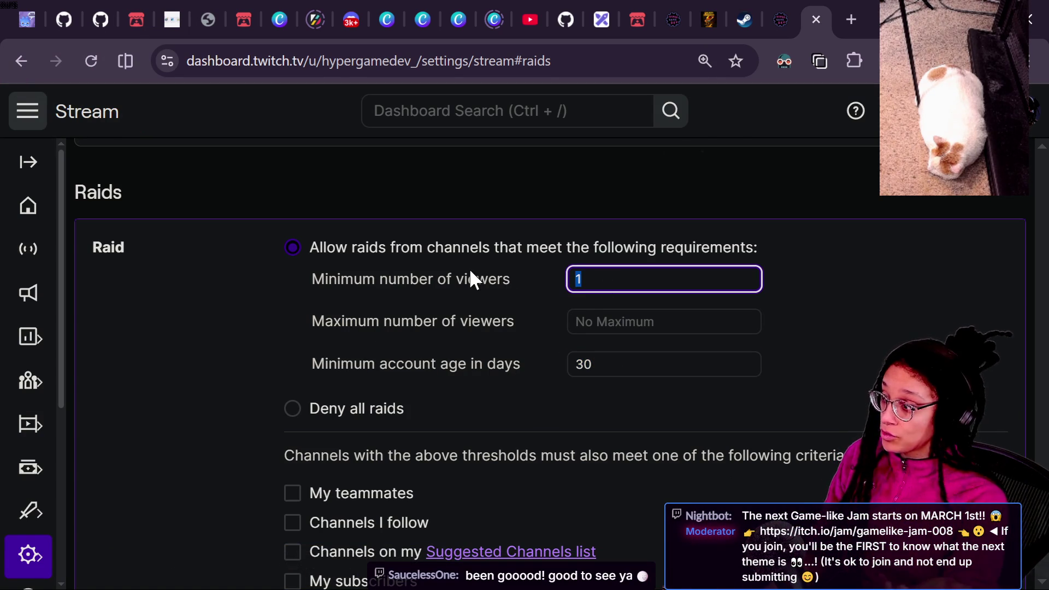
{"action": "left_click", "coordinate": [688, 318]}
{"action": "left_click", "coordinate": [637, 280]}
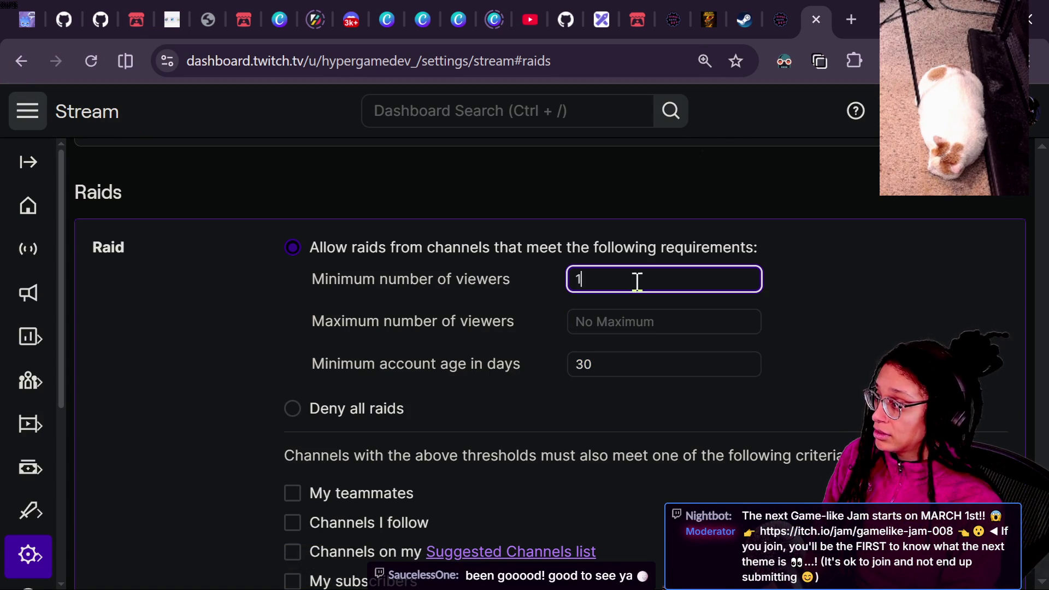
{"action": "left_click", "coordinate": [283, 298]}
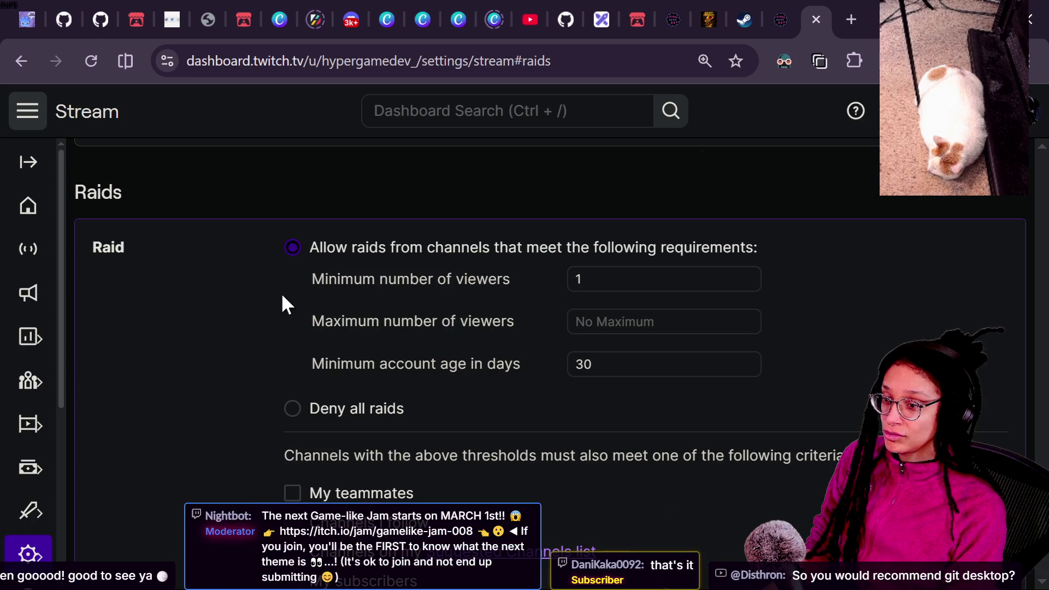
{"action": "mouse_move", "coordinate": [282, 298]}
{"action": "left_mouse_down"}
{"action": "mouse_move", "coordinate": [465, 320]}
{"action": "mouse_move", "coordinate": [616, 366]}
{"action": "left_mouse_up"}
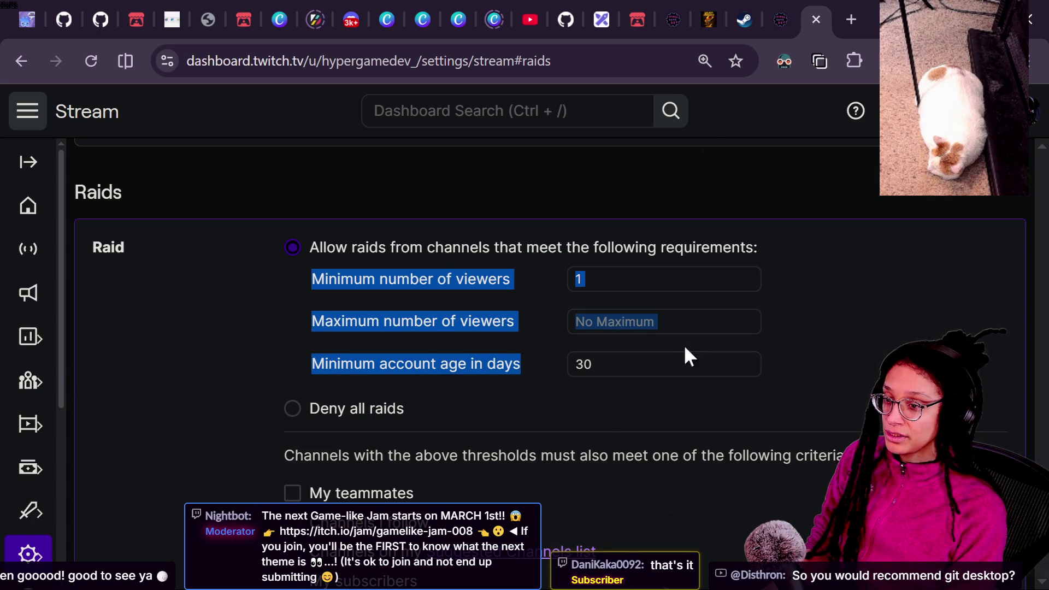
{"action": "left_click", "coordinate": [751, 343]}
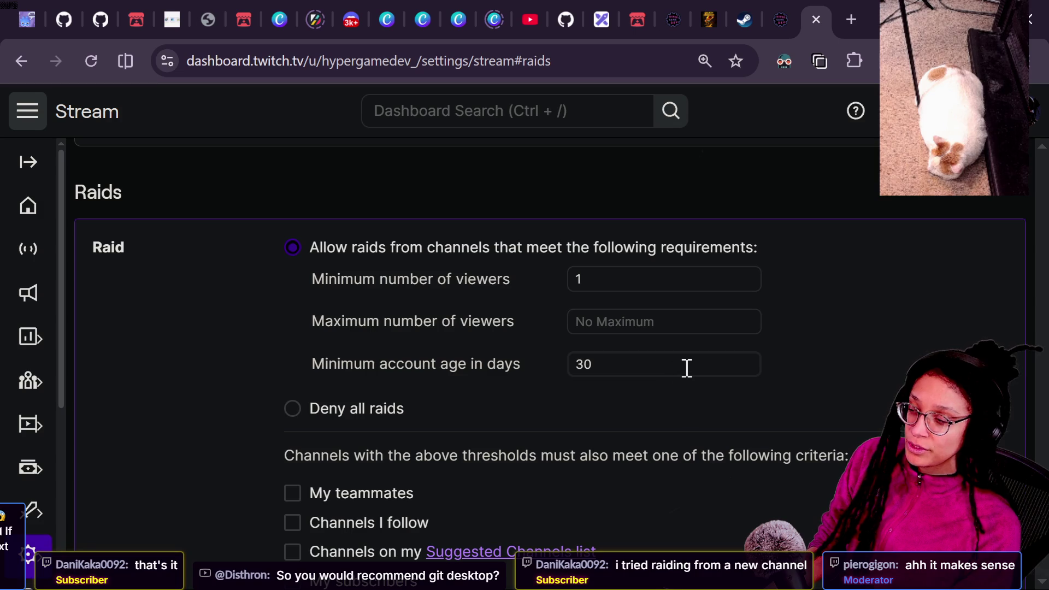
{"action": "left_click_drag", "start_coordinate": [686, 368], "coordinate": [494, 370]}
{"action": "left_click", "coordinate": [712, 372]}
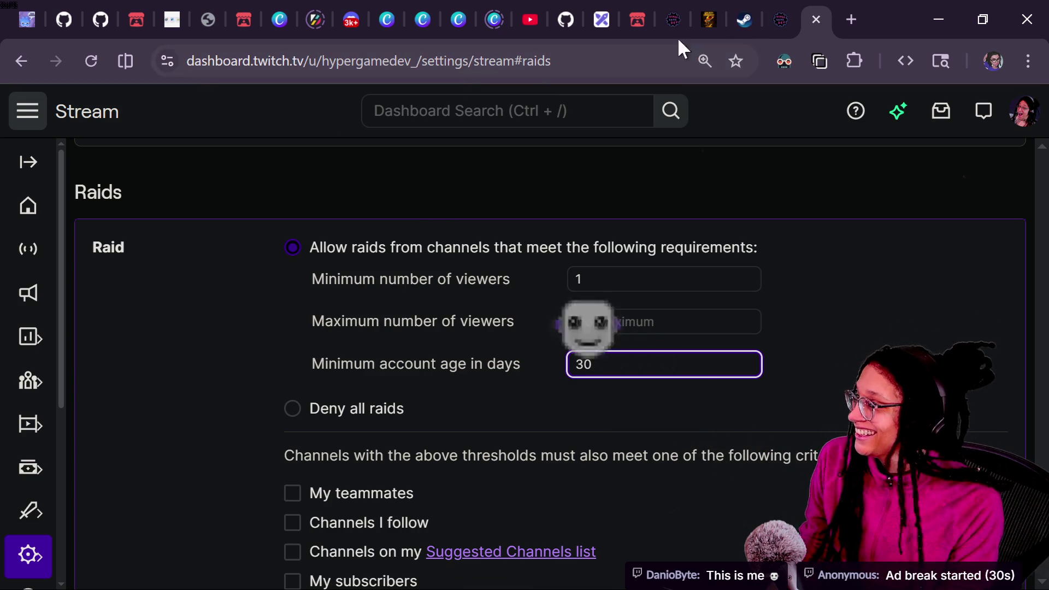
- Load the DanioByte channel page and skip its past broadcast to 06:44, 11:31 and 13:17
{"action": "left_click", "coordinate": [429, 51]}
{"action": "type", "text": "https://www.twitch.tv/DanioByte"}
{"action": "key", "text": "Return"}
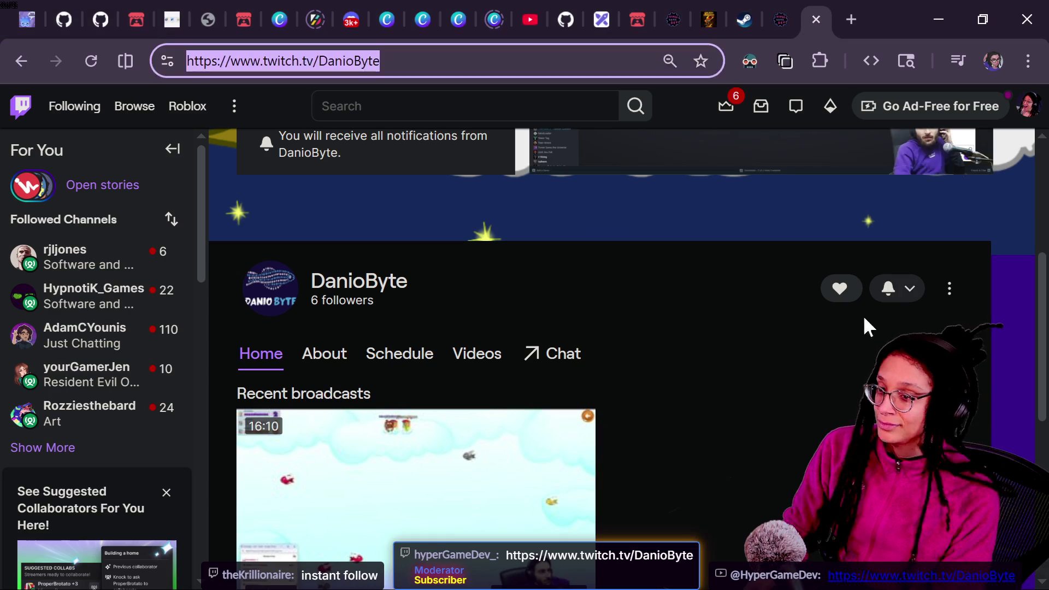
{"action": "scroll", "coordinate": [761, 276], "scroll_direction": "up", "scroll_amount": 5}
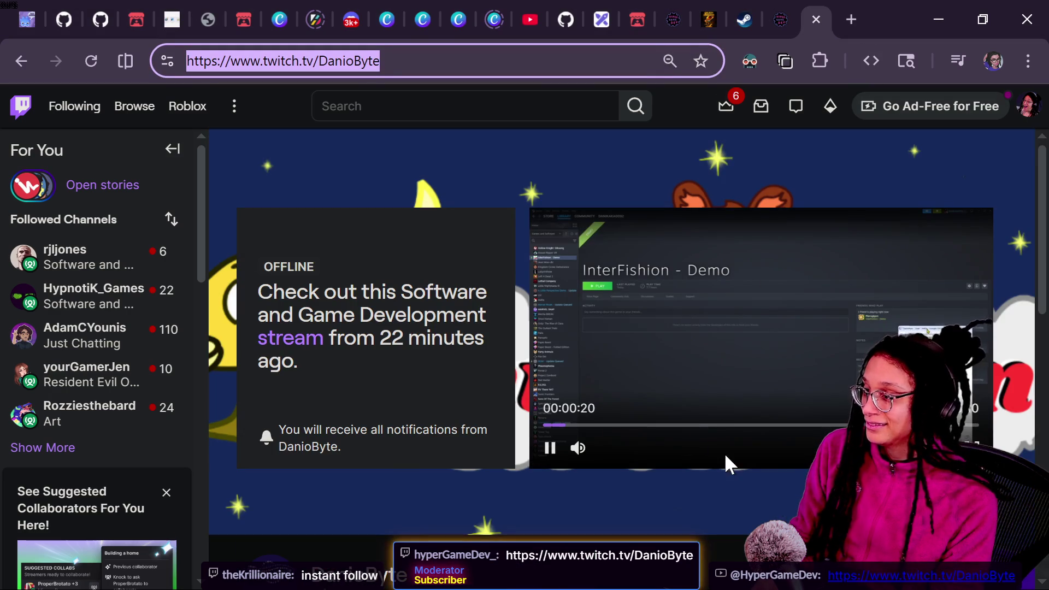
{"action": "left_click", "coordinate": [726, 425]}
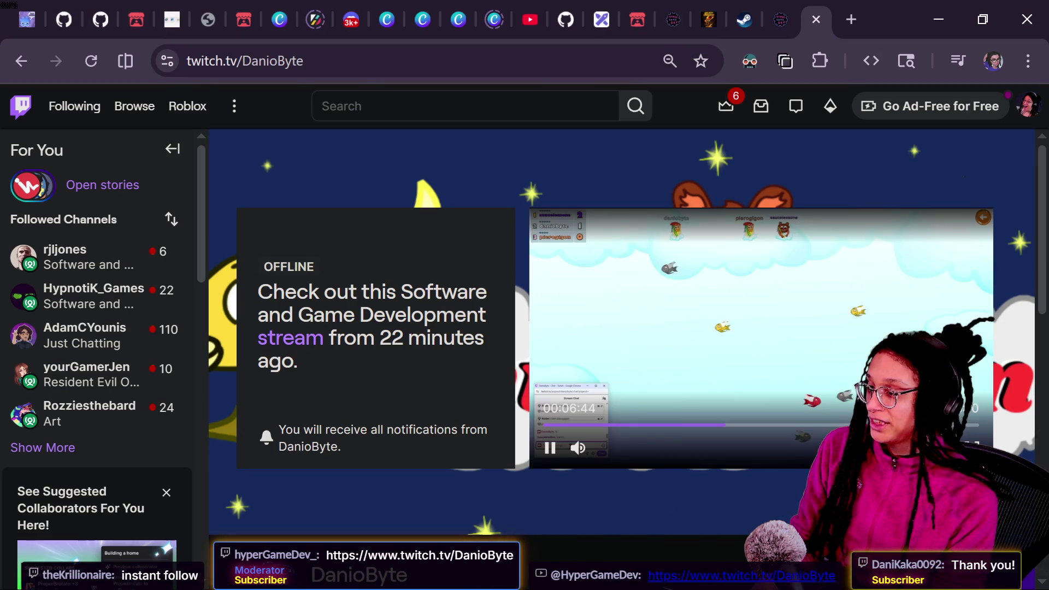
{"action": "left_click", "coordinate": [856, 425]}
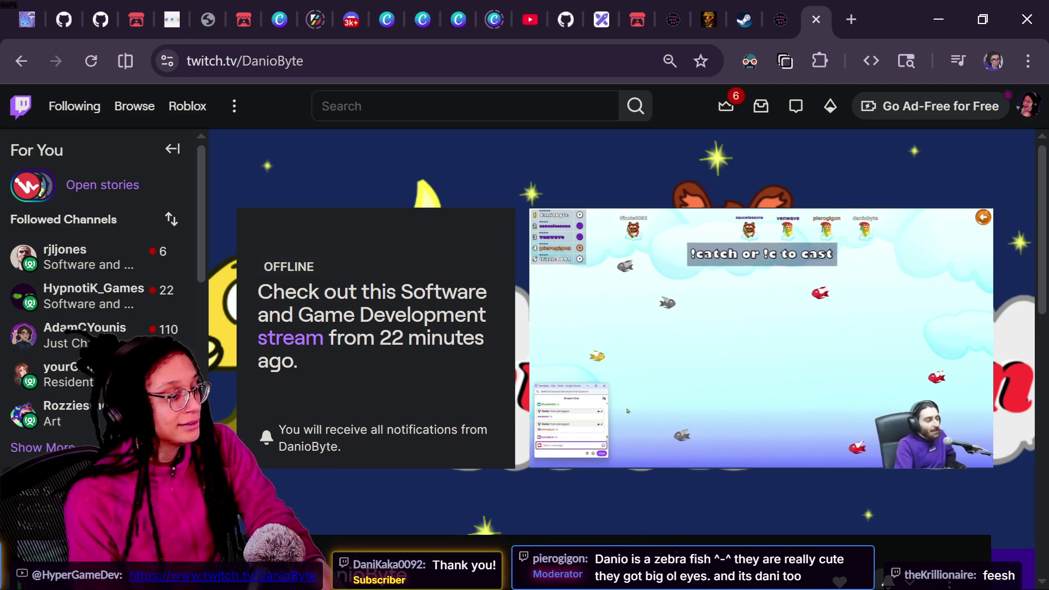
{"action": "mouse_move", "coordinate": [754, 417]}
{"action": "left_click", "coordinate": [902, 425]}
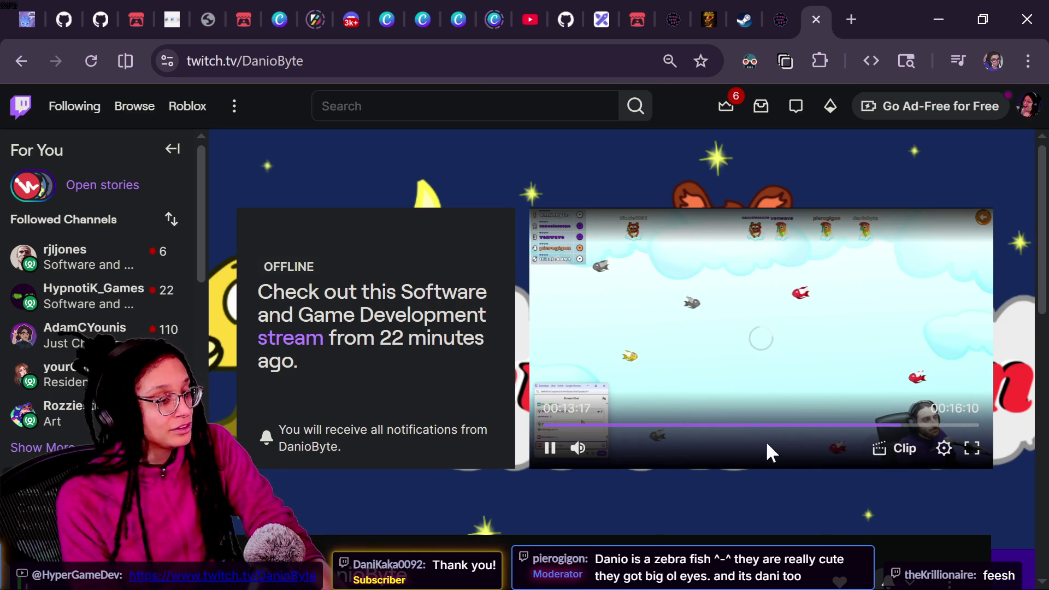
{"action": "scroll", "coordinate": [546, 471], "scroll_direction": "down", "scroll_amount": 3}
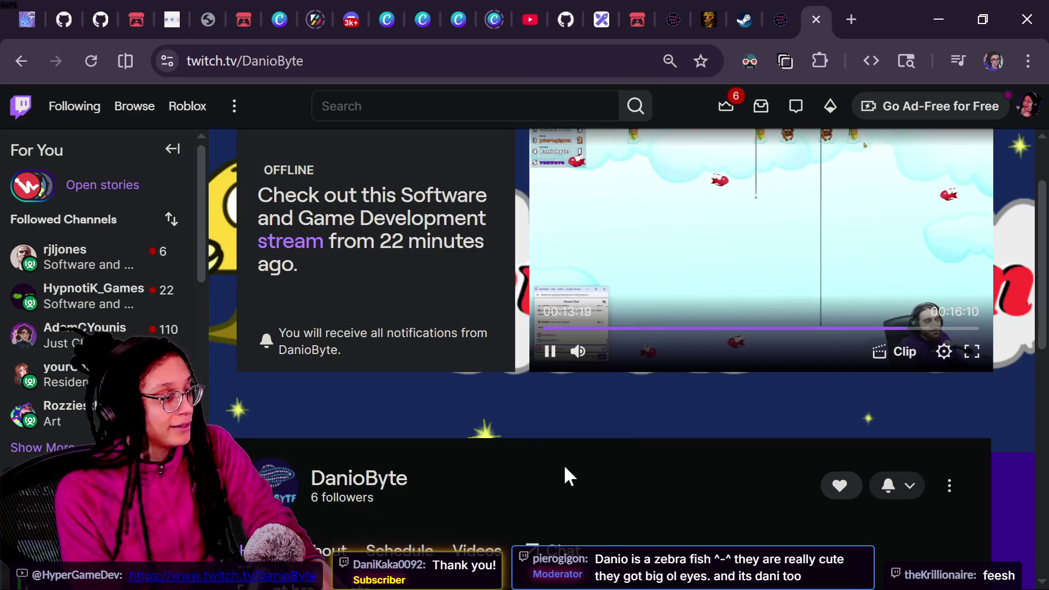
{"action": "scroll", "coordinate": [574, 479], "scroll_direction": "up", "scroll_amount": 3}
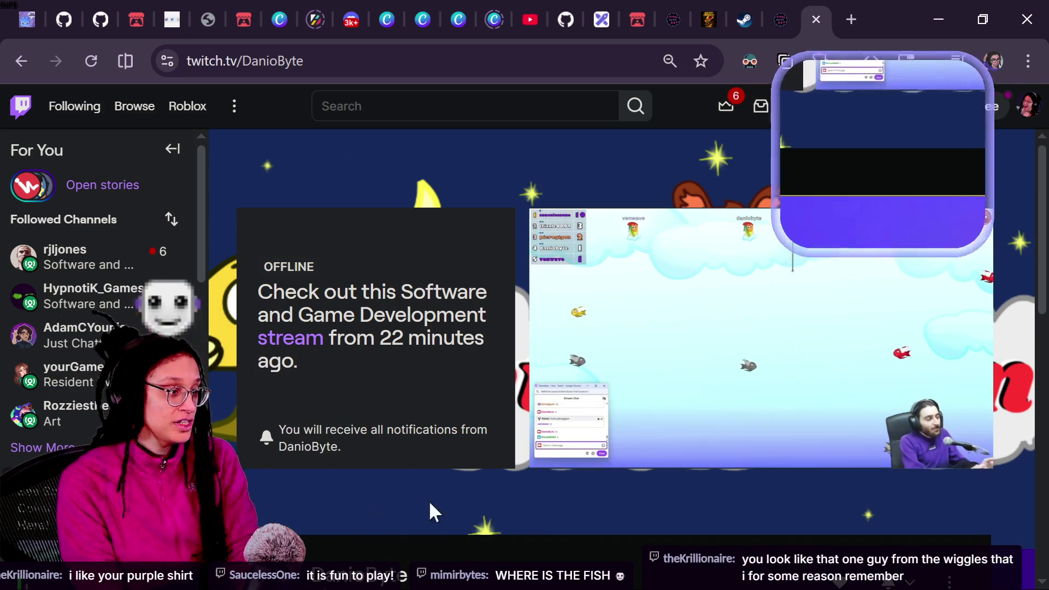
- Open DanioByte's About section and rewind the broadcast to about 00:32 for the InterFishion demo
{"action": "mouse_move", "coordinate": [714, 398]}
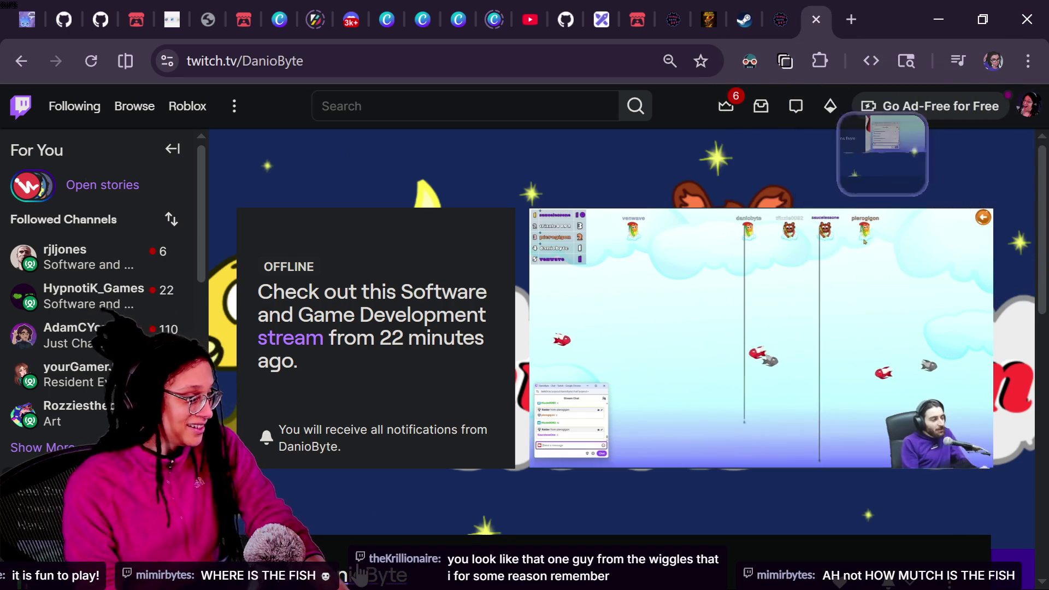
{"action": "scroll", "coordinate": [284, 495], "scroll_direction": "down", "scroll_amount": 3}
{"action": "scroll", "coordinate": [284, 495], "scroll_direction": "down", "scroll_amount": 2}
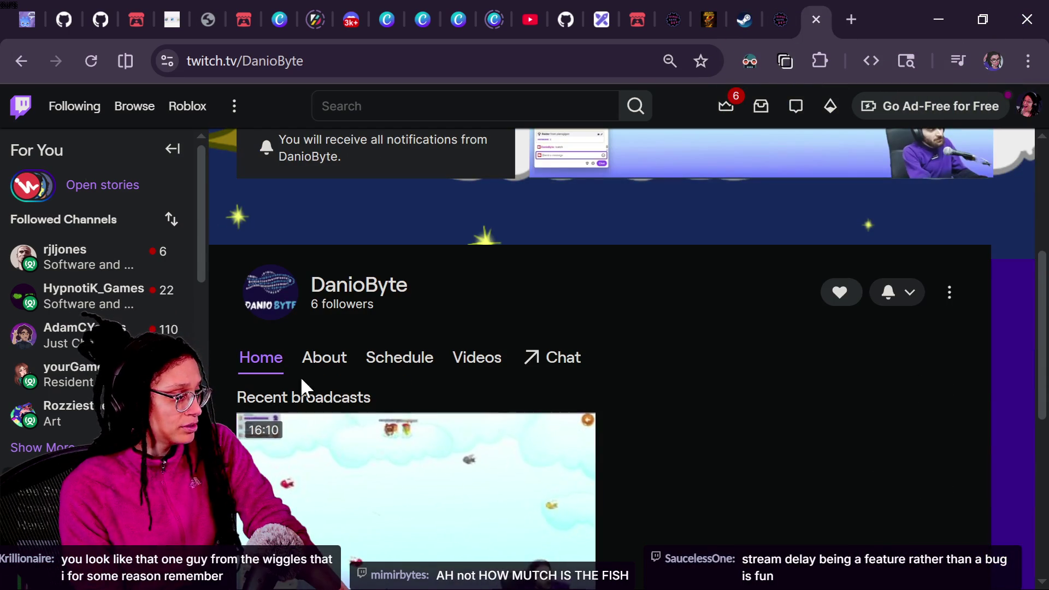
{"action": "left_click", "coordinate": [324, 357]}
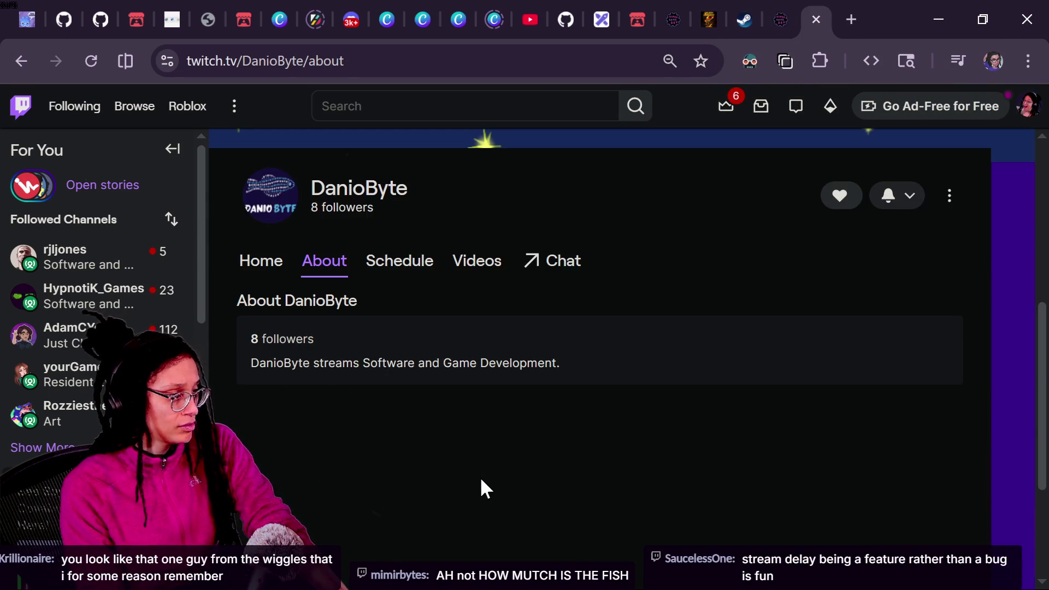
{"action": "scroll", "coordinate": [581, 216], "scroll_direction": "up", "scroll_amount": 5}
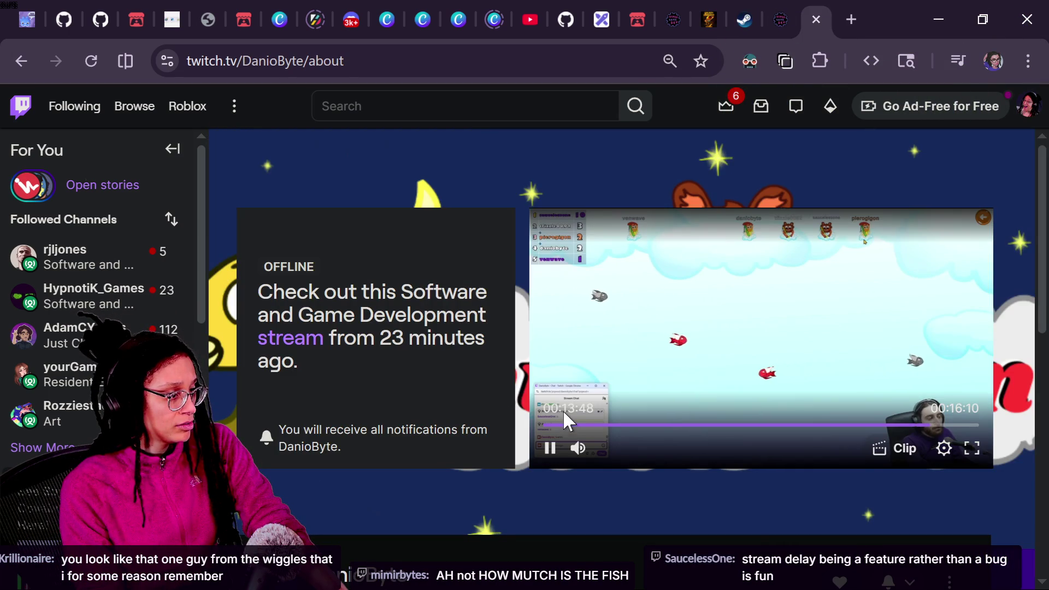
{"action": "left_click", "coordinate": [567, 425]}
{"action": "left_click_drag", "start_coordinate": [569, 426], "coordinate": [586, 426]}
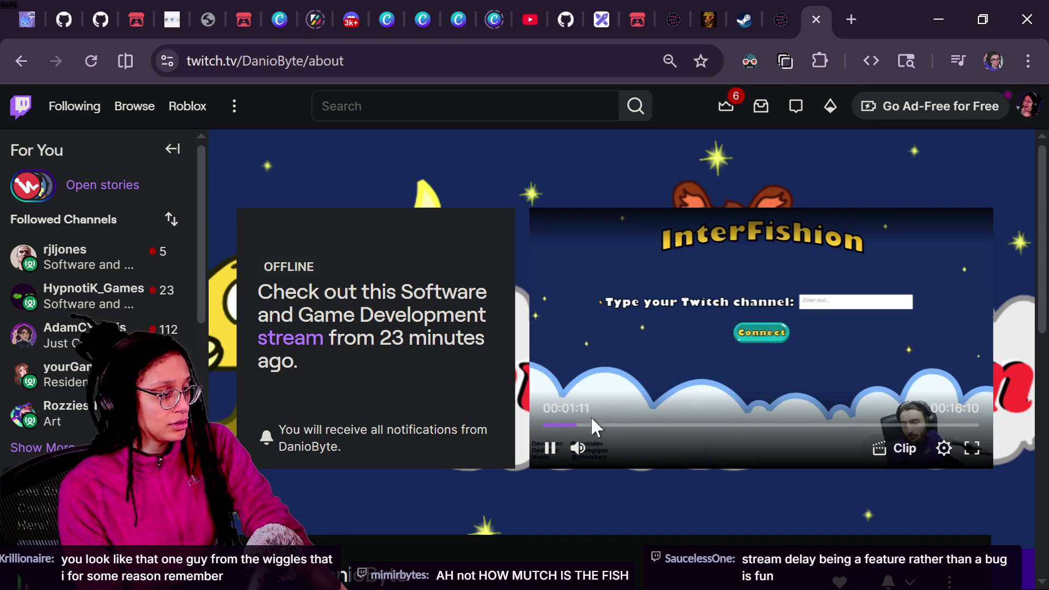
{"action": "left_click", "coordinate": [557, 425]}
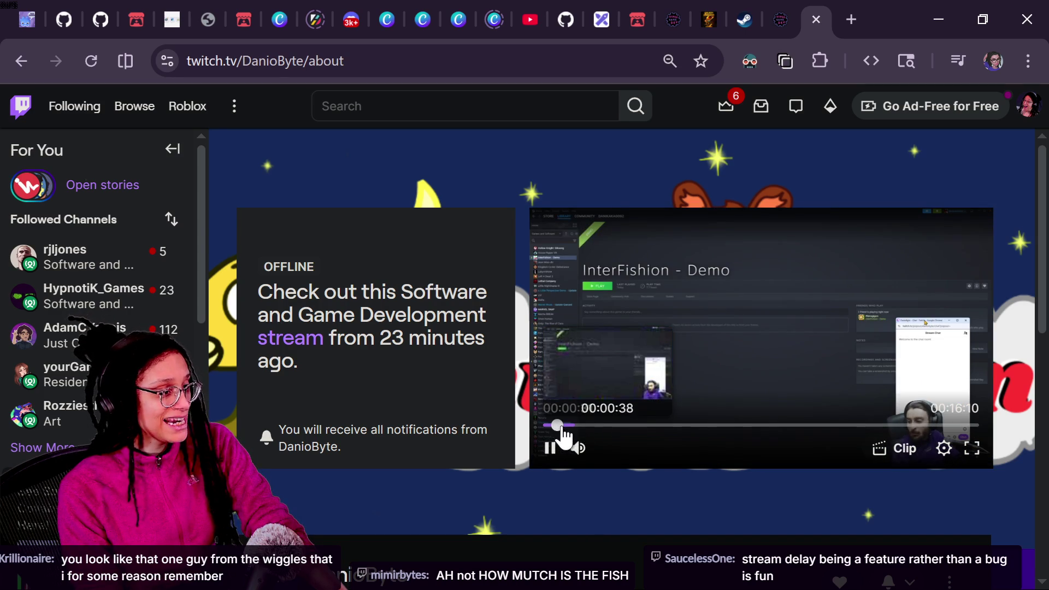
{"action": "mouse_move", "coordinate": [647, 401]}
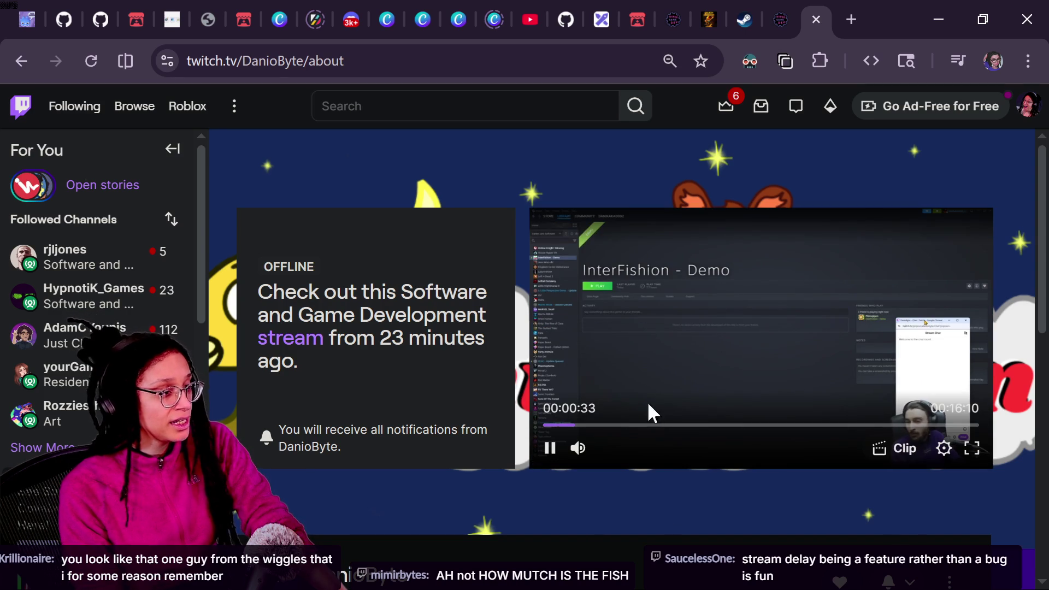
{"action": "left_click", "coordinate": [745, 17]}
{"action": "left_click", "coordinate": [620, 106]}
{"action": "type", "text": "interfishion"}
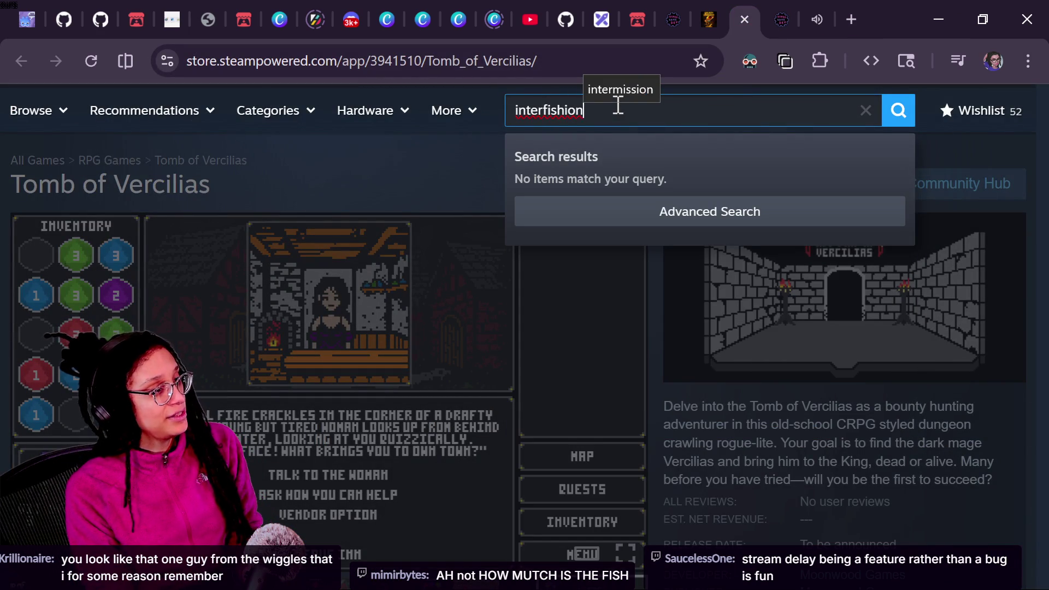
{"action": "key", "text": "ctrl+a"}
{"action": "key", "text": "ctrl+c"}
{"action": "left_click", "coordinate": [605, 87]}
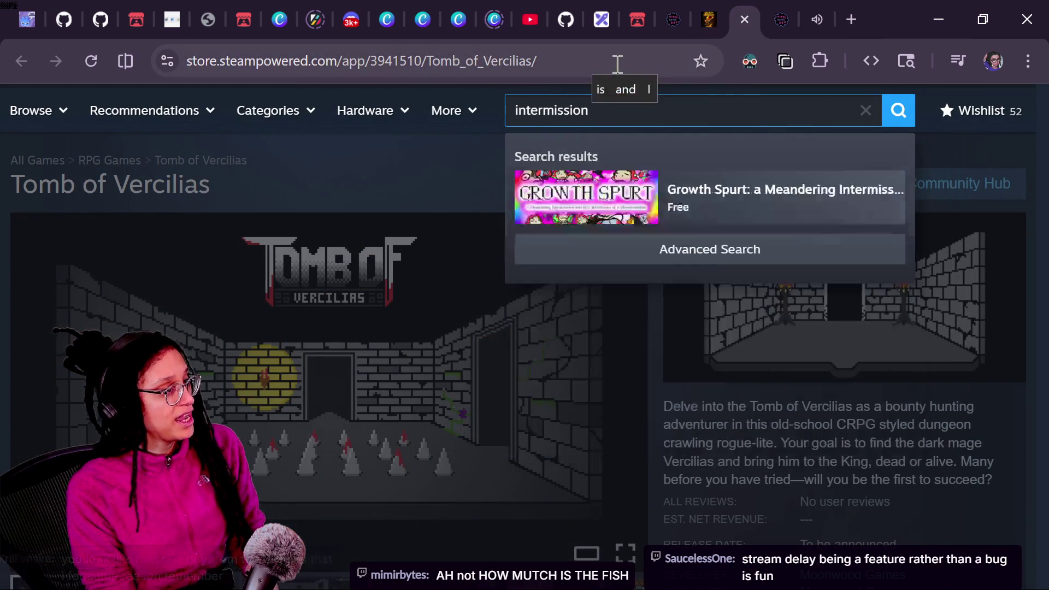
{"action": "left_click", "coordinate": [618, 63]}
{"action": "key", "text": "ctrl+v"}
{"action": "key", "text": "Return"}
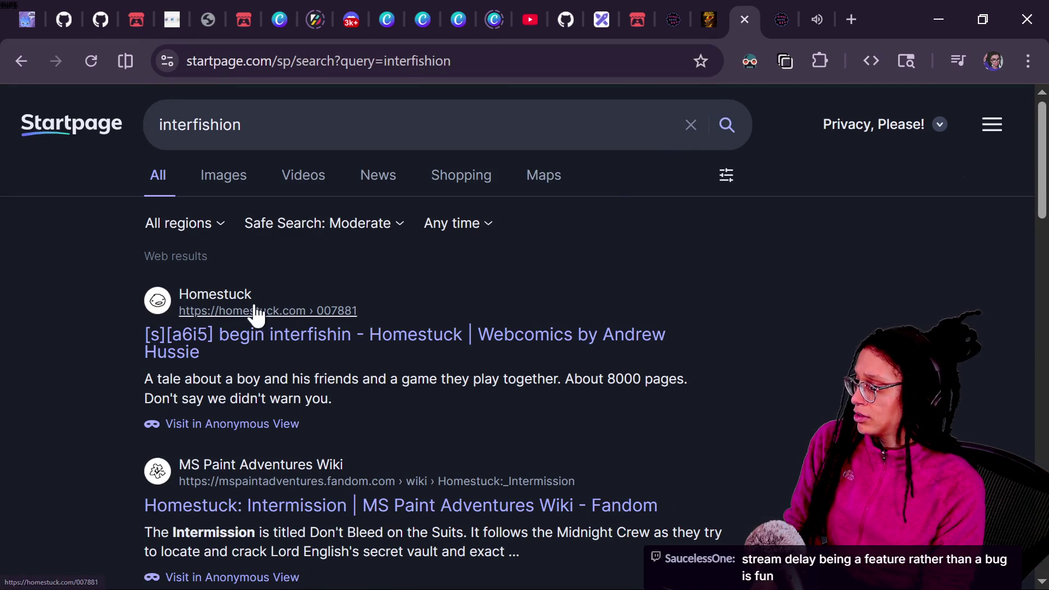
{"action": "left_click", "coordinate": [820, 24]}
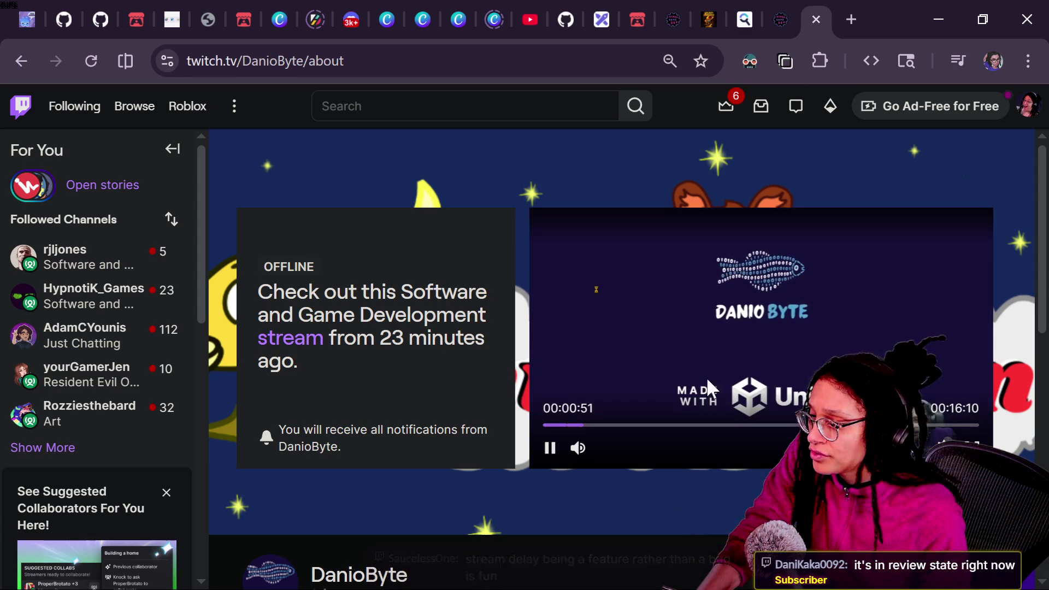
- Rewind the InterFishion demo 10 seconds, pause at 00:00:51 on the Danio Byte logo, then return to Godot line 16
{"action": "left_click", "coordinate": [551, 448]}
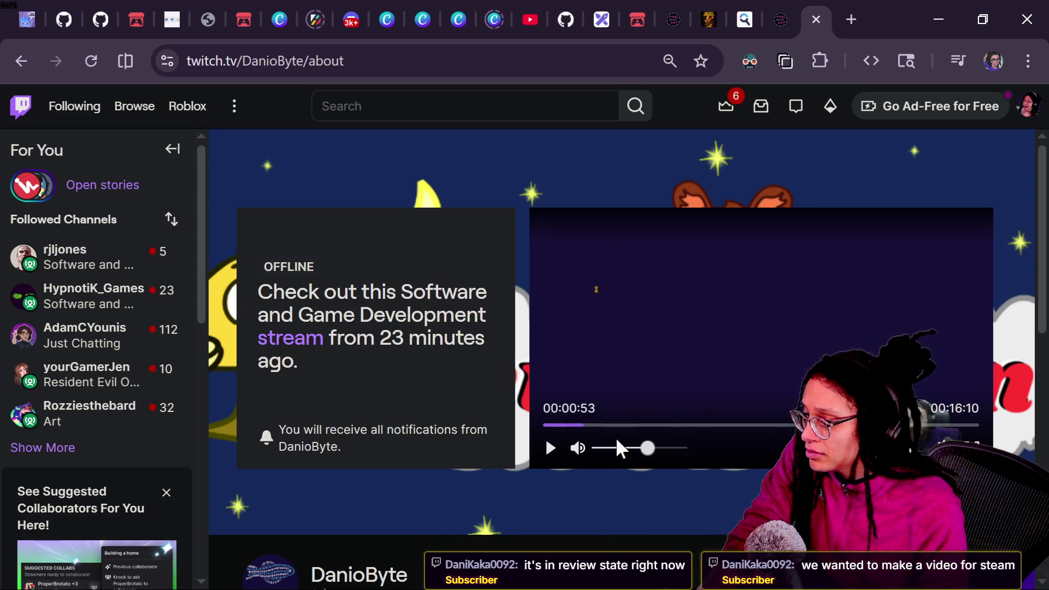
{"action": "key", "text": "Left"}
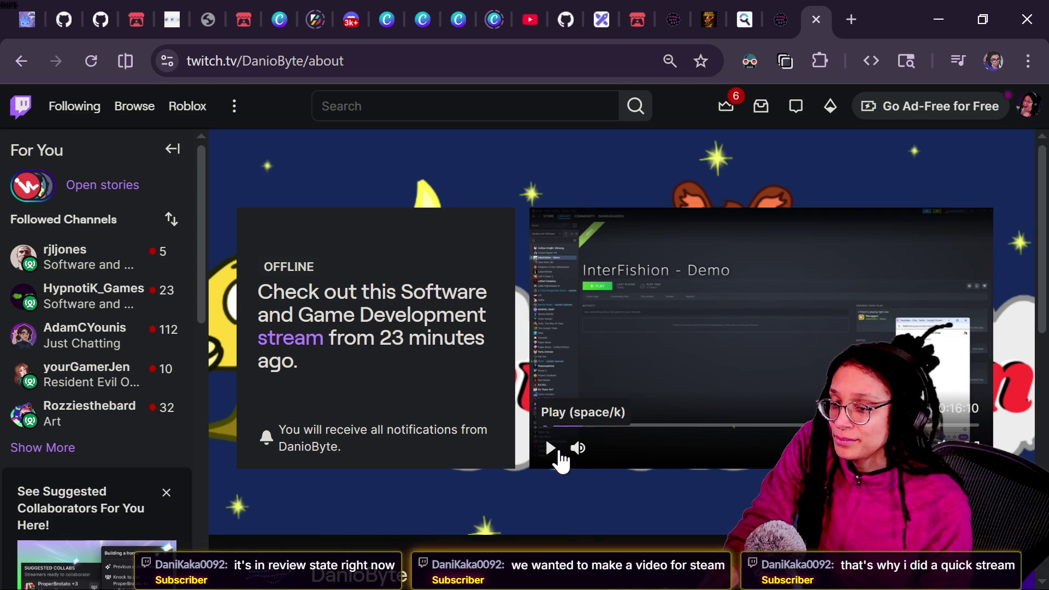
{"action": "left_click", "coordinate": [558, 461]}
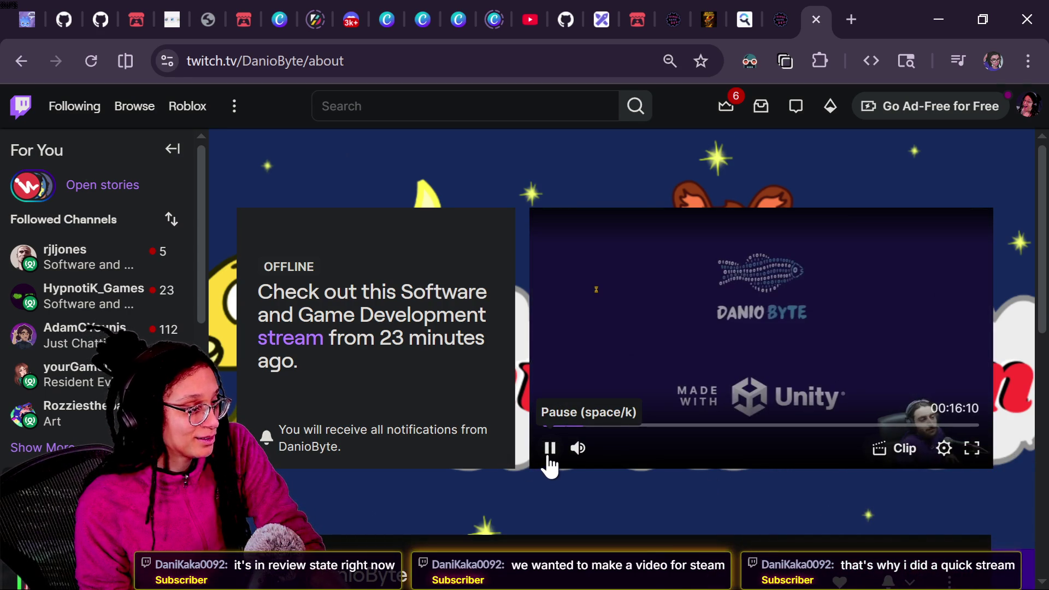
{"action": "left_click", "coordinate": [549, 462]}
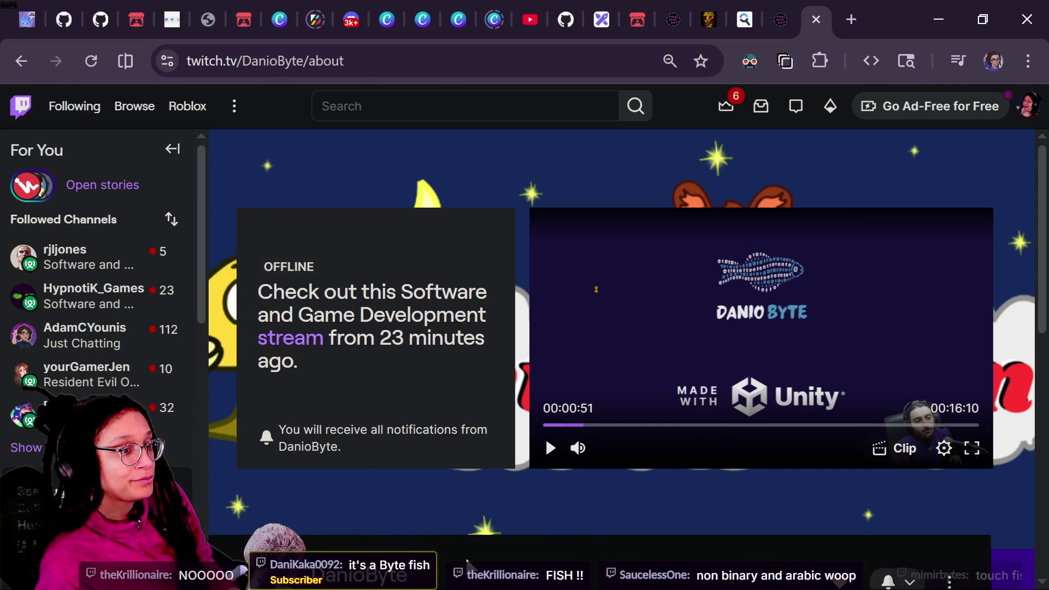
{"action": "key", "text": "alt+Tab"}
{"action": "left_click", "coordinate": [585, 323]}
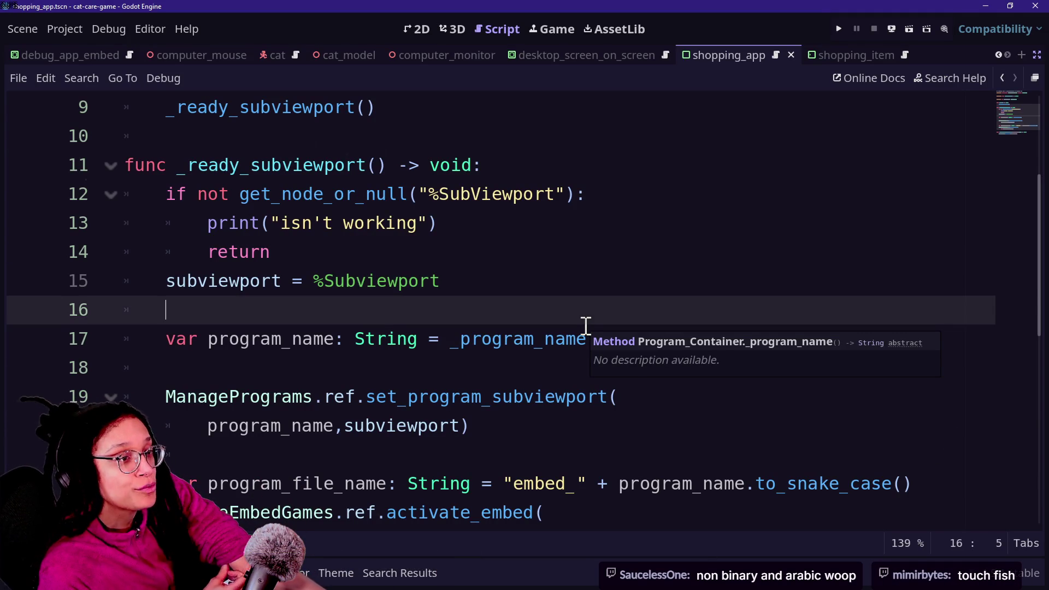
{"action": "left_click", "coordinate": [525, 361]}
{"action": "left_click", "coordinate": [509, 334]}
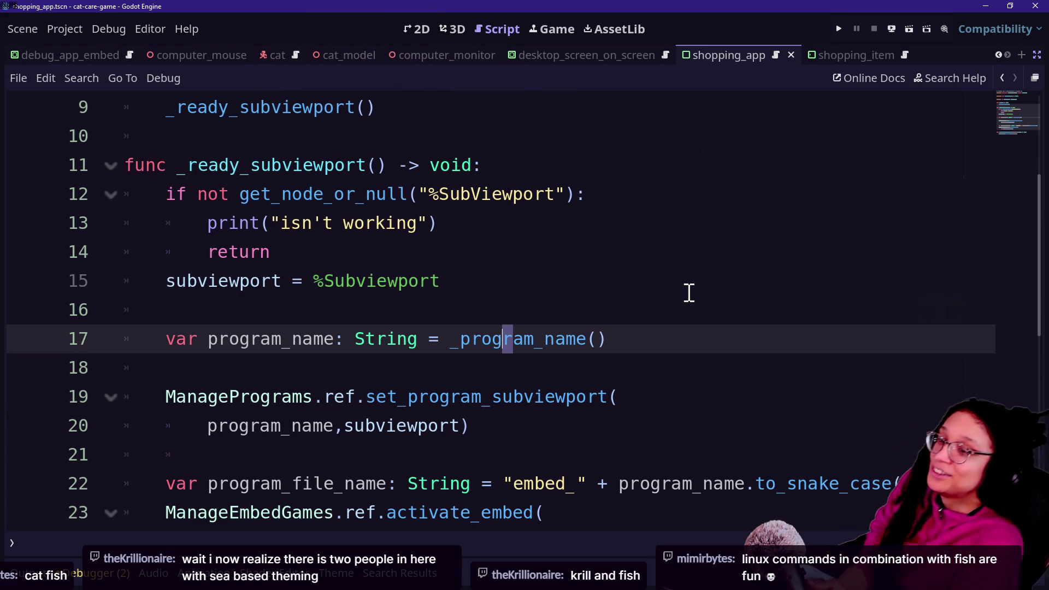
{"action": "key", "text": "Up"}
{"action": "key", "text": "Up"}
{"action": "key", "text": "Up"}
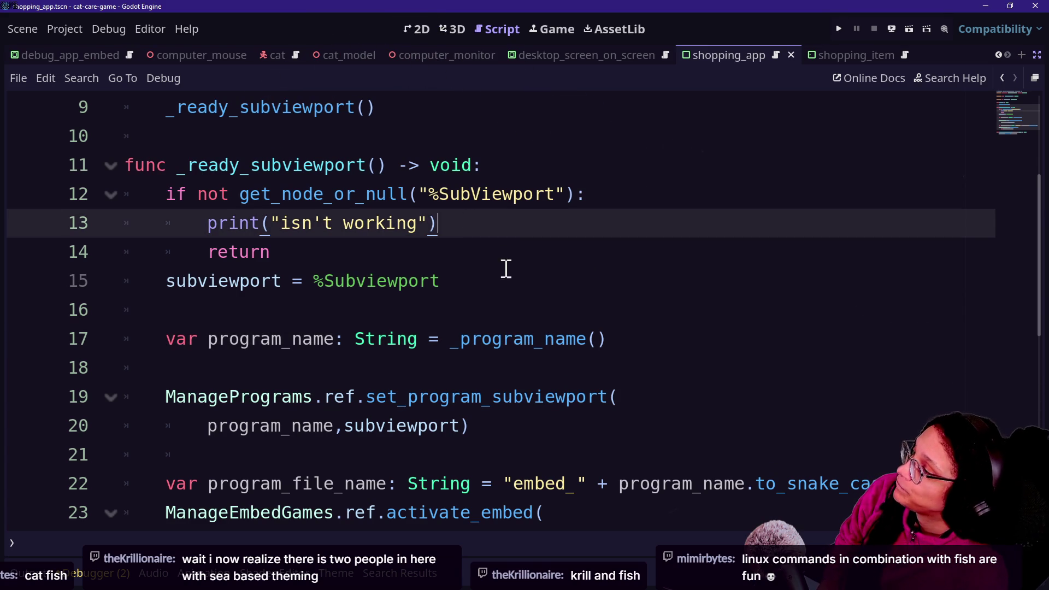
{"action": "left_click", "coordinate": [389, 320]}
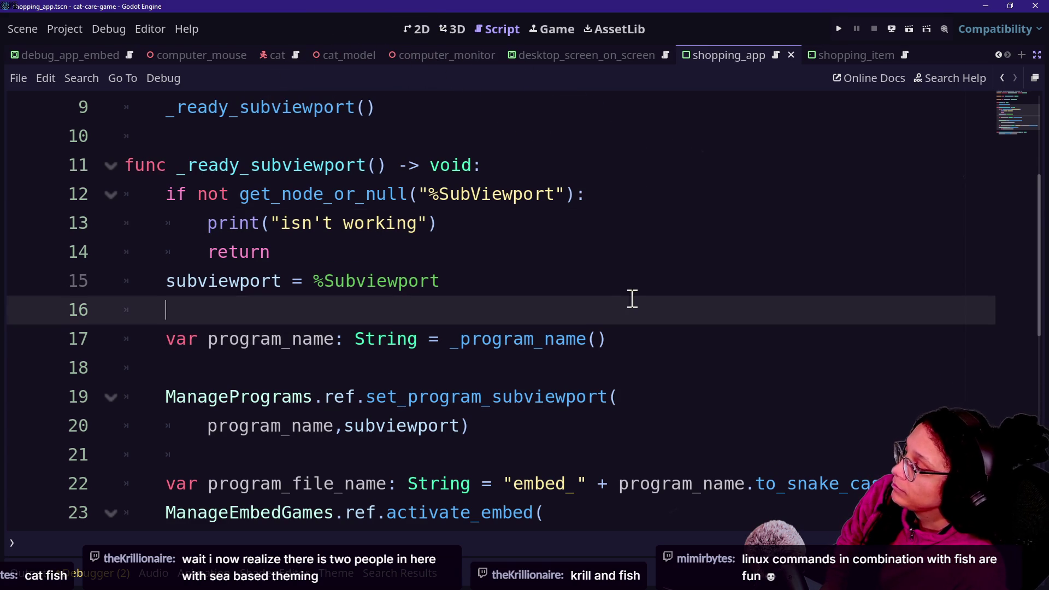
{"action": "left_click", "coordinate": [838, 29]}
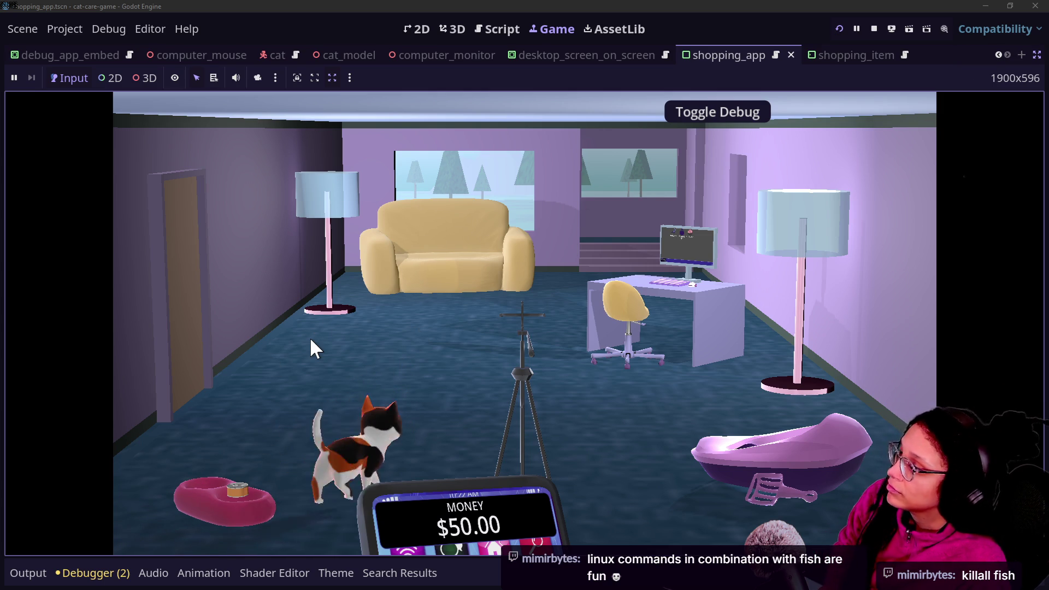
- Pet the cat twice on the couch to lower loneliness, then check the litter box close-up
{"action": "left_click", "coordinate": [431, 271]}
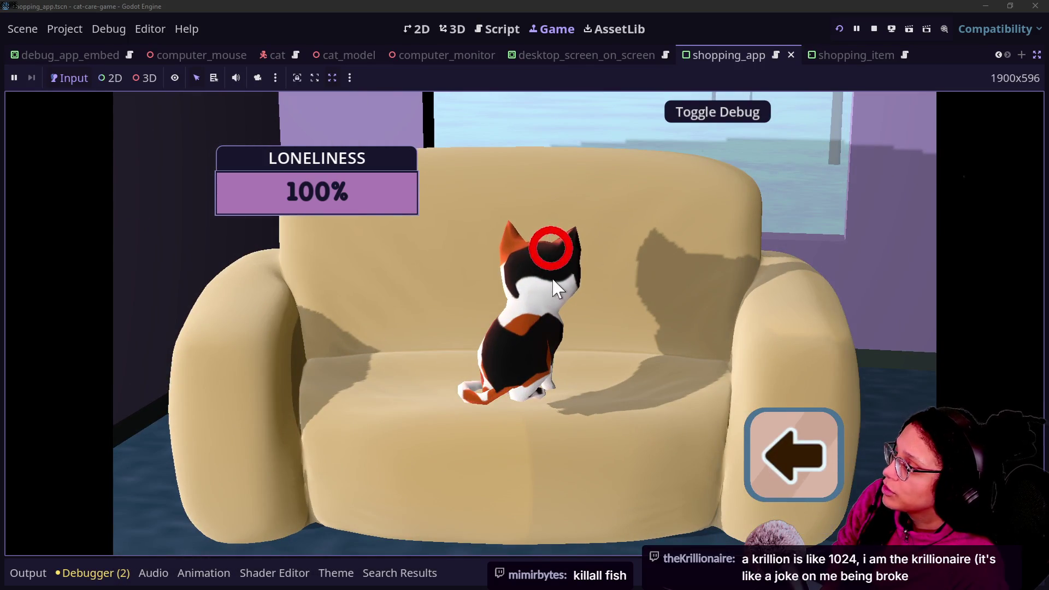
{"action": "left_click", "coordinate": [550, 241]}
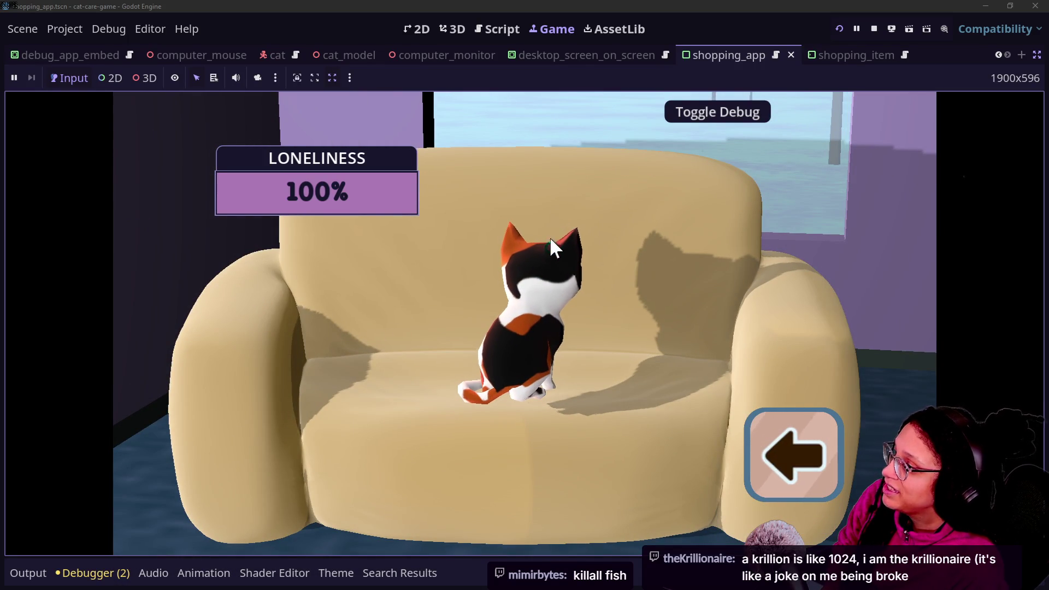
{"action": "left_click", "coordinate": [702, 356]}
{"action": "left_click", "coordinate": [795, 465]}
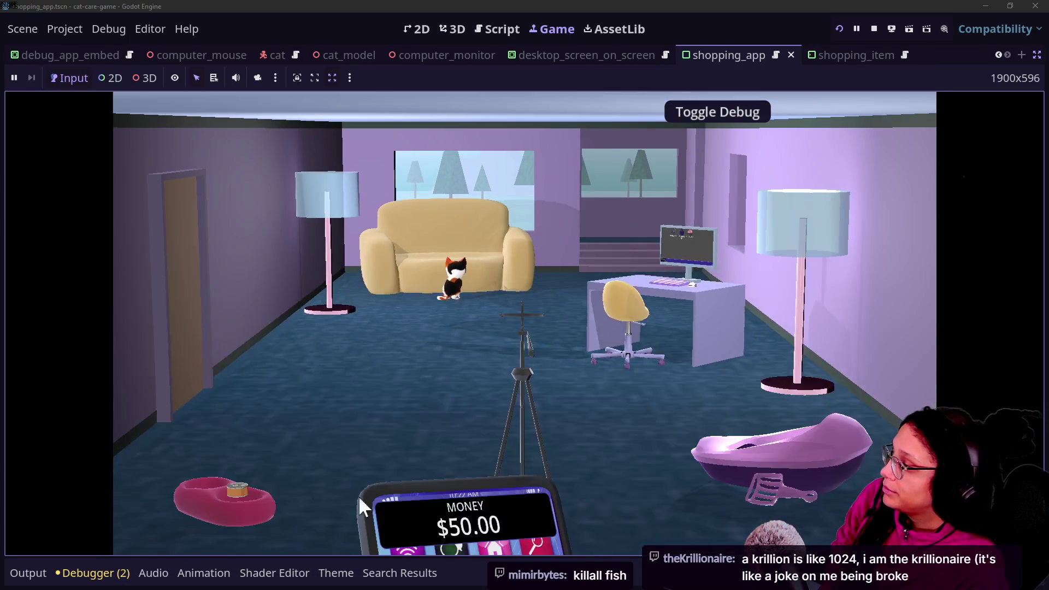
{"action": "left_click", "coordinate": [766, 448]}
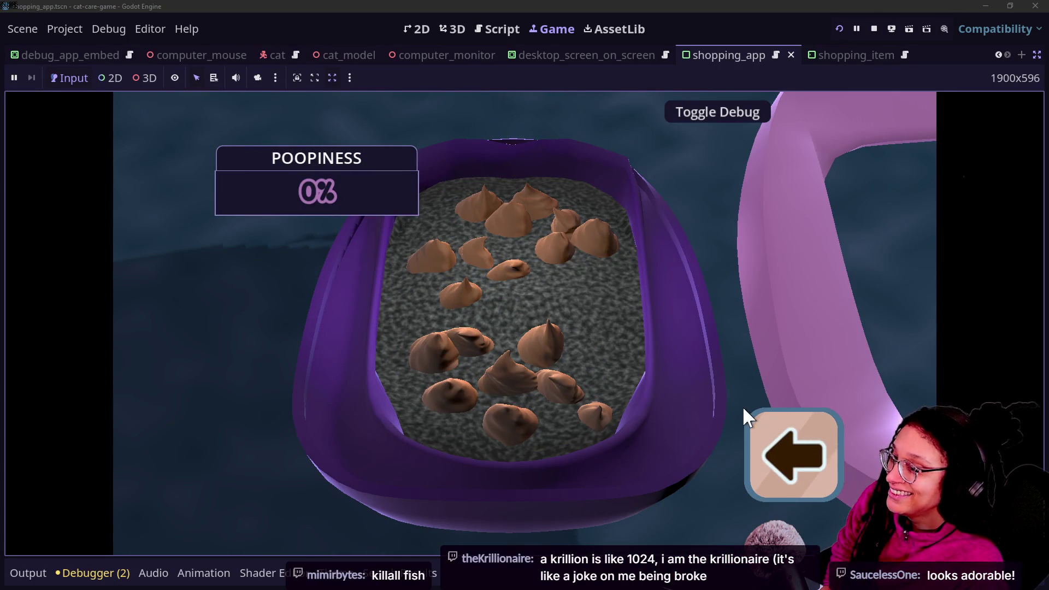
{"action": "left_click", "coordinate": [757, 435]}
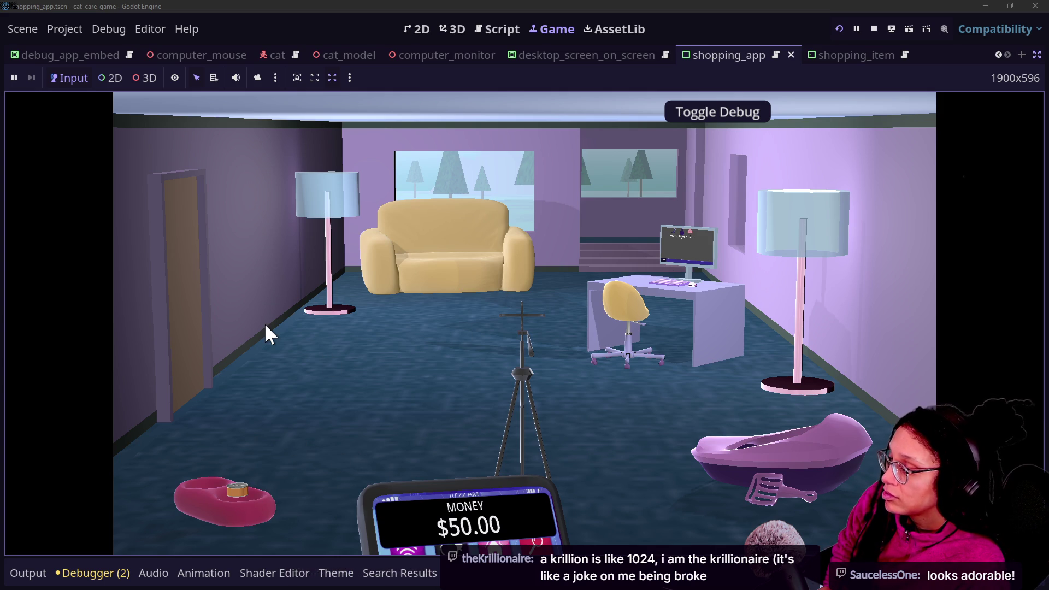
- Open a can of cat food at the food bowl via the debug panel, then inspect the tripod phone
{"action": "left_click", "coordinate": [213, 506]}
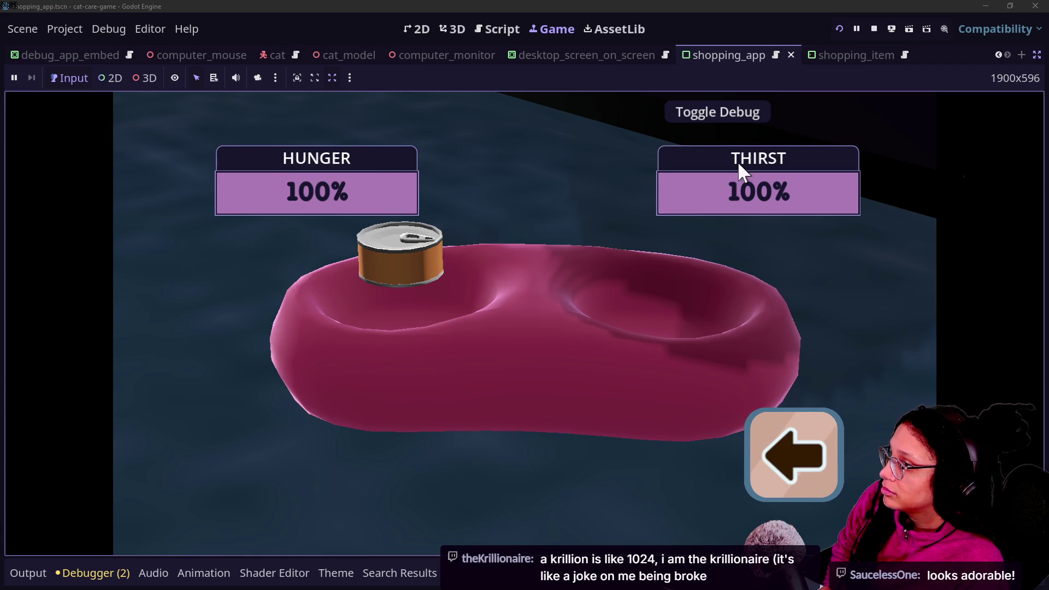
{"action": "left_click", "coordinate": [737, 109]}
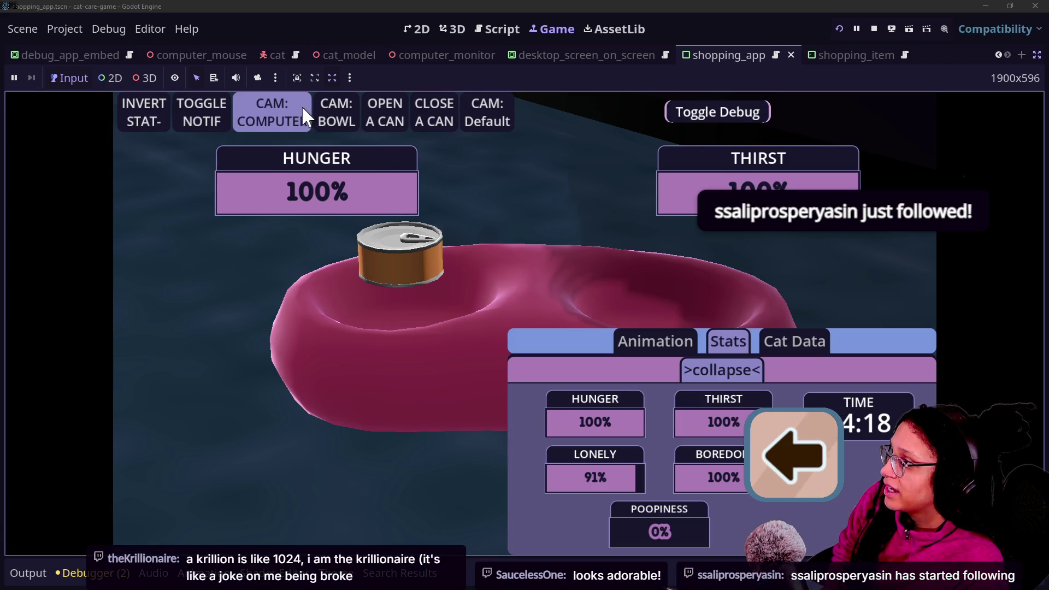
{"action": "left_click", "coordinate": [385, 110]}
{"action": "left_click", "coordinate": [733, 110]}
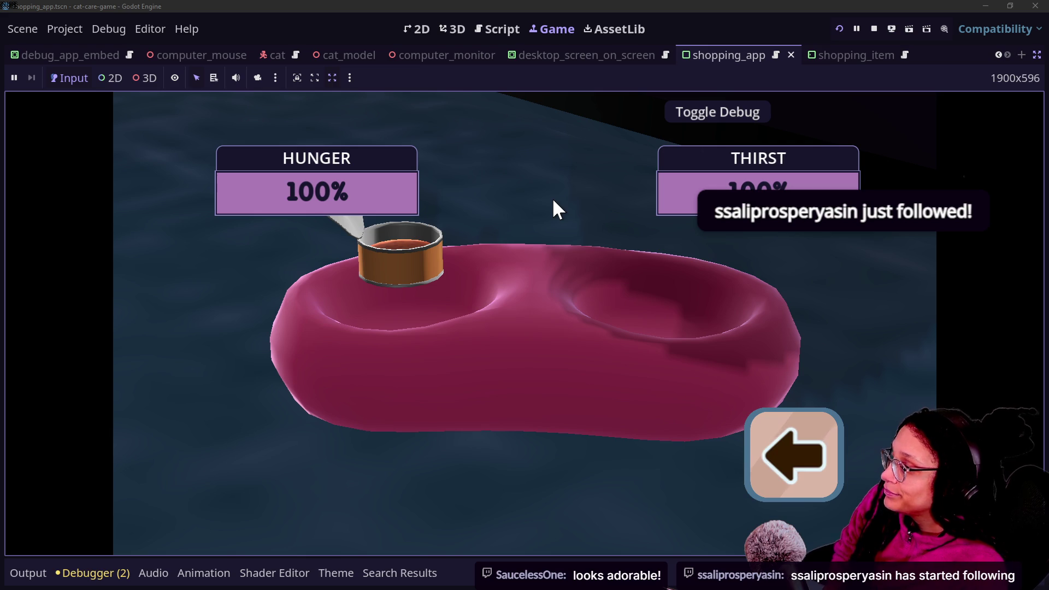
{"action": "left_click", "coordinate": [798, 461]}
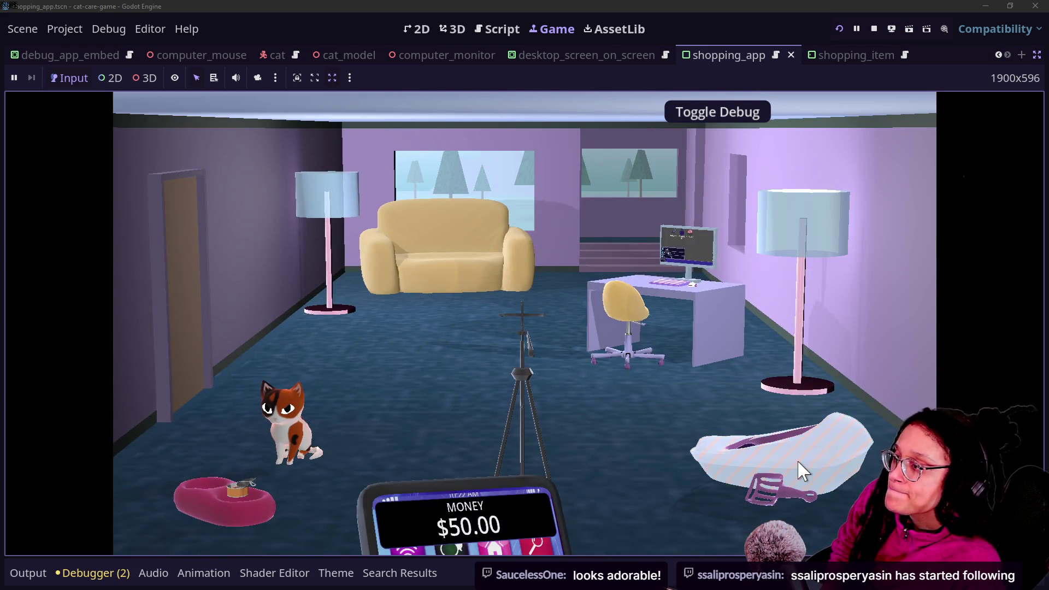
{"action": "left_click", "coordinate": [522, 376]}
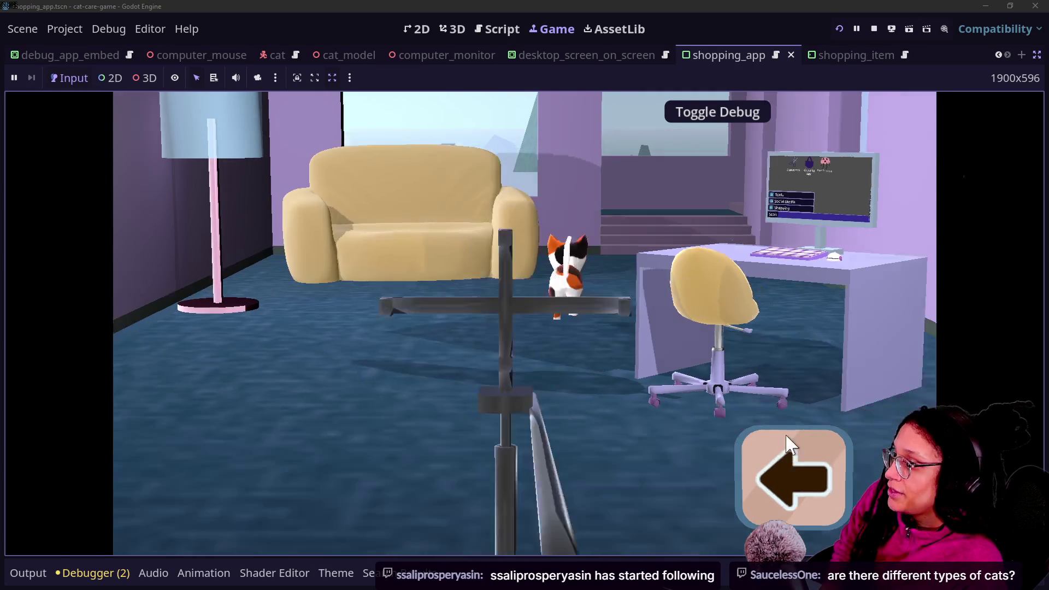
{"action": "left_click", "coordinate": [788, 451]}
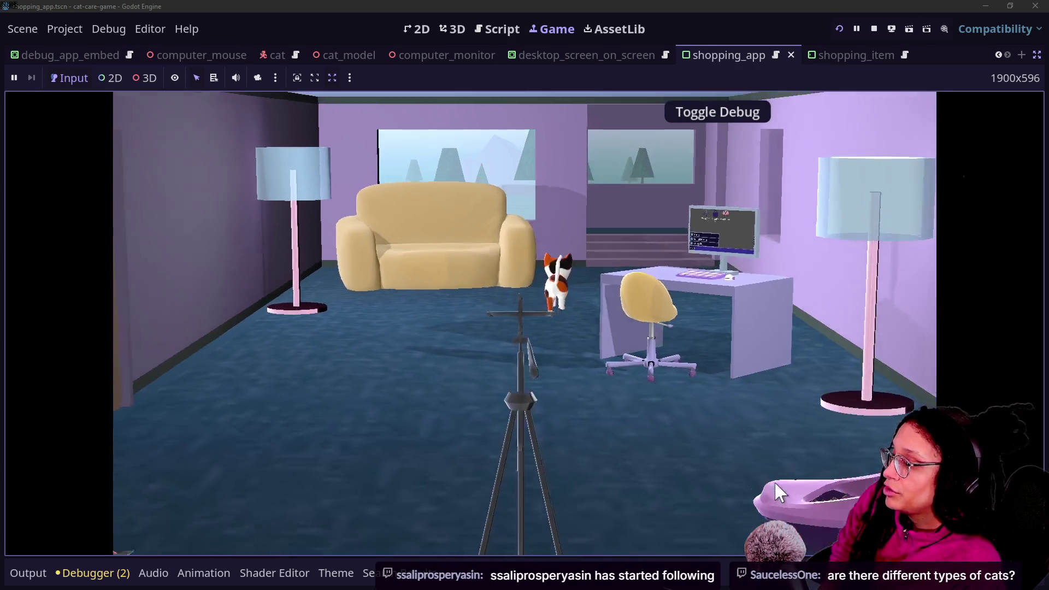
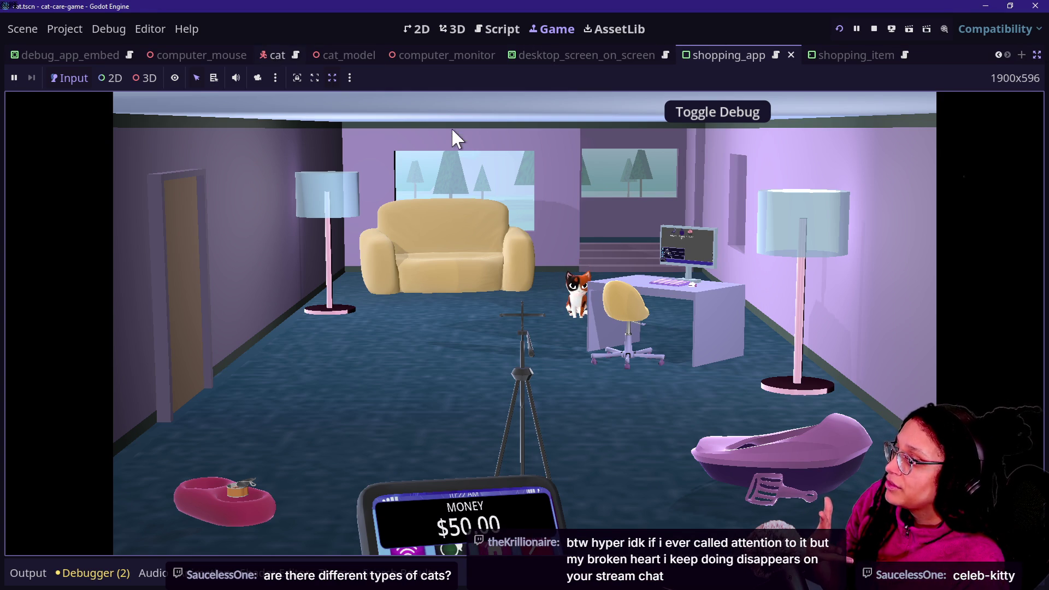
- Switch from the running game to the cat scene in the 3D workspace
{"action": "left_click", "coordinate": [275, 55]}
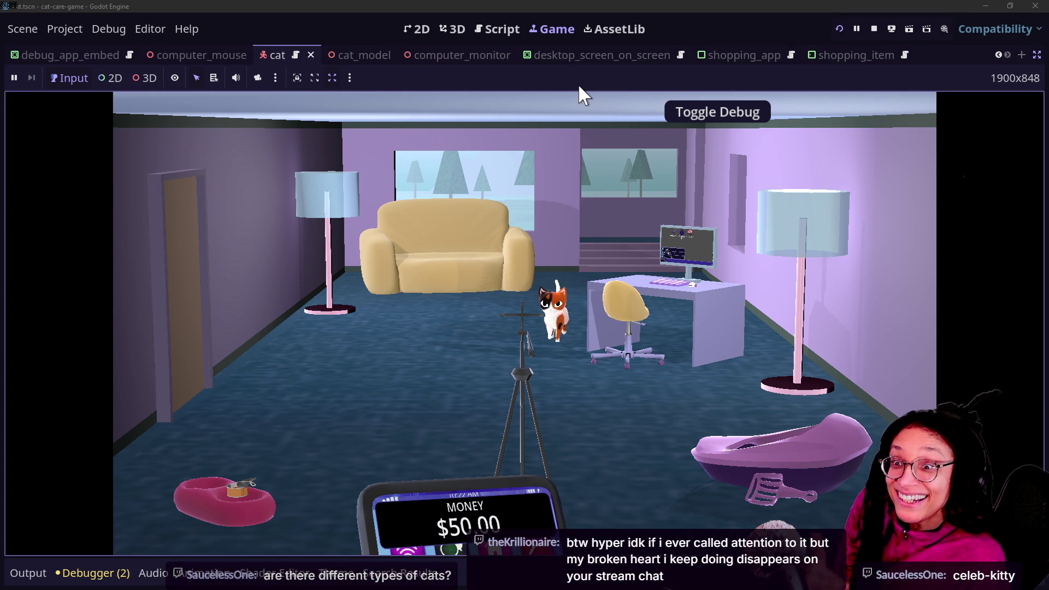
{"action": "left_click", "coordinate": [450, 32]}
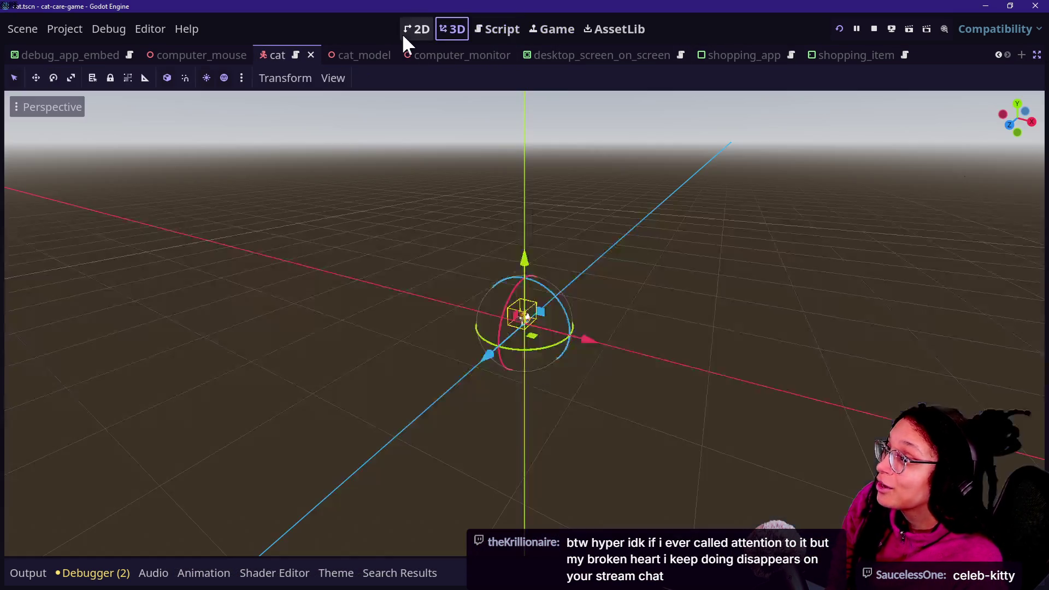
- Zoom in on the cat and turn off distraction-free mode to restore the side panels
{"action": "scroll", "coordinate": [521, 308], "scroll_direction": "up", "scroll_amount": 5}
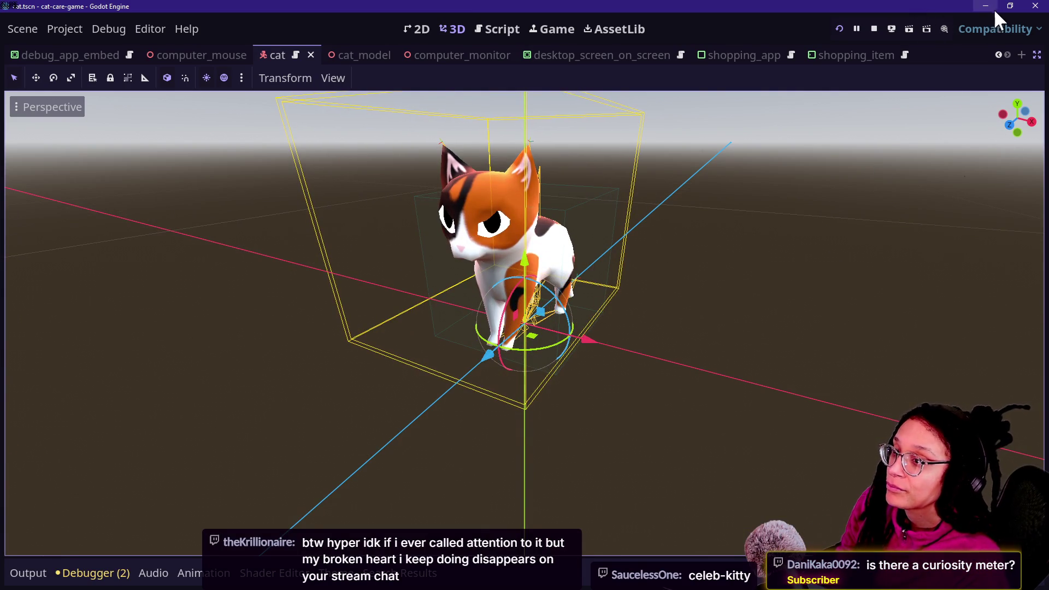
{"action": "left_click", "coordinate": [1033, 55]}
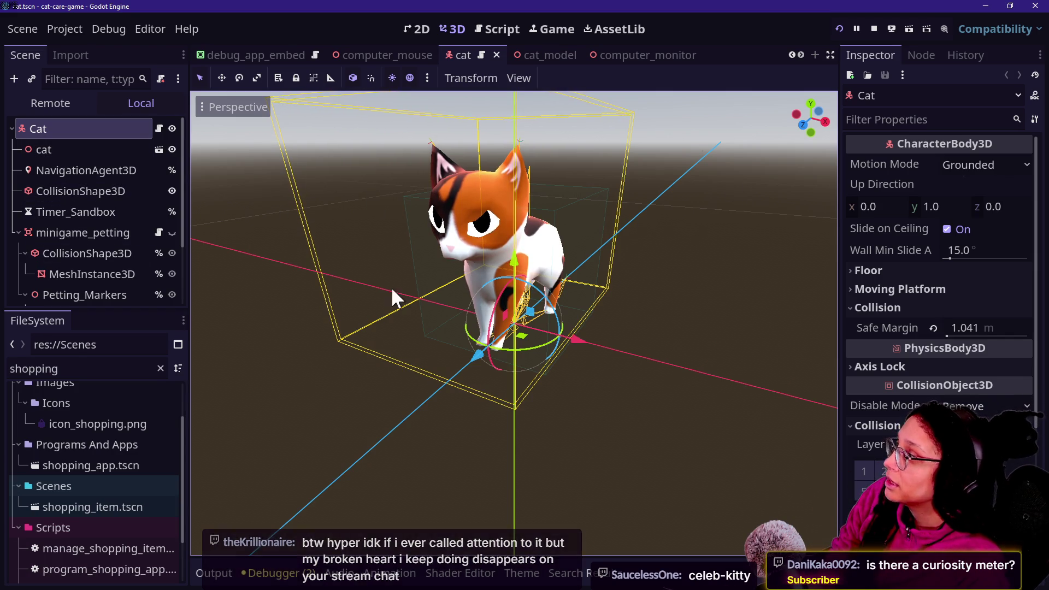
{"action": "scroll", "coordinate": [119, 182], "scroll_direction": "down", "scroll_amount": 3}
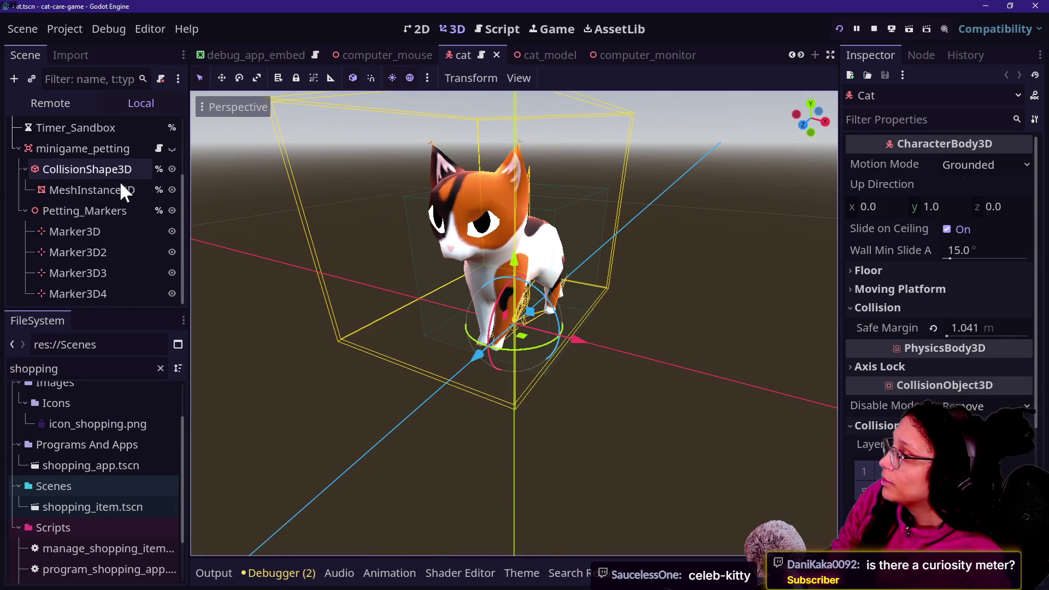
{"action": "scroll", "coordinate": [120, 182], "scroll_direction": "up", "scroll_amount": 3}
{"action": "scroll", "coordinate": [120, 182], "scroll_direction": "down", "scroll_amount": 3}
{"action": "scroll", "coordinate": [119, 181], "scroll_direction": "up", "scroll_amount": 3}
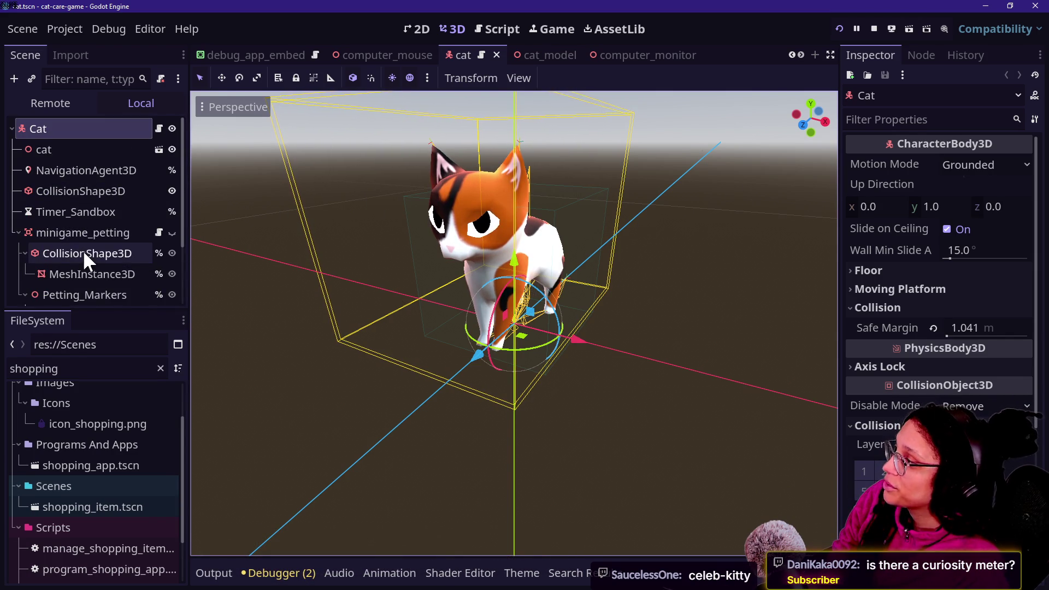
{"action": "scroll", "coordinate": [83, 251], "scroll_direction": "down", "scroll_amount": 2}
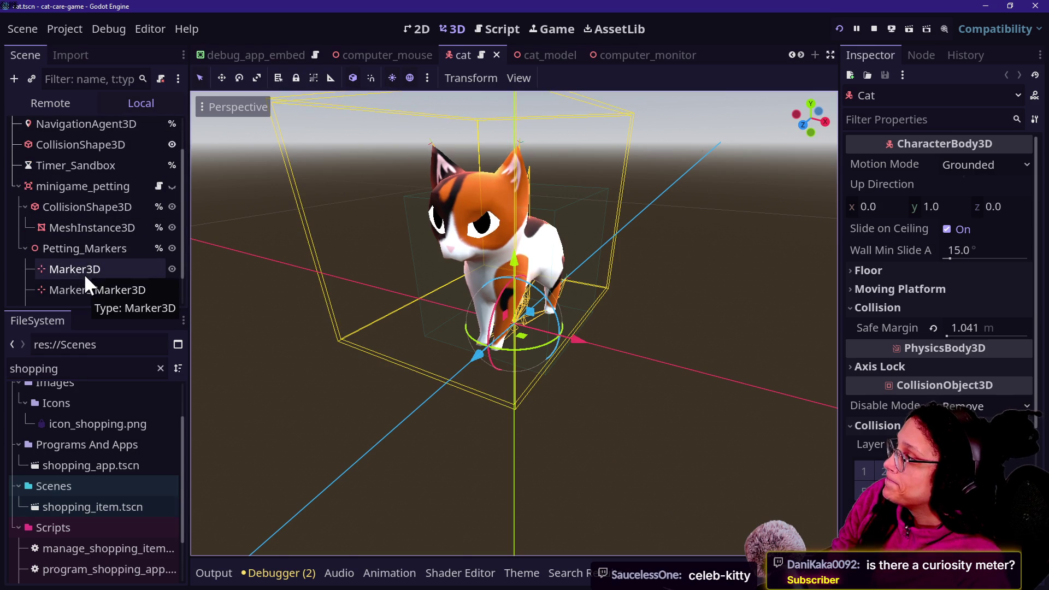
{"action": "scroll", "coordinate": [84, 267], "scroll_direction": "up", "scroll_amount": 2}
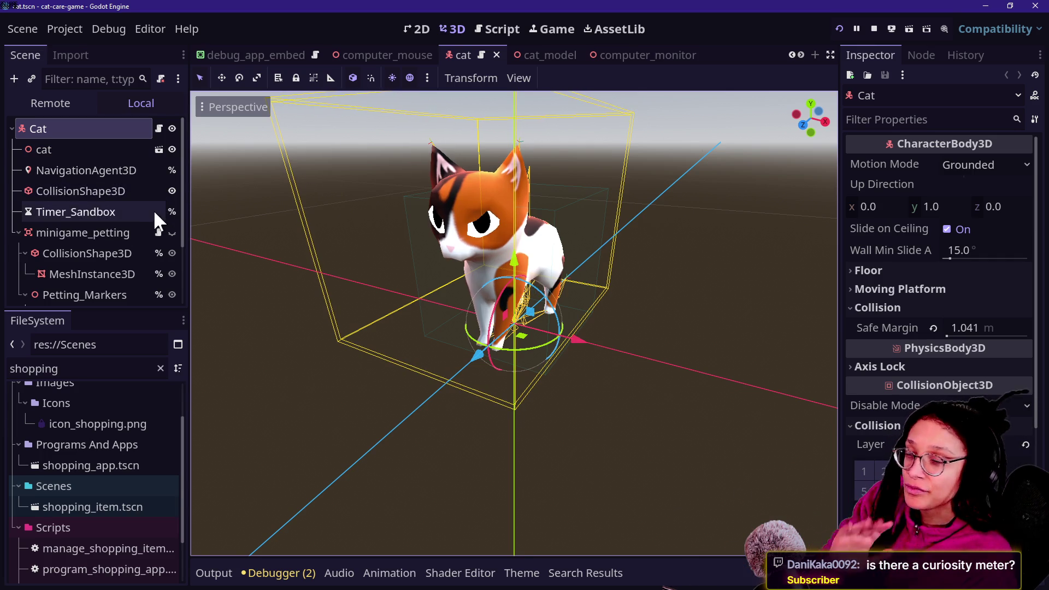
- Browse the cat's node tree, open the cat_model scene and select its mesh
{"action": "scroll", "coordinate": [77, 193], "scroll_direction": "down", "scroll_amount": 2}
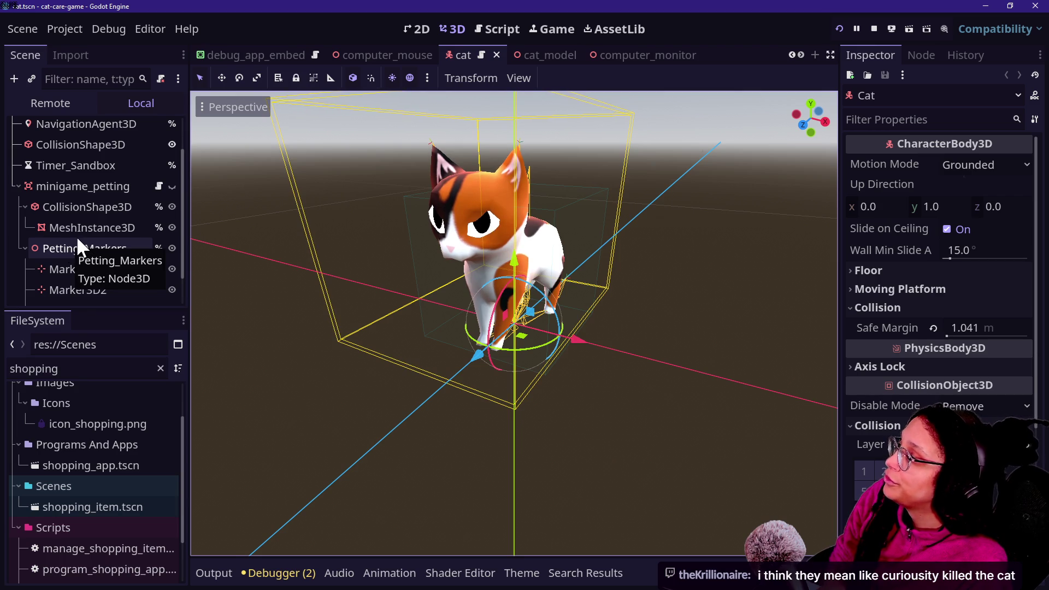
{"action": "scroll", "coordinate": [76, 235], "scroll_direction": "down", "scroll_amount": 2}
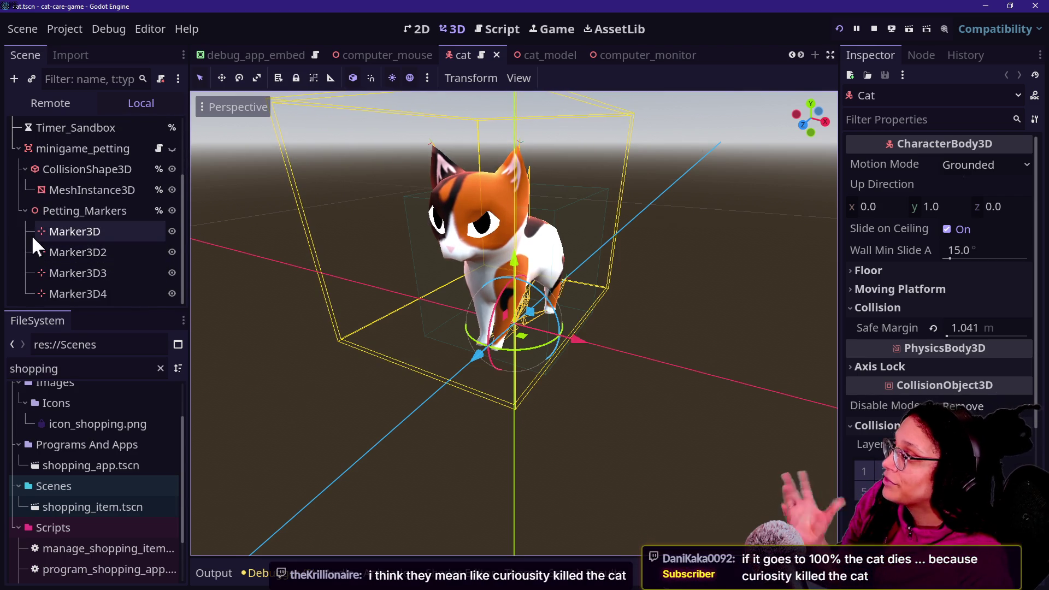
{"action": "scroll", "coordinate": [73, 164], "scroll_direction": "up", "scroll_amount": 1}
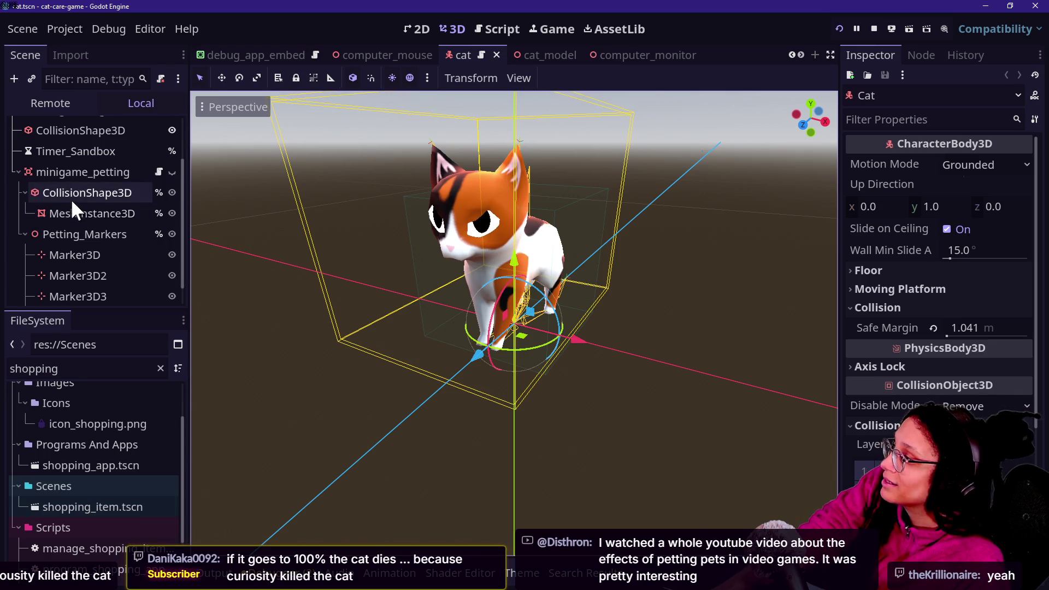
{"action": "scroll", "coordinate": [109, 218], "scroll_direction": "up", "scroll_amount": 3}
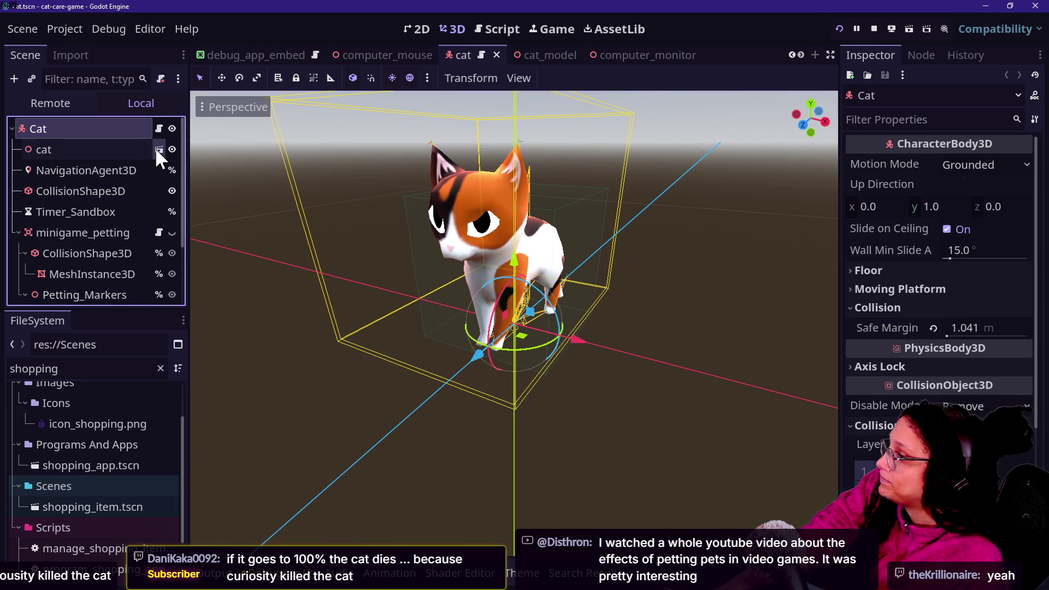
{"action": "left_click", "coordinate": [157, 148]}
{"action": "left_click", "coordinate": [100, 186]}
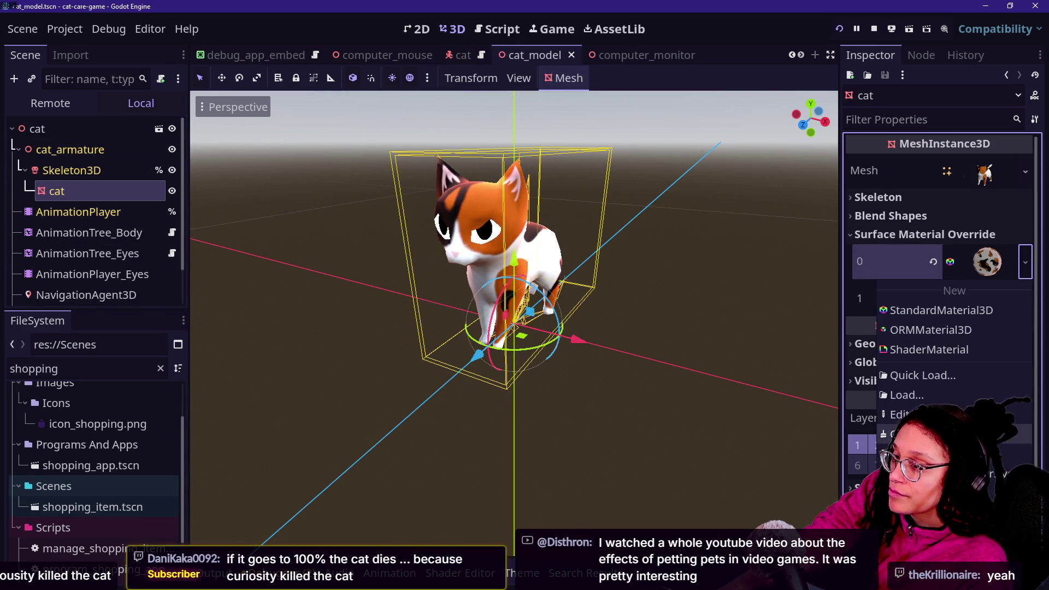
- Quick Load a material for slot 0, search 'cat', then close the picker unchanged
{"action": "left_click", "coordinate": [942, 376]}
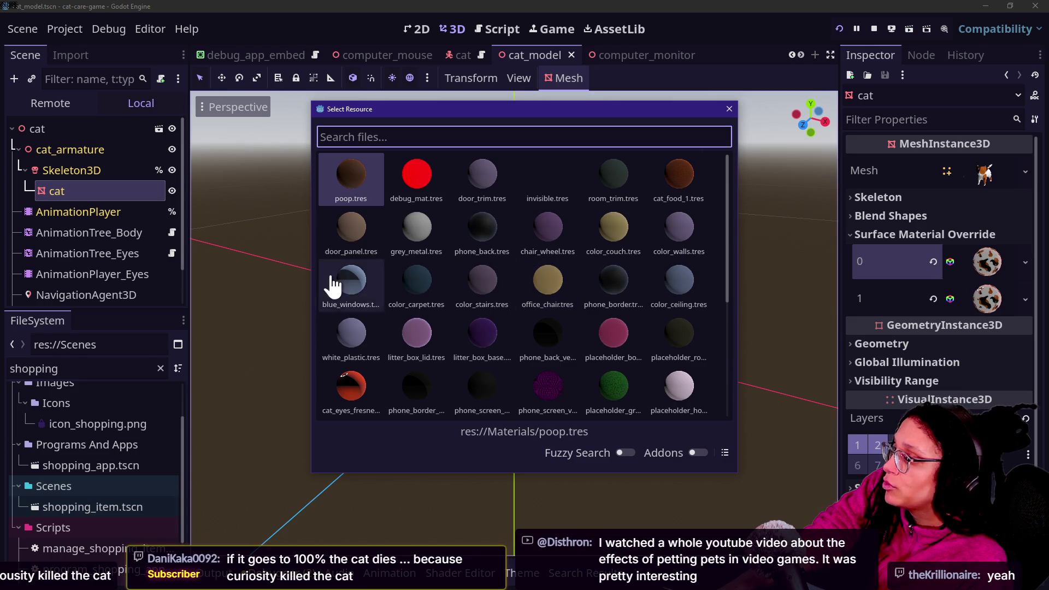
{"action": "scroll", "coordinate": [420, 178], "scroll_direction": "down", "scroll_amount": 4}
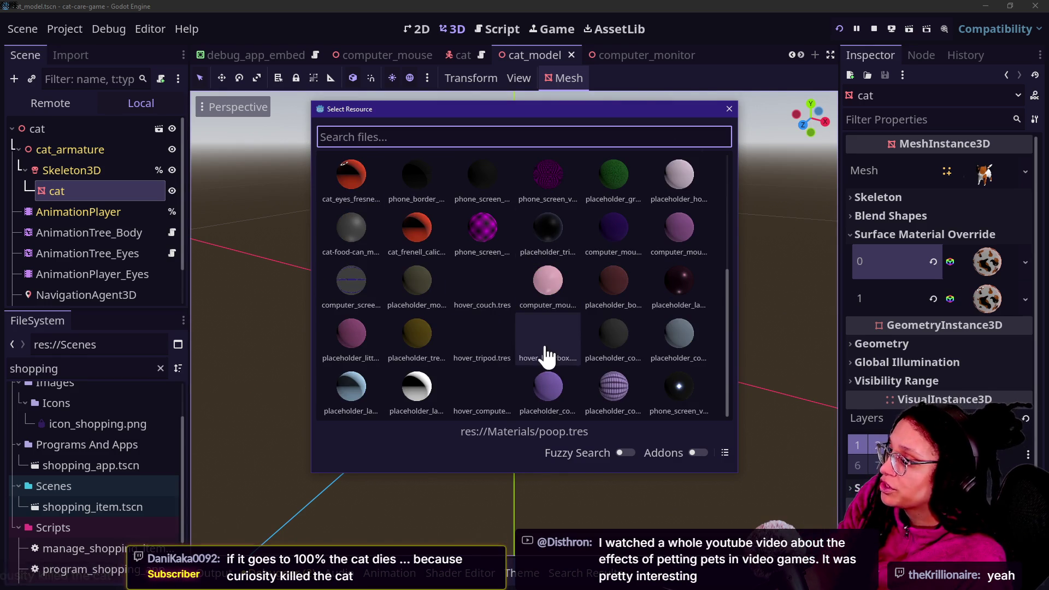
{"action": "type", "text": "cat"}
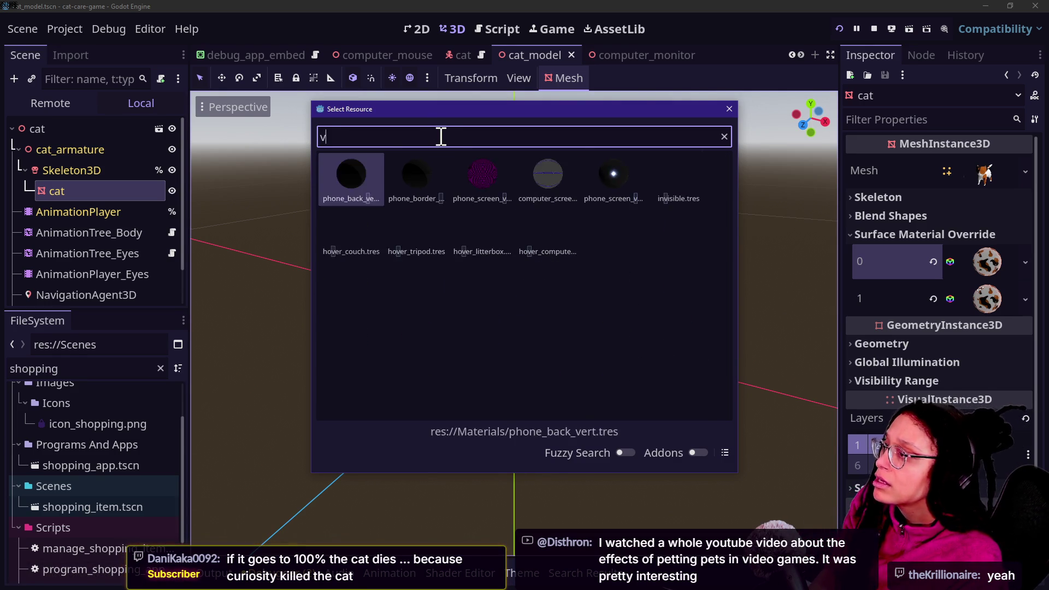
{"action": "key", "text": "BackSpace"}
{"action": "key", "text": "BackSpace"}
{"action": "key", "text": "BackSpace"}
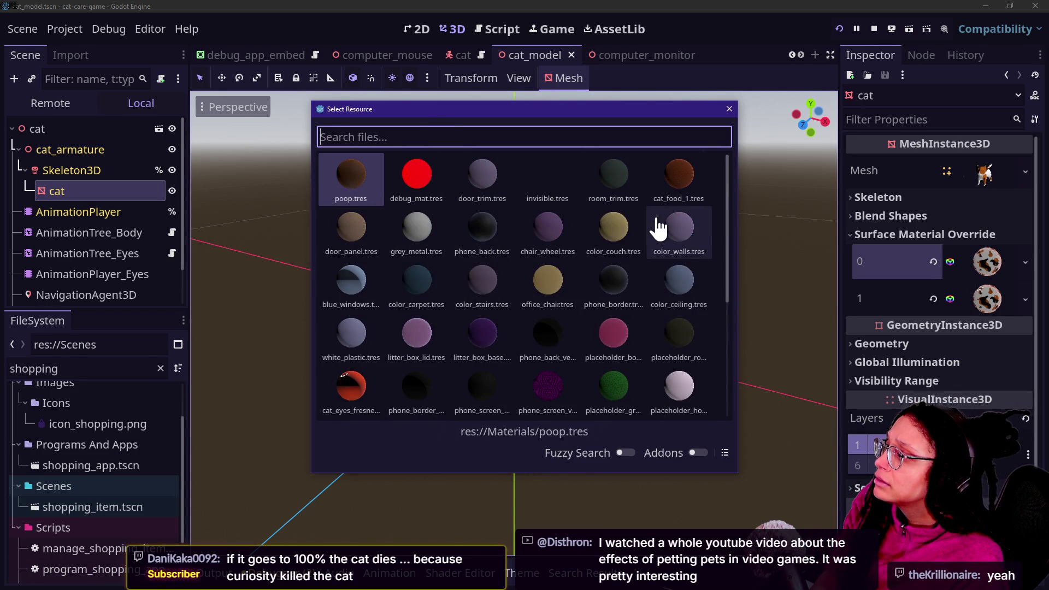
{"action": "type", "text": "cat"}
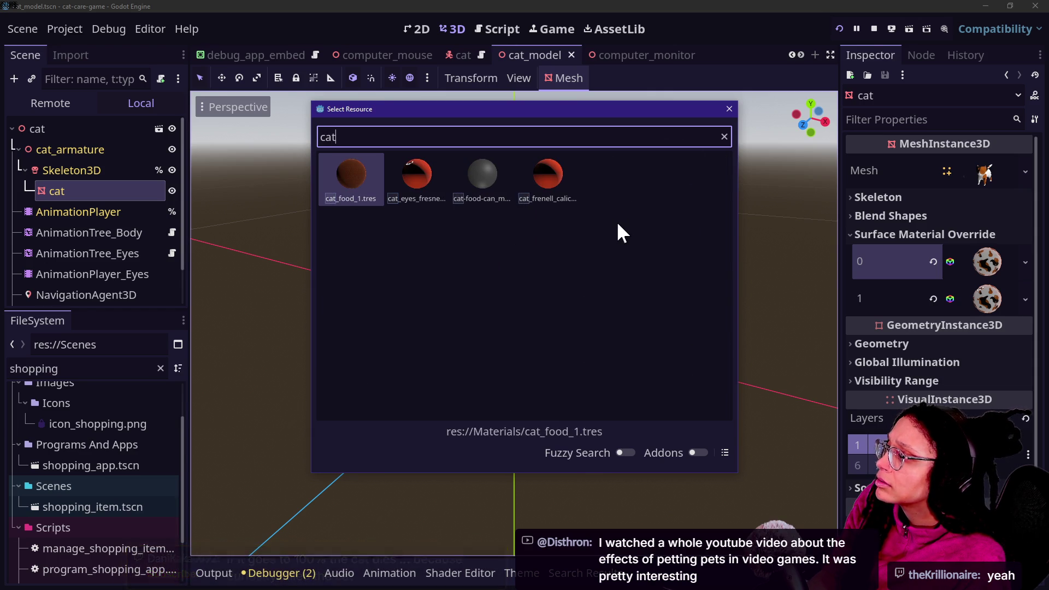
{"action": "key", "text": "BackSpace"}
{"action": "key", "text": "BackSpace"}
{"action": "key", "text": "BackSpace"}
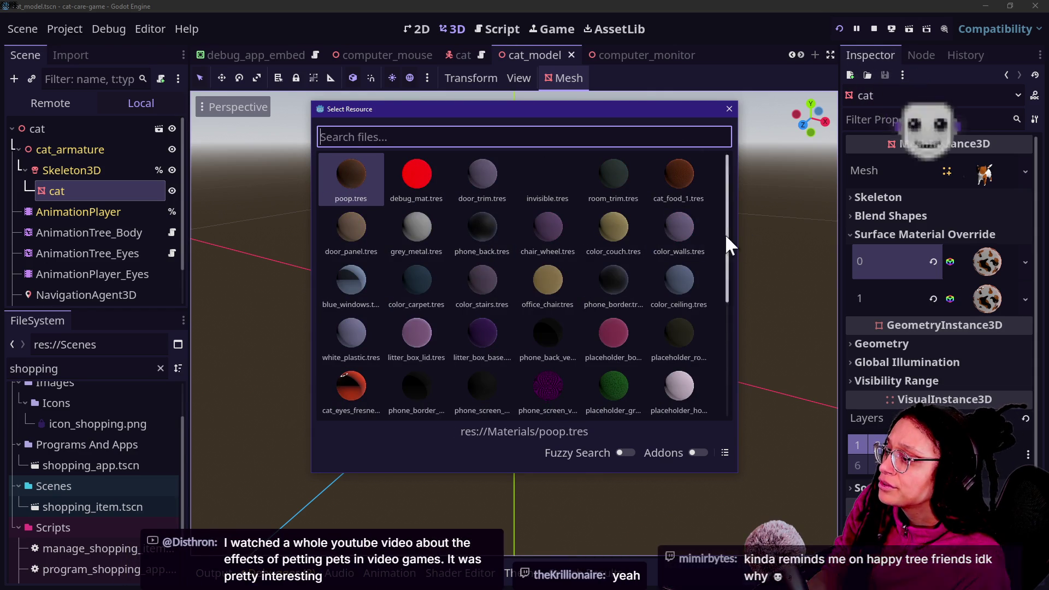
{"action": "double_click", "coordinate": [677, 279]}
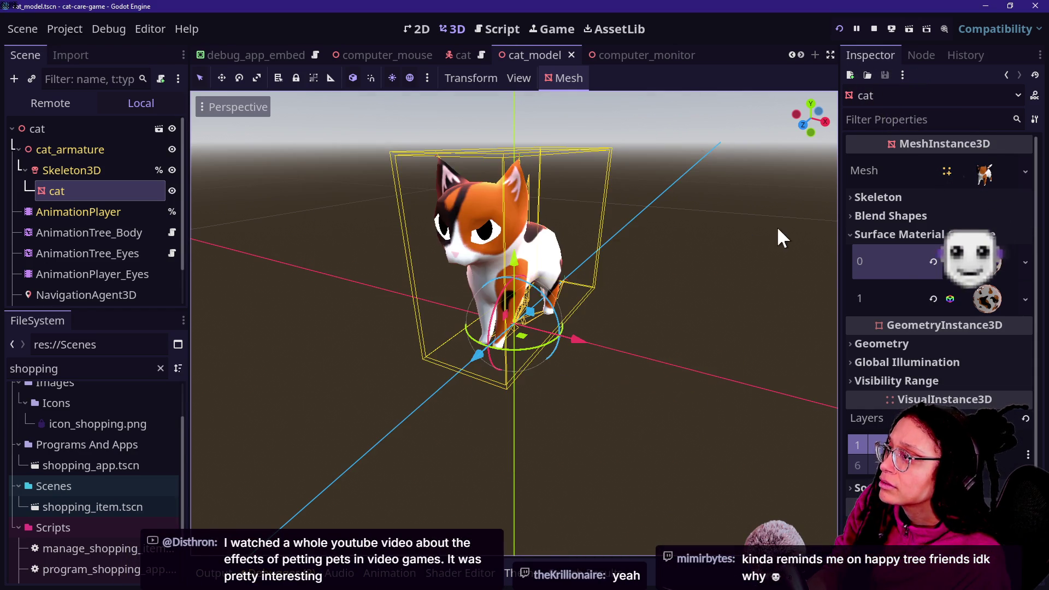
- Inspect surface override slots 0 and 1, then try opening the imported cat.blend root scene
{"action": "left_click", "coordinate": [1006, 255]}
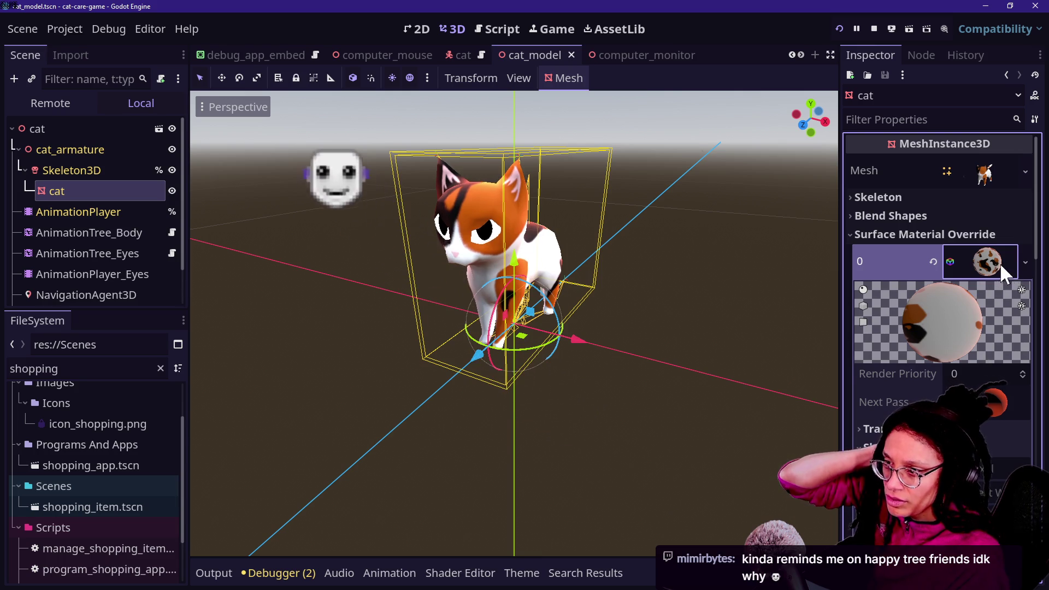
{"action": "left_click", "coordinate": [997, 265]}
{"action": "left_click", "coordinate": [1005, 298]}
{"action": "left_click", "coordinate": [1026, 299]}
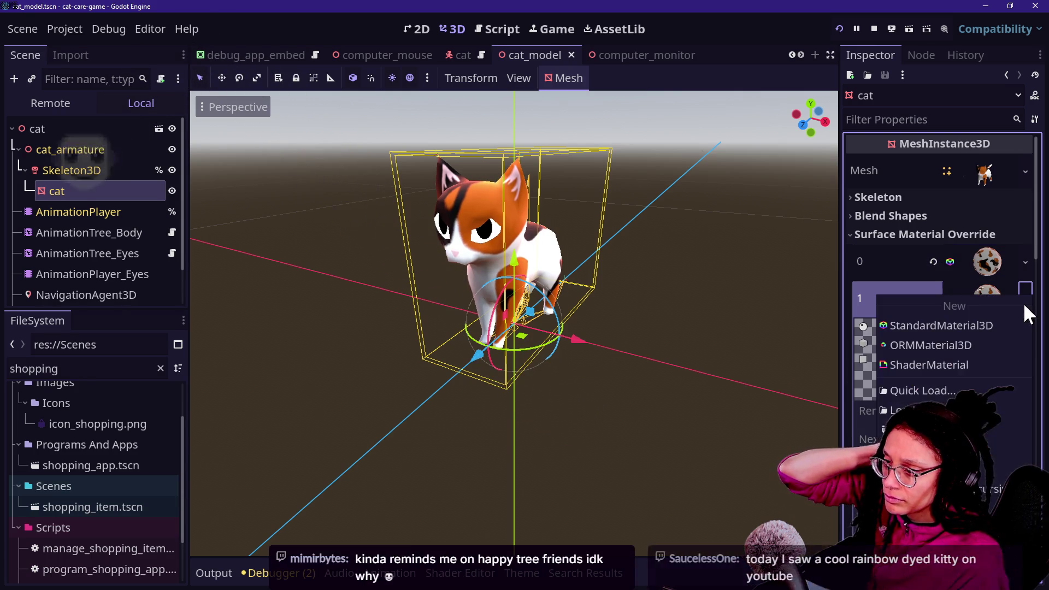
{"action": "left_click", "coordinate": [977, 295]}
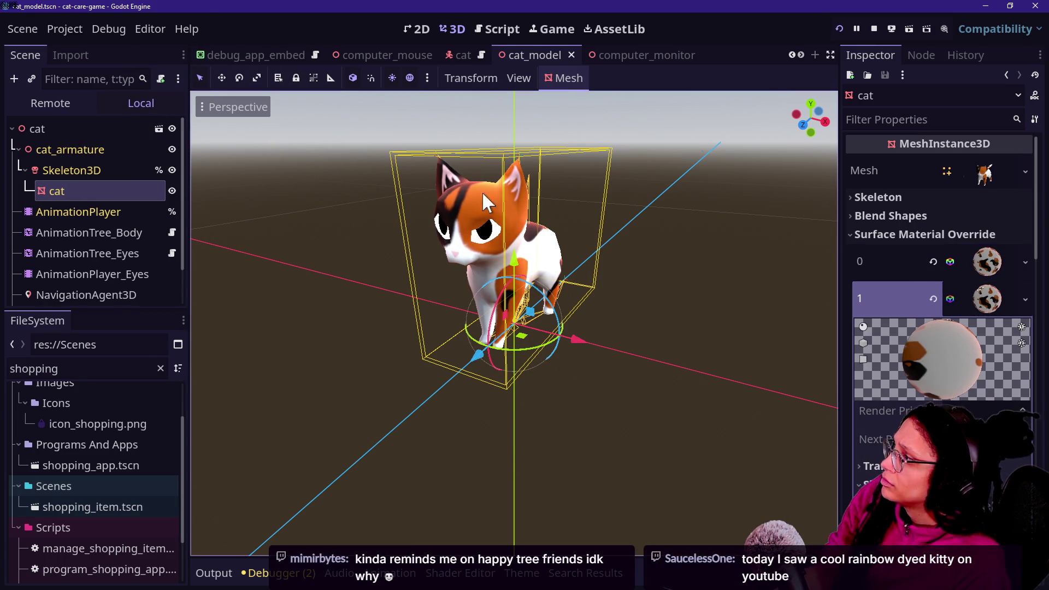
{"action": "left_click", "coordinate": [158, 127]}
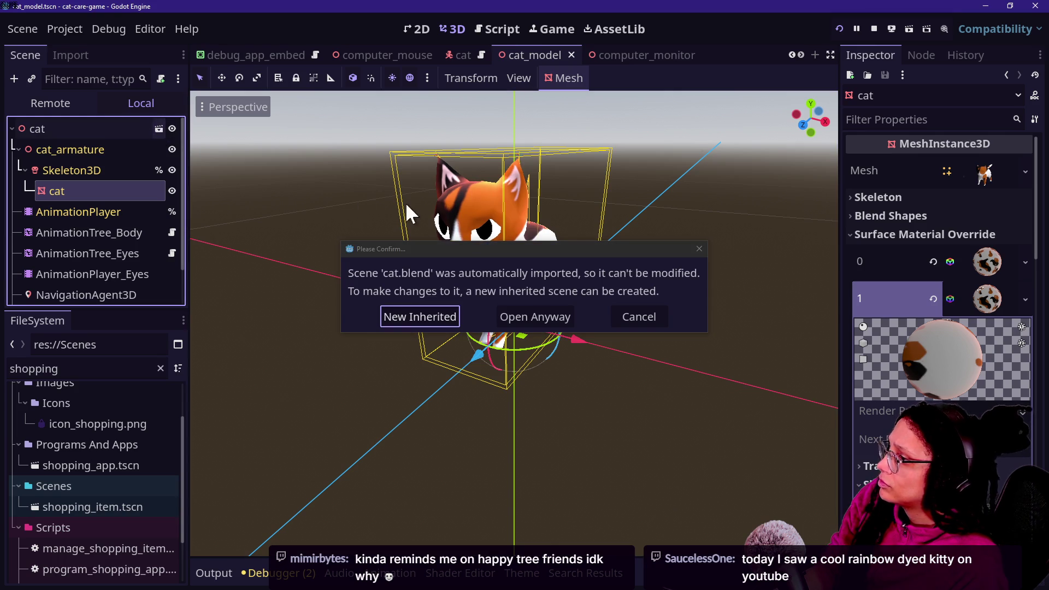
- Cancel the cat.blend warning and Quick Load a material for surface slot 1
{"action": "left_click", "coordinate": [637, 306]}
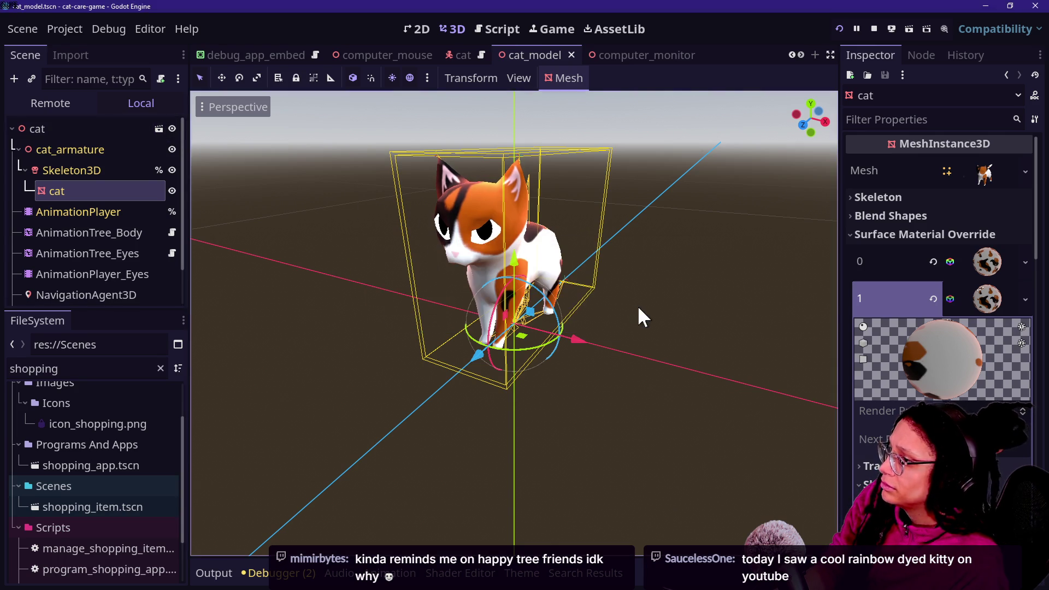
{"action": "left_click", "coordinate": [1024, 302]}
{"action": "left_click", "coordinate": [965, 391]}
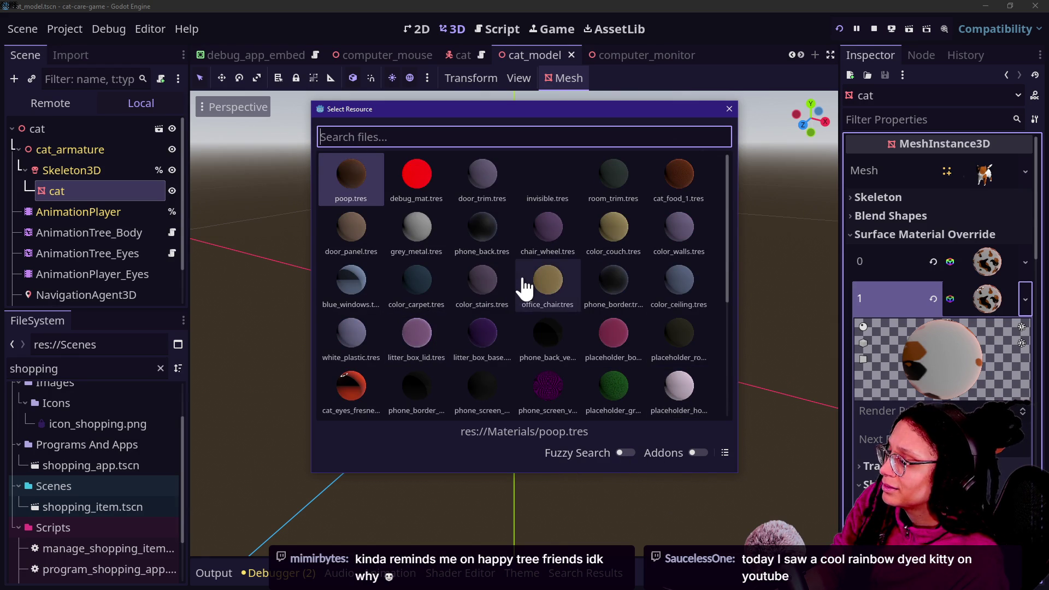
- Scroll through the project's .tres materials and close the picker without choosing one
{"action": "scroll", "coordinate": [611, 262], "scroll_direction": "down", "scroll_amount": 4}
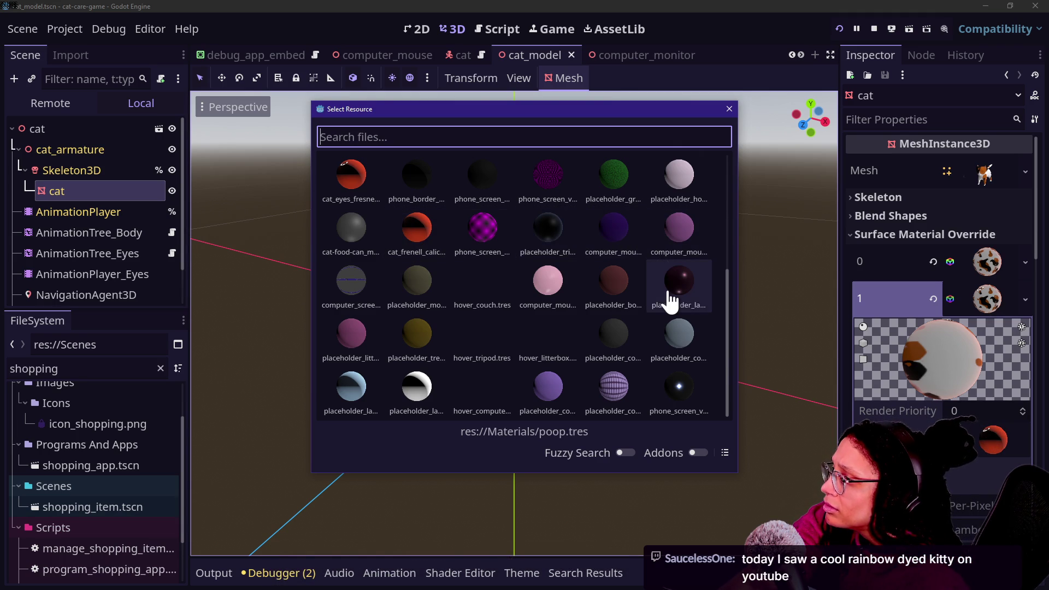
{"action": "scroll", "coordinate": [672, 301], "scroll_direction": "up", "scroll_amount": 5}
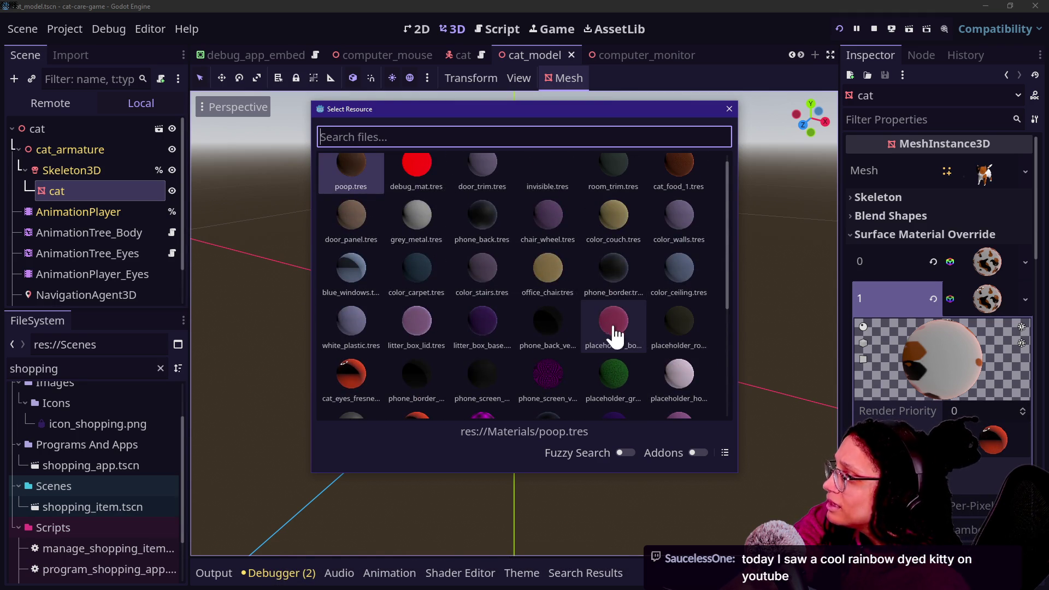
{"action": "scroll", "coordinate": [596, 301], "scroll_direction": "down", "scroll_amount": 1}
{"action": "scroll", "coordinate": [596, 300], "scroll_direction": "up", "scroll_amount": 2}
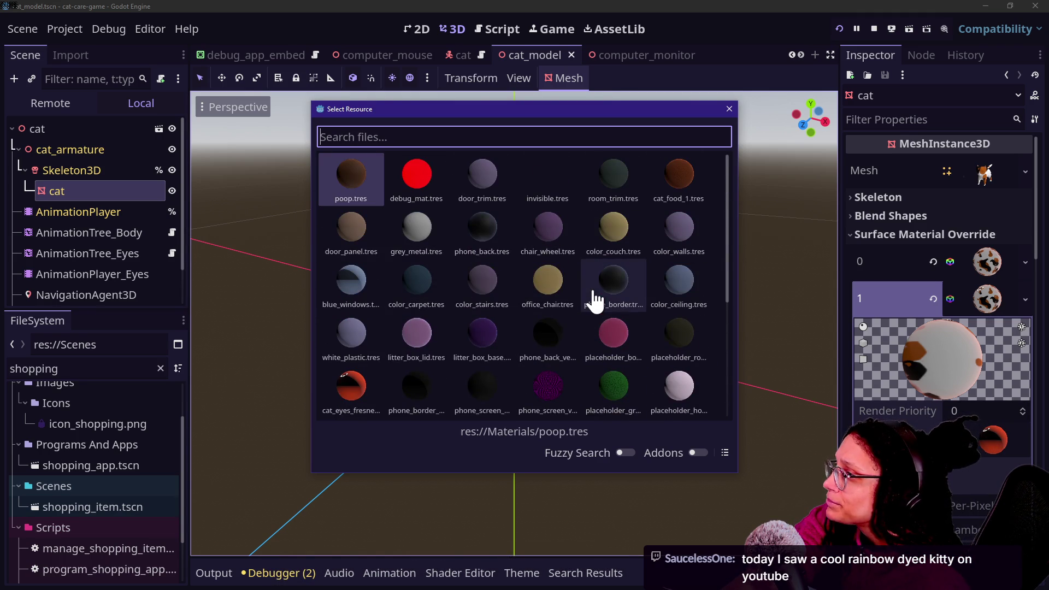
{"action": "scroll", "coordinate": [596, 301], "scroll_direction": "down", "scroll_amount": 2}
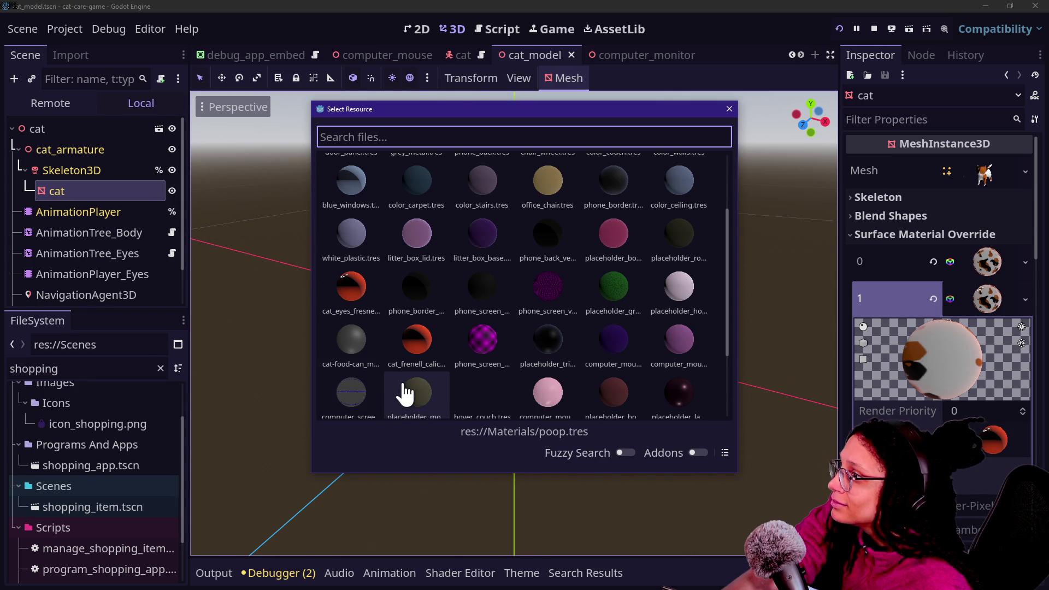
{"action": "scroll", "coordinate": [405, 392], "scroll_direction": "down", "scroll_amount": 2}
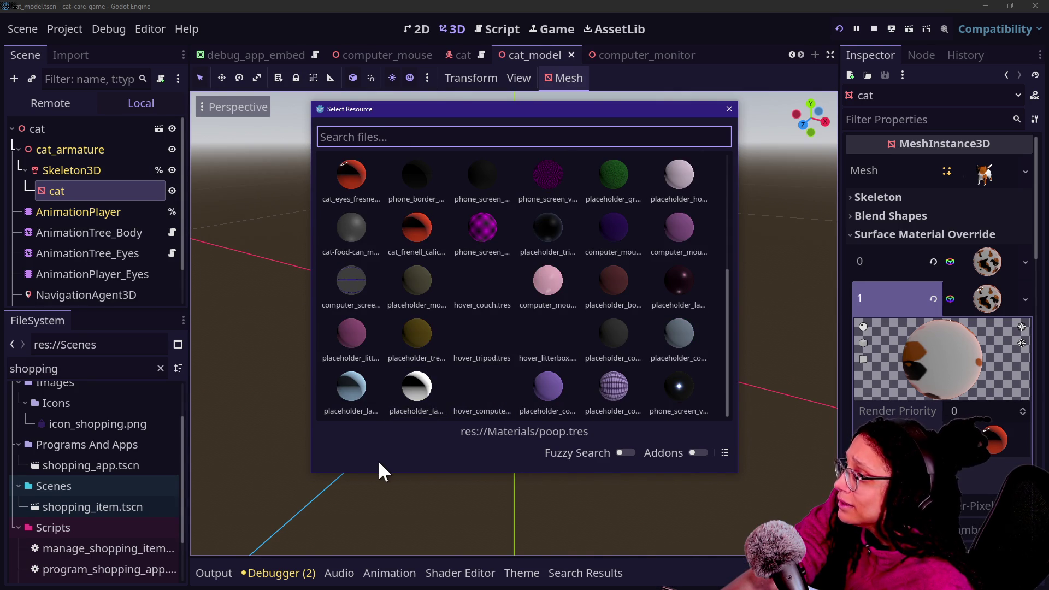
{"action": "left_click", "coordinate": [730, 111]}
- Clear the FileSystem filter and expand the Materials folder to browse its materials
{"action": "double_click", "coordinate": [86, 370]}
{"action": "type", "text": "c at"}
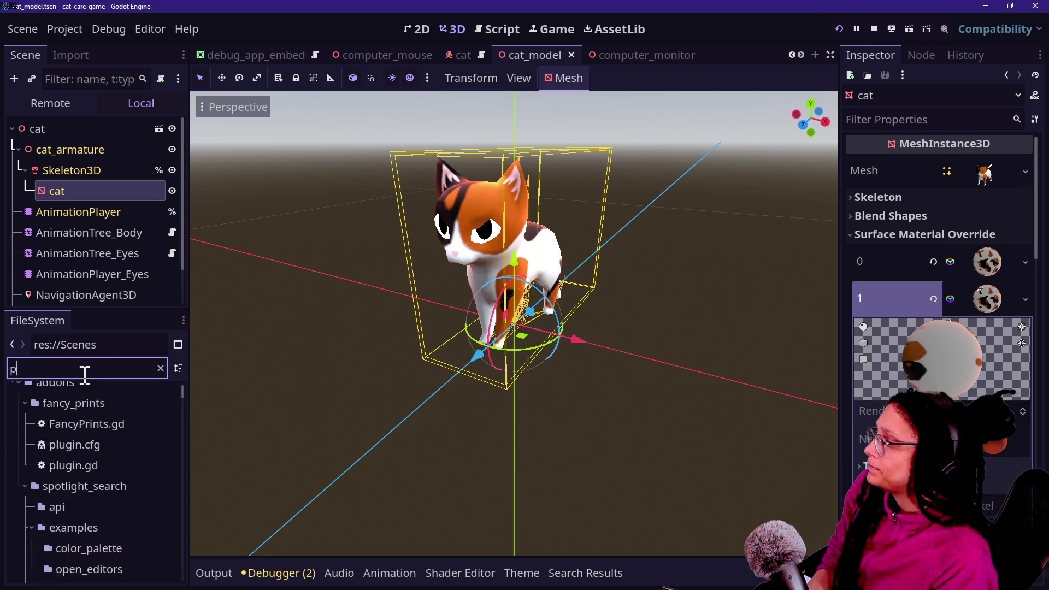
{"action": "key", "text": "BackSpace"}
{"action": "key", "text": "BackSpace"}
{"action": "key", "text": "BackSpace"}
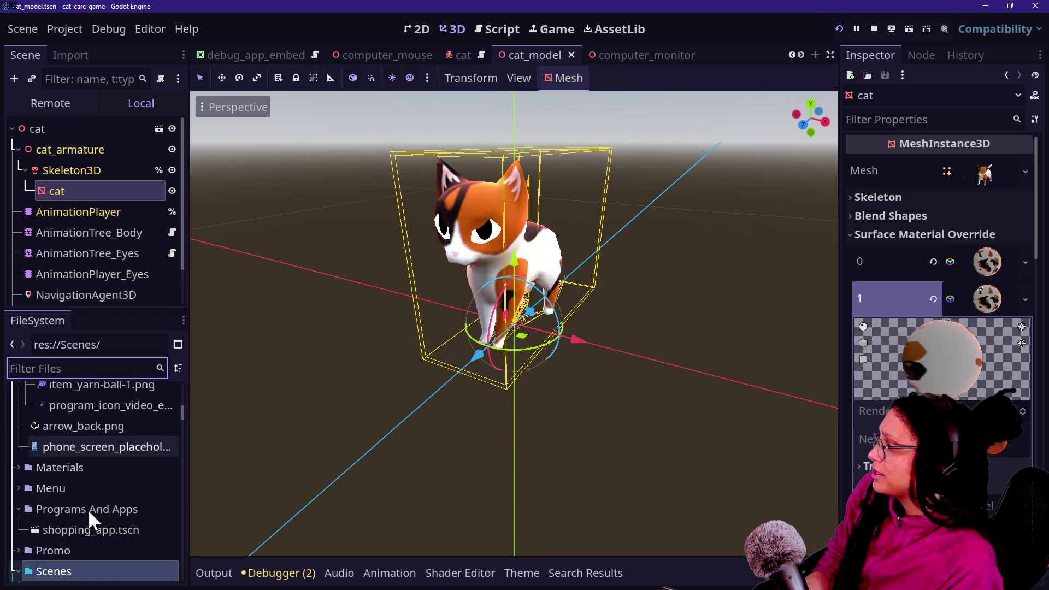
{"action": "left_click", "coordinate": [19, 465]}
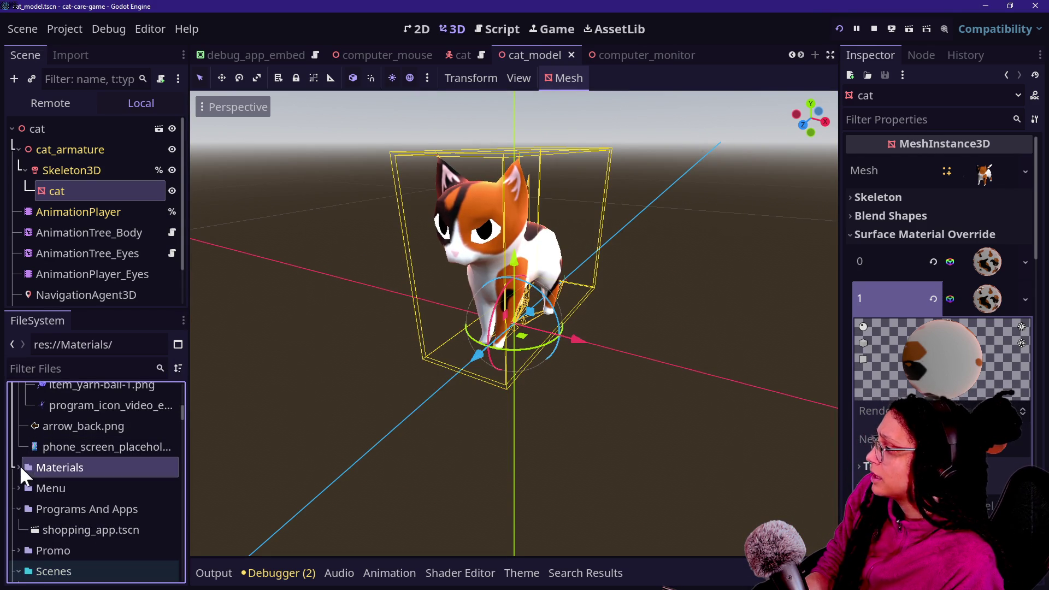
{"action": "left_click", "coordinate": [18, 467]}
{"action": "scroll", "coordinate": [58, 488], "scroll_direction": "down", "scroll_amount": 3}
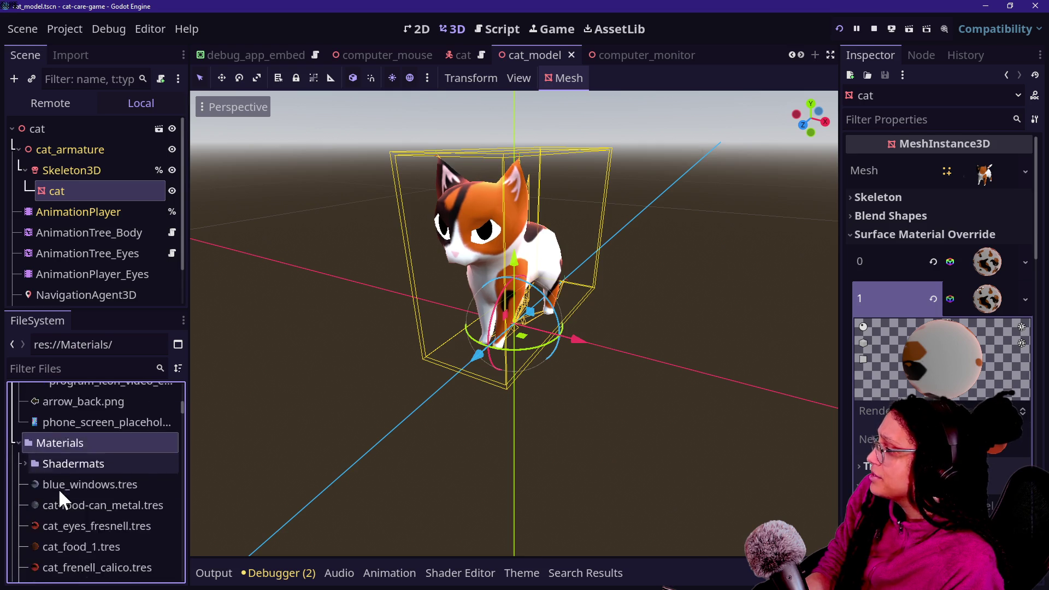
{"action": "scroll", "coordinate": [58, 488], "scroll_direction": "up", "scroll_amount": 10}
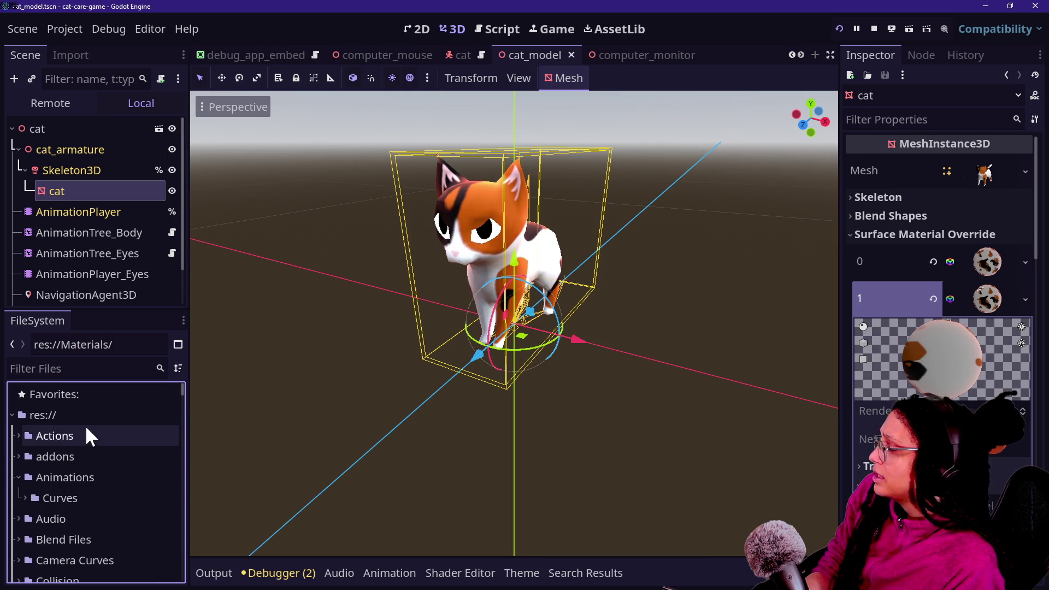
{"action": "scroll", "coordinate": [9, 504], "scroll_direction": "down", "scroll_amount": 1}
{"action": "scroll", "coordinate": [8, 504], "scroll_direction": "down", "scroll_amount": 2}
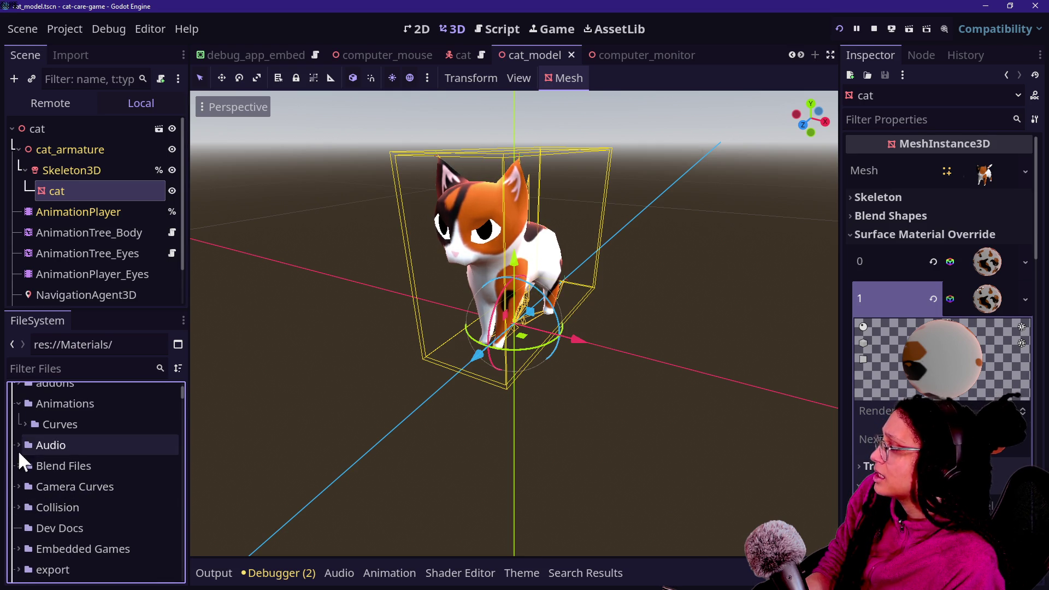
- Expand Blend Files and its textures folder, scrolling through their contents
{"action": "left_click", "coordinate": [24, 464]}
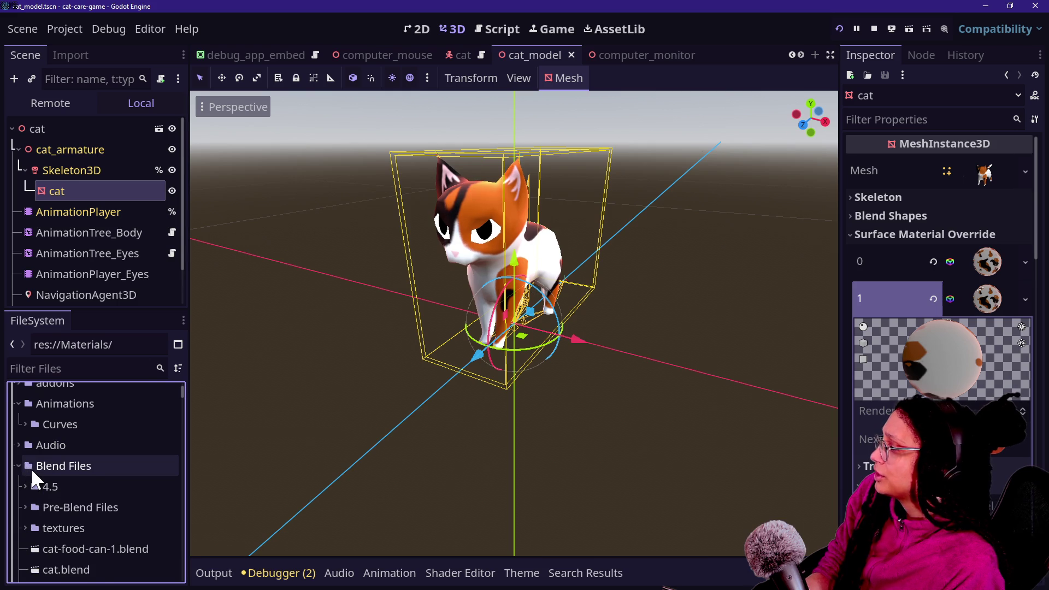
{"action": "scroll", "coordinate": [31, 468], "scroll_direction": "down", "scroll_amount": 2}
{"action": "left_click", "coordinate": [30, 478]}
{"action": "scroll", "coordinate": [27, 478], "scroll_direction": "down", "scroll_amount": 3}
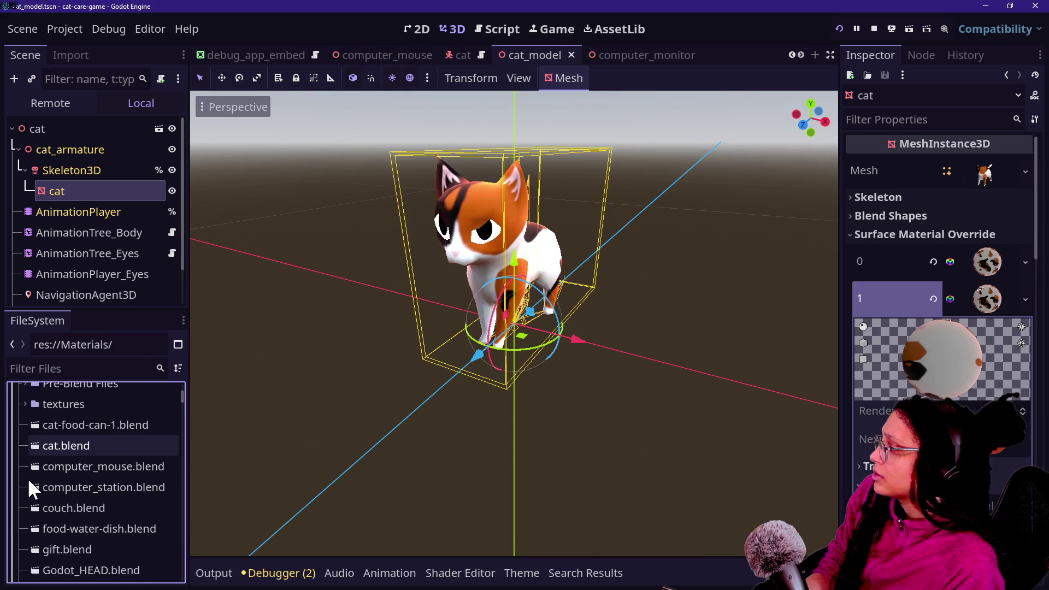
{"action": "left_click", "coordinate": [25, 404]}
{"action": "left_click", "coordinate": [49, 445]}
{"action": "left_click", "coordinate": [22, 404]}
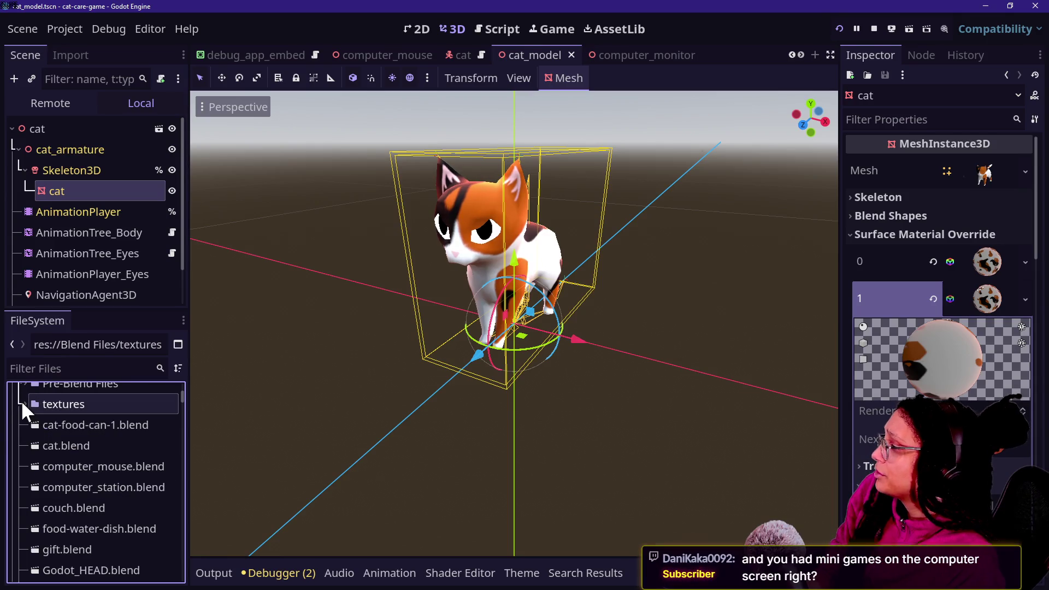
{"action": "scroll", "coordinate": [64, 454], "scroll_direction": "down", "scroll_amount": 8}
{"action": "scroll", "coordinate": [65, 454], "scroll_direction": "down", "scroll_amount": 10}
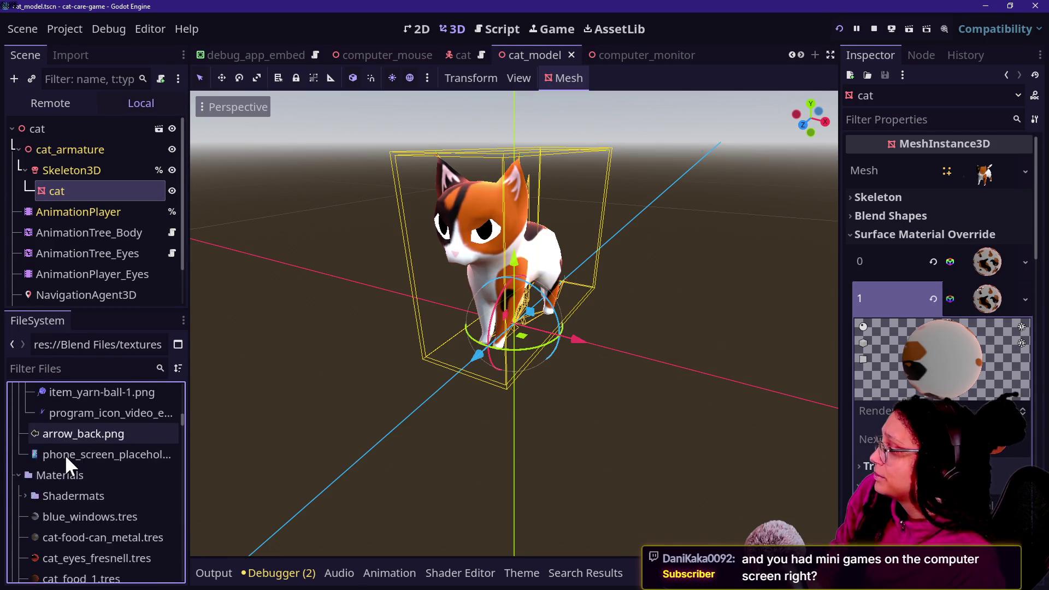
{"action": "scroll", "coordinate": [64, 454], "scroll_direction": "down", "scroll_amount": 10}
{"action": "scroll", "coordinate": [64, 454], "scroll_direction": "down", "scroll_amount": 10}
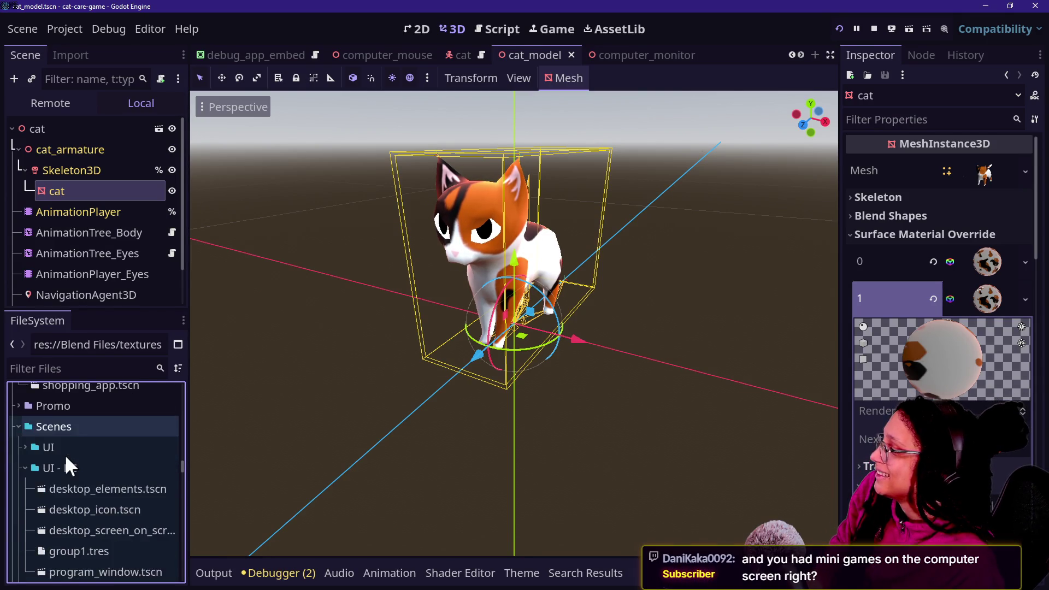
{"action": "scroll", "coordinate": [64, 455], "scroll_direction": "up", "scroll_amount": 10}
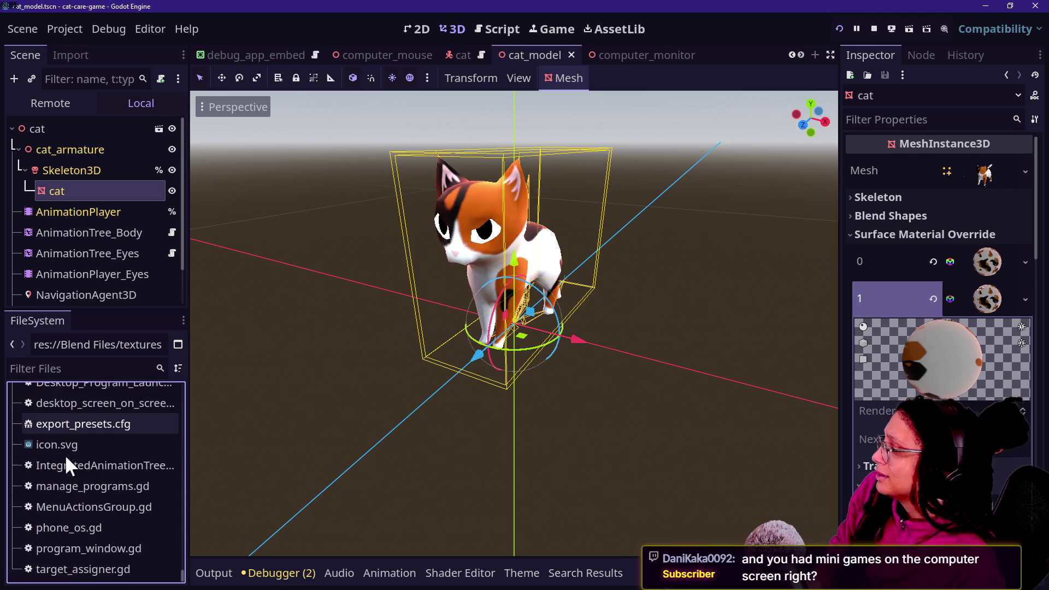
- Filter the FileSystem by '.png' to list the cat diffuse PNG textures
{"action": "left_click", "coordinate": [74, 370]}
{"action": "type", "text": "/"}
{"action": "key", "text": "BackSpace"}
{"action": "type", "text": ".png"}
{"action": "scroll", "coordinate": [185, 523], "scroll_direction": "down", "scroll_amount": 3}
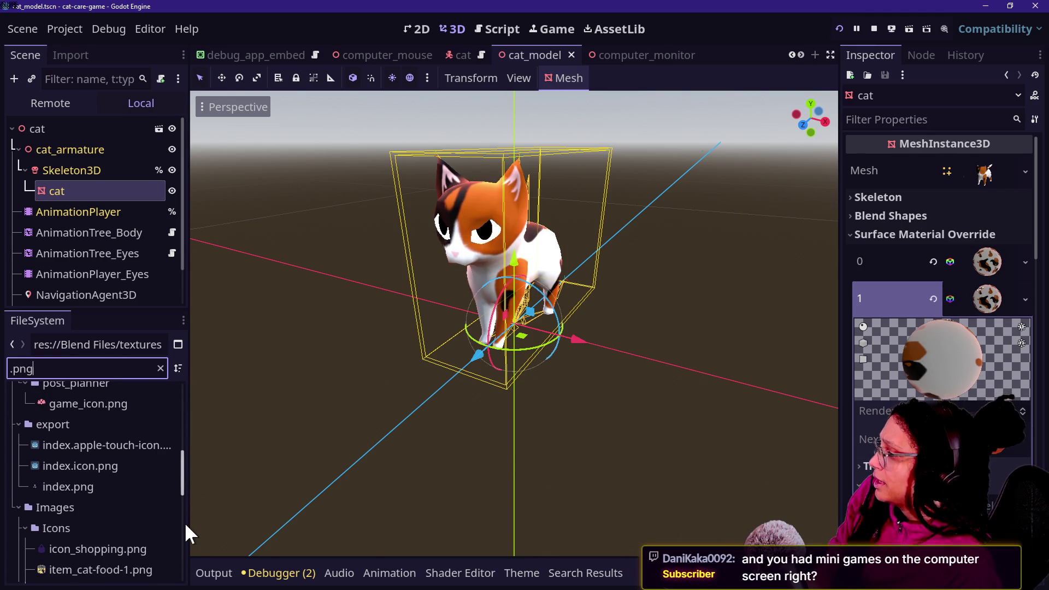
{"action": "left_click_drag", "start_coordinate": [182, 490], "coordinate": [181, 556]}
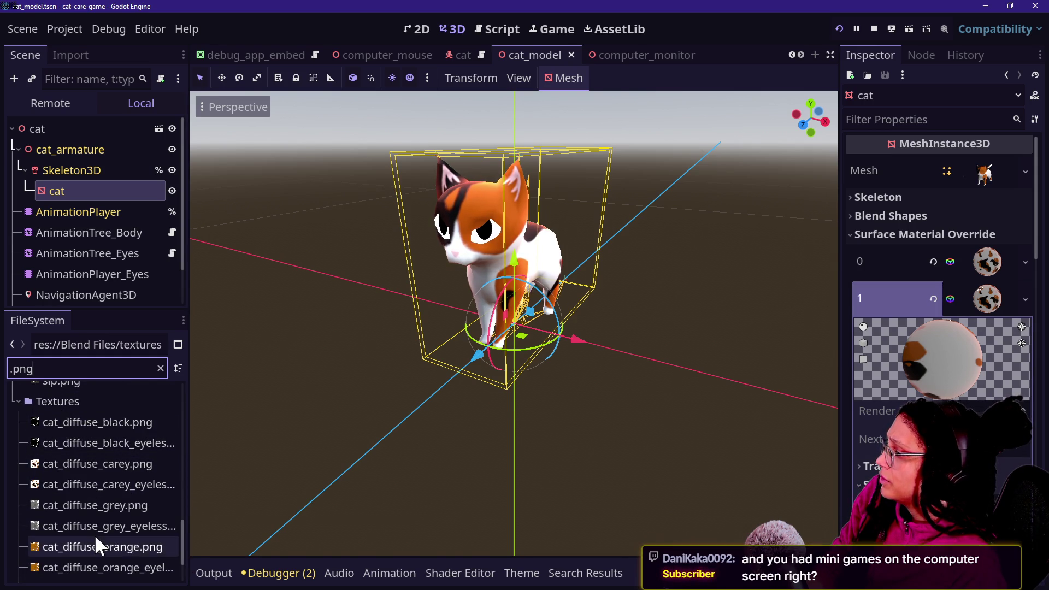
- Try dragging cat_diffuse_black.png onto slot 1's albedo texture, then bring up the slot's options
{"action": "left_click", "coordinate": [980, 288]}
{"action": "left_click", "coordinate": [980, 288]}
{"action": "scroll", "coordinate": [907, 365], "scroll_direction": "down", "scroll_amount": 10}
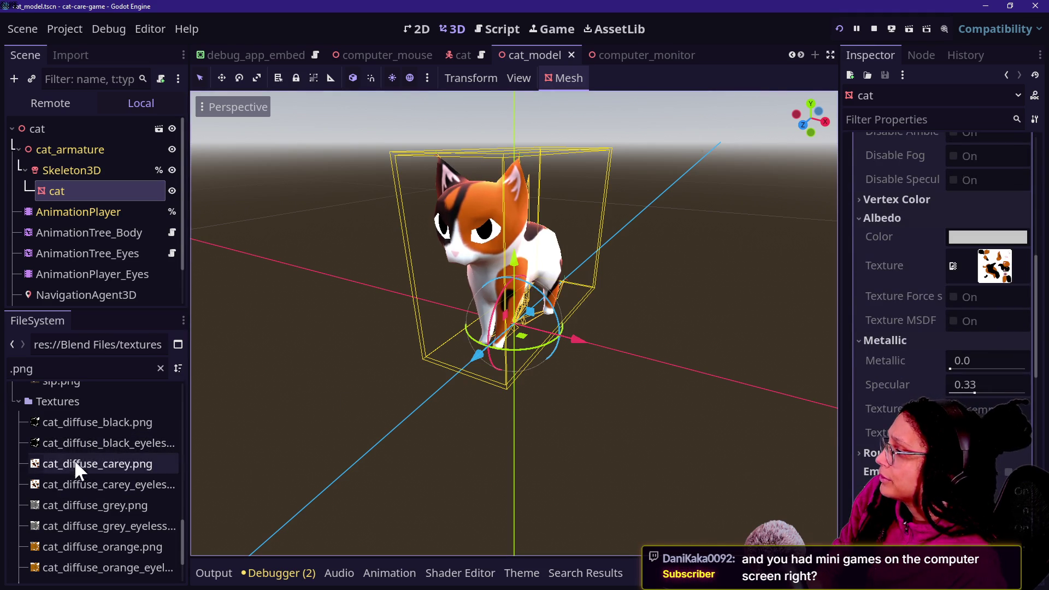
{"action": "mouse_move", "coordinate": [61, 425]}
{"action": "left_mouse_down"}
{"action": "mouse_move", "coordinate": [932, 317]}
{"action": "mouse_move", "coordinate": [982, 271]}
{"action": "left_mouse_up"}
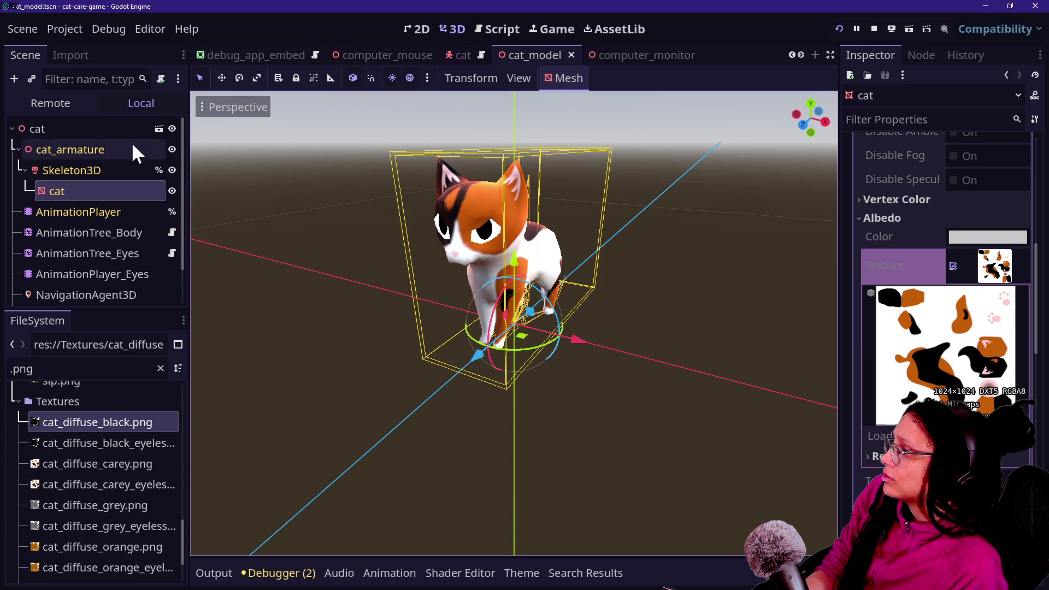
{"action": "scroll", "coordinate": [863, 197], "scroll_direction": "up", "scroll_amount": 5}
{"action": "scroll", "coordinate": [989, 226], "scroll_direction": "up", "scroll_amount": 2}
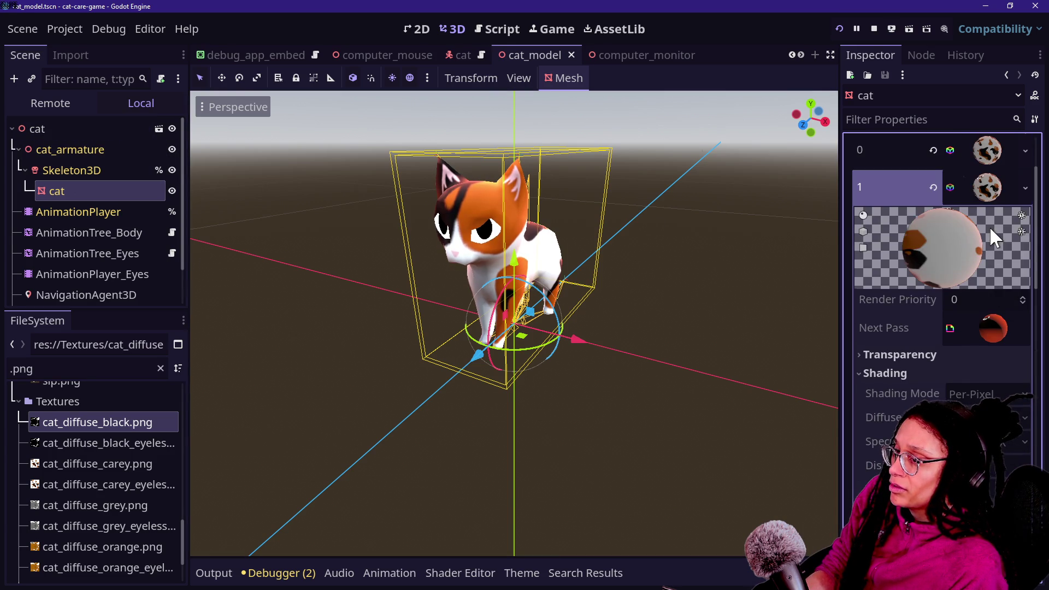
{"action": "right_click", "coordinate": [985, 194]}
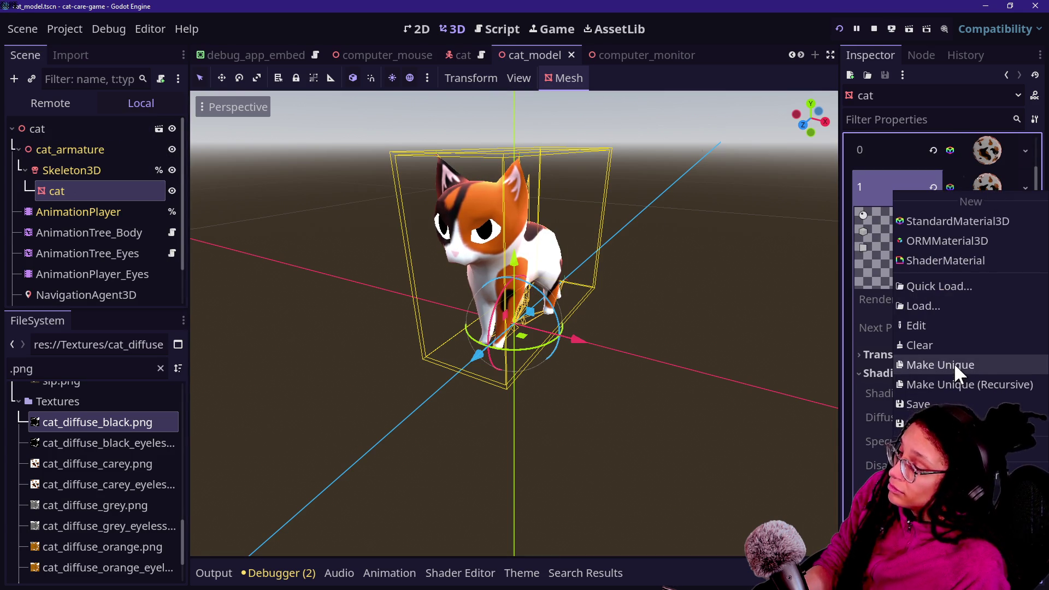
- Cancel Make Unique (Recursive) on slot 1, view cat_diffuse_black.png, stop the game, switch to Chrome
{"action": "left_click", "coordinate": [958, 383]}
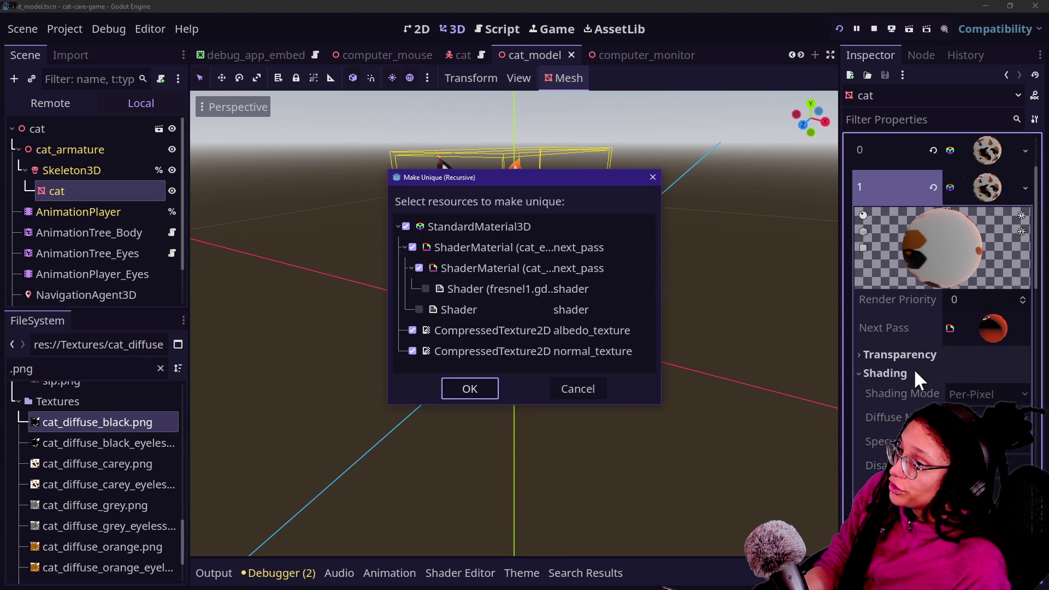
{"action": "left_click", "coordinate": [570, 394]}
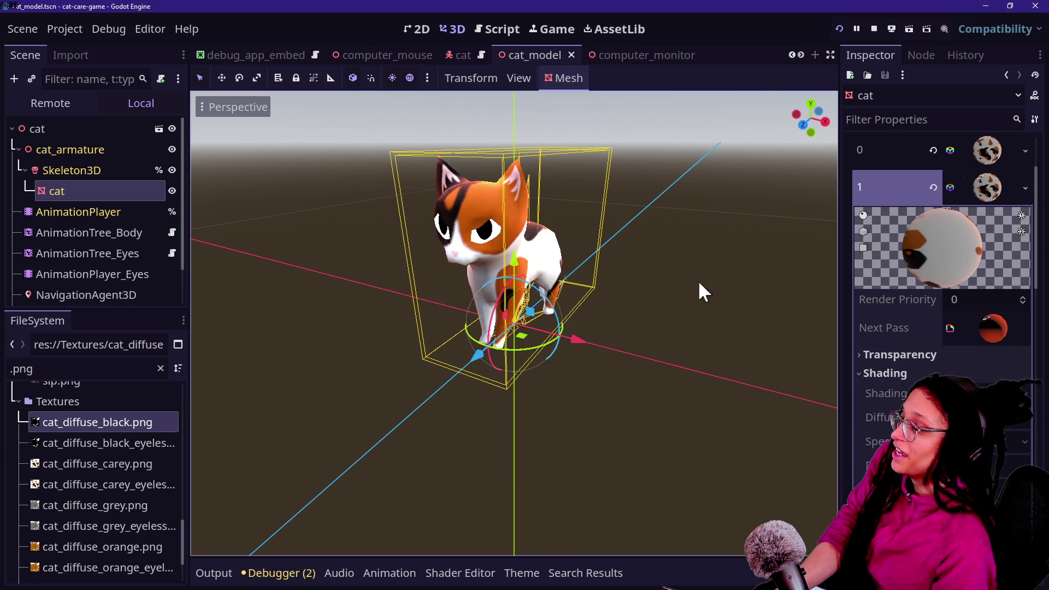
{"action": "left_click", "coordinate": [85, 426]}
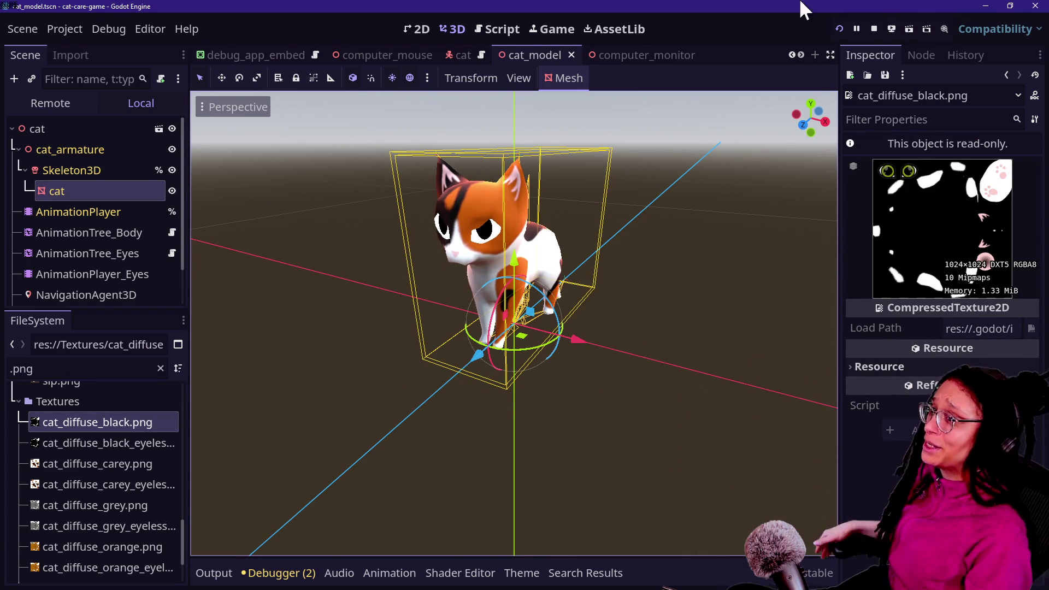
{"action": "left_click", "coordinate": [873, 27]}
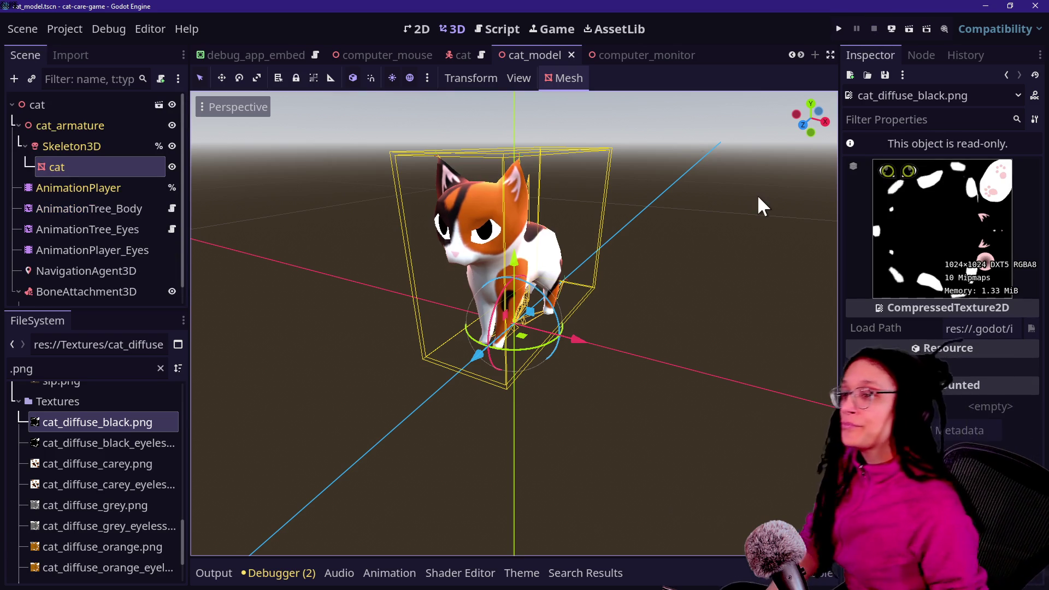
{"action": "key", "text": "alt+Tab"}
{"action": "key", "text": "alt+Tab"}
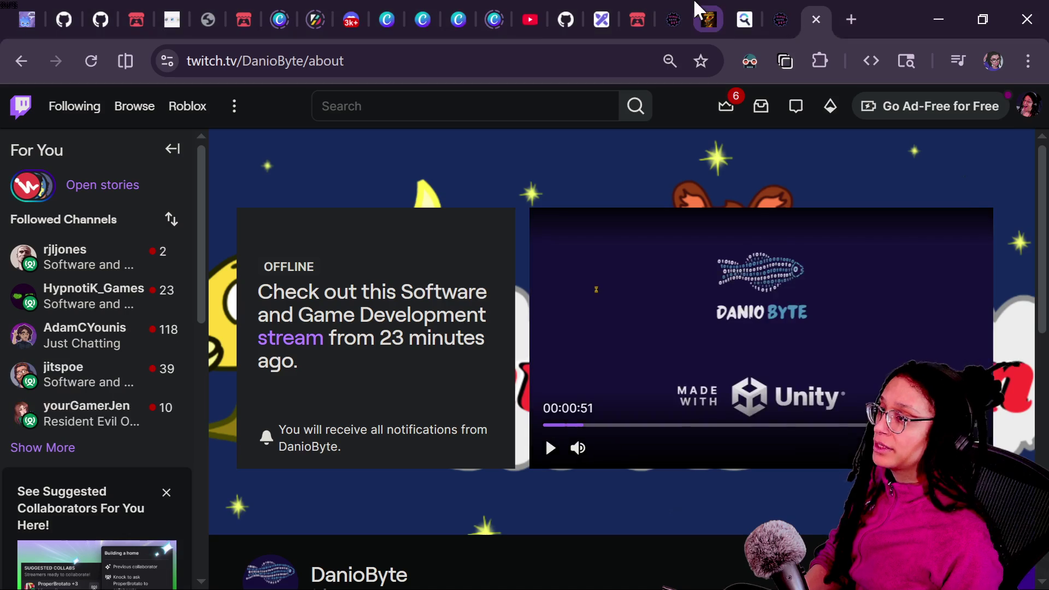
- Open a new browser tab and start a search for 'cat 3d'
{"action": "left_click", "coordinate": [850, 19]}
{"action": "type", "text": "cat 3d"}
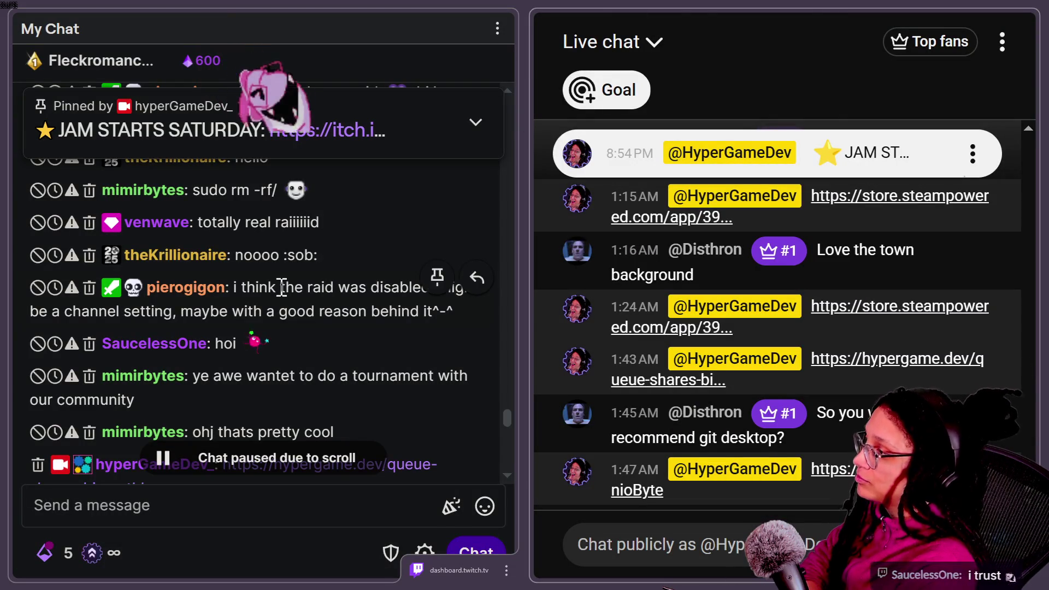
{"action": "scroll", "coordinate": [281, 286], "scroll_direction": "down", "scroll_amount": 10}
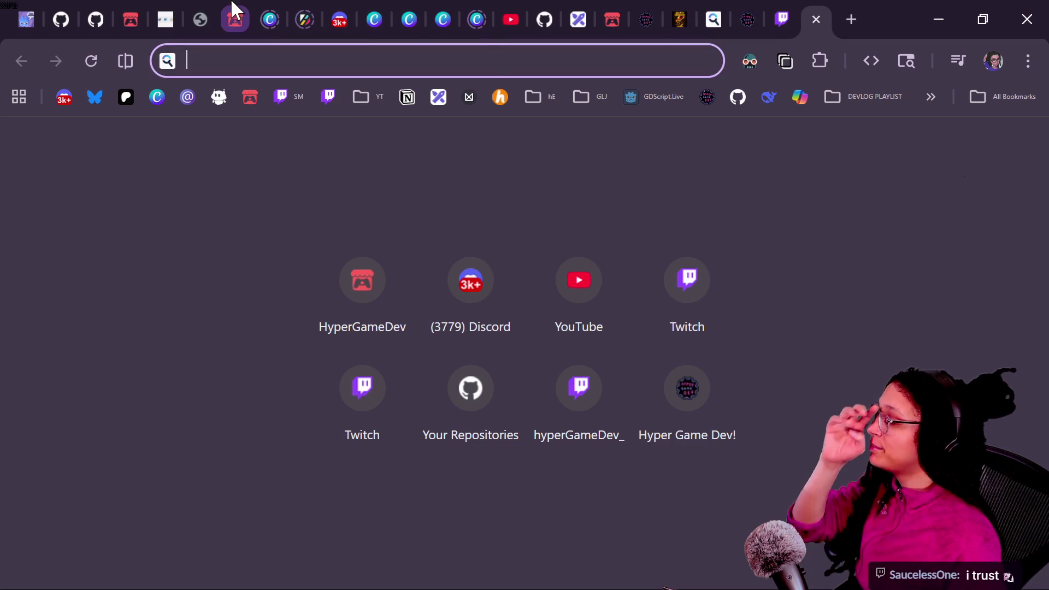
- On Canva page 1, trial-move the cat, desk and couch, undoing each move
{"action": "left_click", "coordinate": [267, 17]}
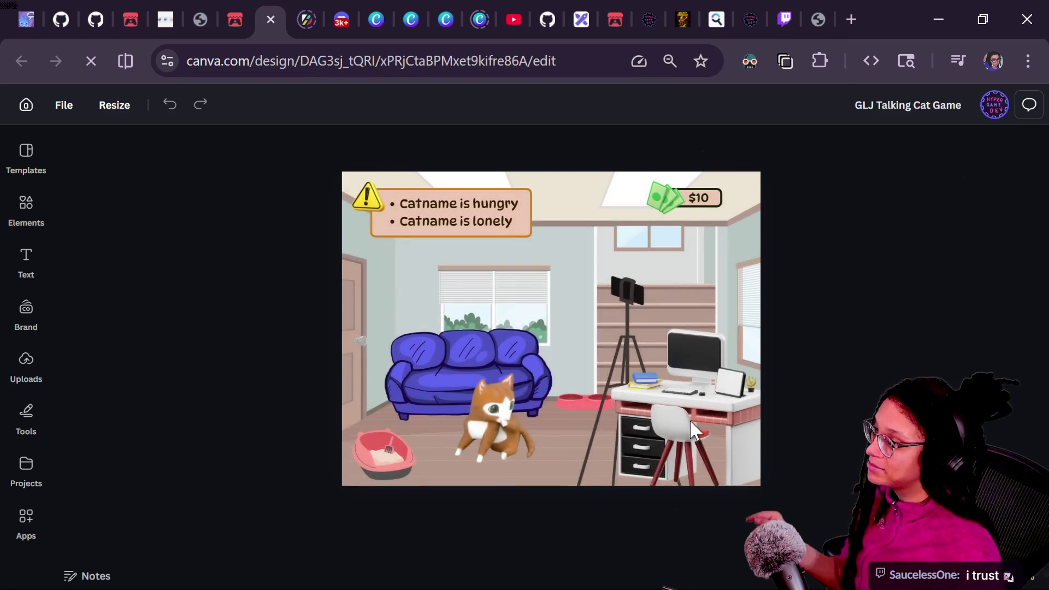
{"action": "left_click", "coordinate": [480, 399]}
{"action": "left_click_drag", "start_coordinate": [481, 399], "coordinate": [481, 328]}
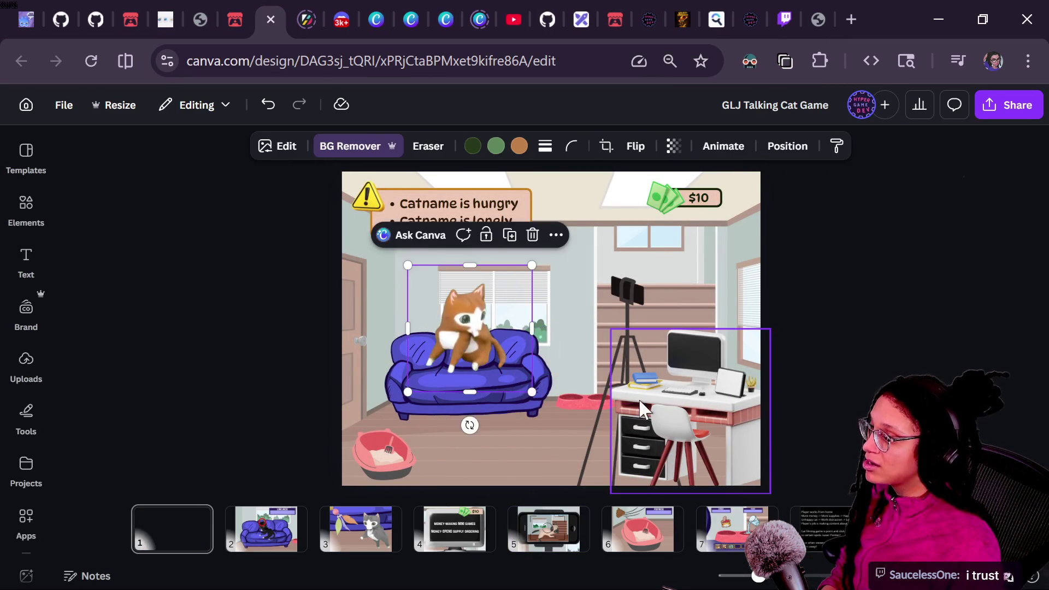
{"action": "key", "text": "ctrl+z"}
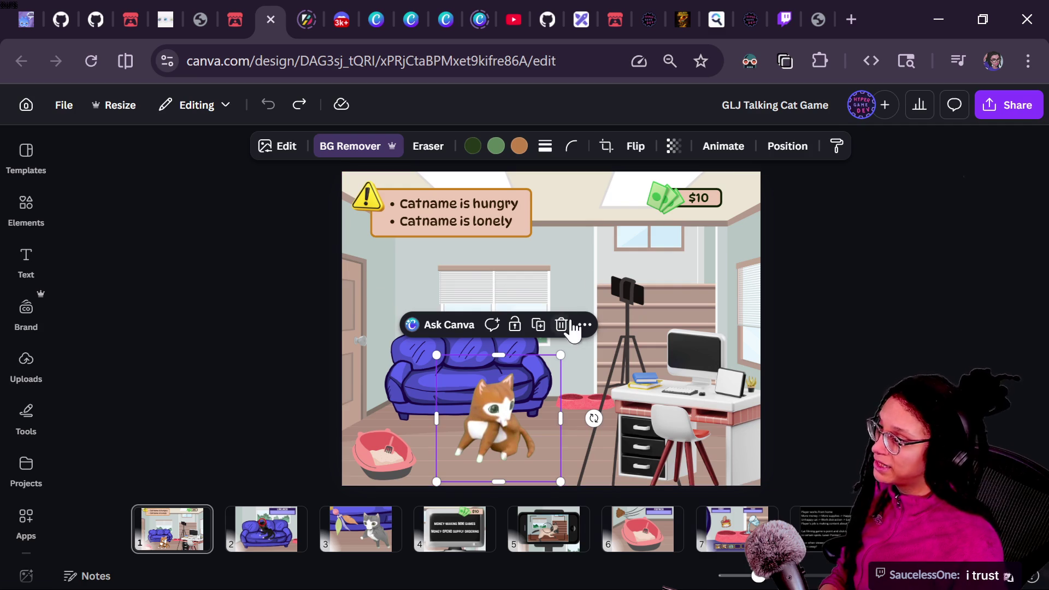
{"action": "left_click", "coordinate": [634, 385]}
{"action": "left_click_drag", "start_coordinate": [634, 385], "coordinate": [554, 273]}
{"action": "key", "text": "ctrl+z"}
{"action": "mouse_move", "coordinate": [633, 386]}
{"action": "left_mouse_down"}
{"action": "mouse_move", "coordinate": [554, 318]}
{"action": "mouse_move", "coordinate": [470, 278]}
{"action": "left_mouse_up"}
{"action": "key", "text": "ctrl+z"}
{"action": "left_click_drag", "start_coordinate": [403, 394], "coordinate": [405, 356]}
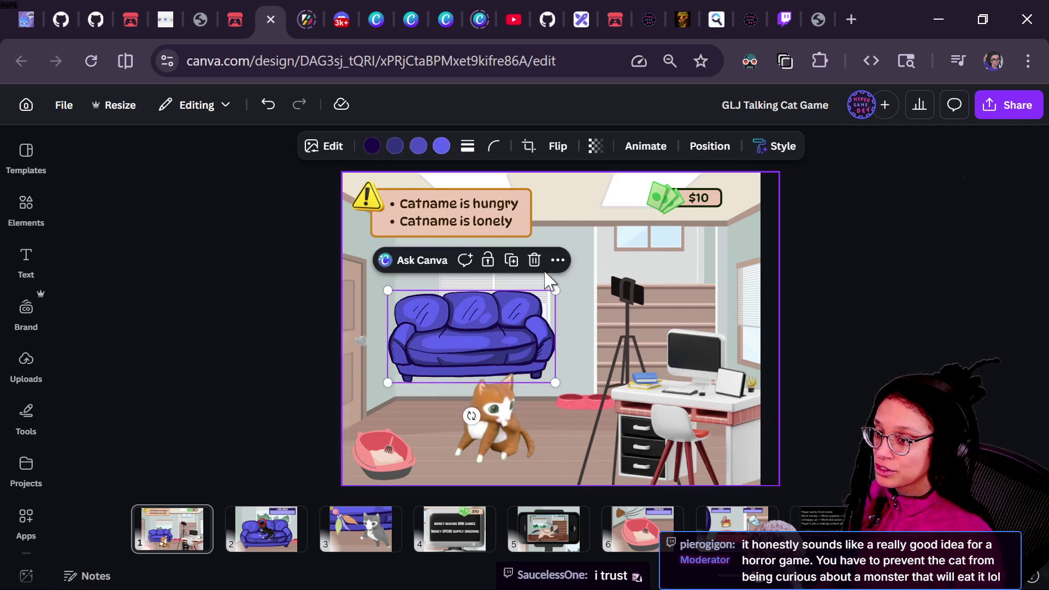
{"action": "key", "text": "ctrl+z"}
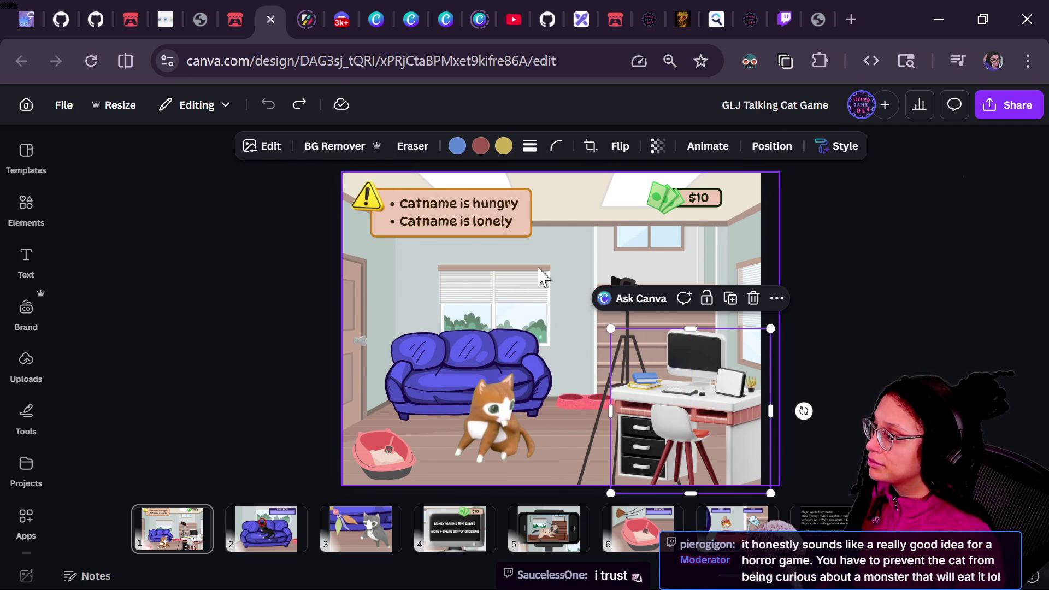
- Review pages 2, 3 and 5, nudging the cats and undoing the viewfinder move
{"action": "left_click", "coordinate": [255, 547]}
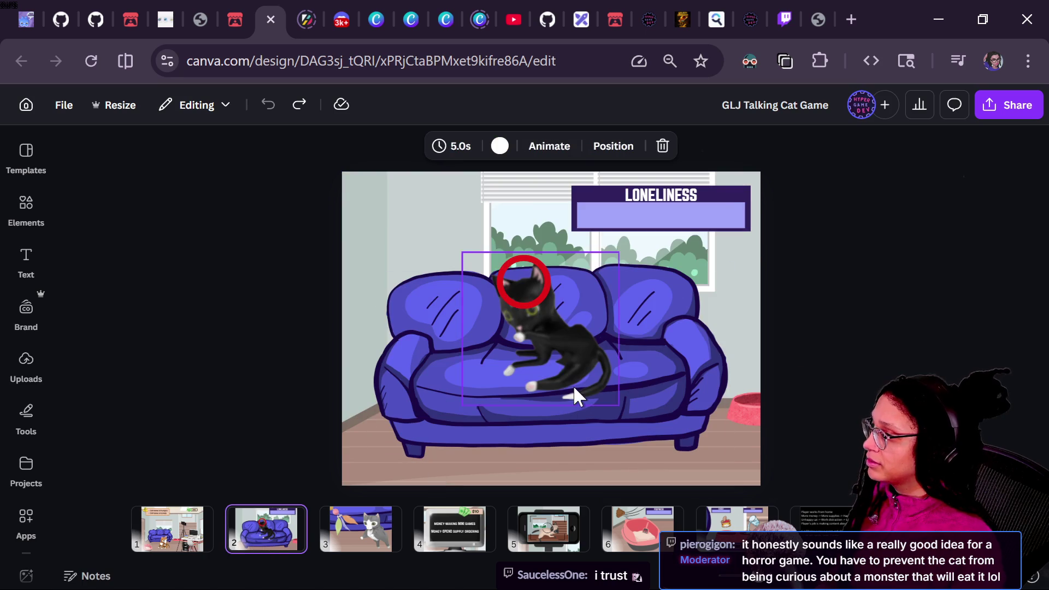
{"action": "left_click_drag", "start_coordinate": [522, 281], "coordinate": [408, 253]}
{"action": "mouse_move", "coordinate": [520, 309]}
{"action": "left_mouse_down"}
{"action": "mouse_move", "coordinate": [407, 299]}
{"action": "mouse_move", "coordinate": [402, 370]}
{"action": "mouse_move", "coordinate": [586, 347]}
{"action": "mouse_move", "coordinate": [520, 316]}
{"action": "left_mouse_up"}
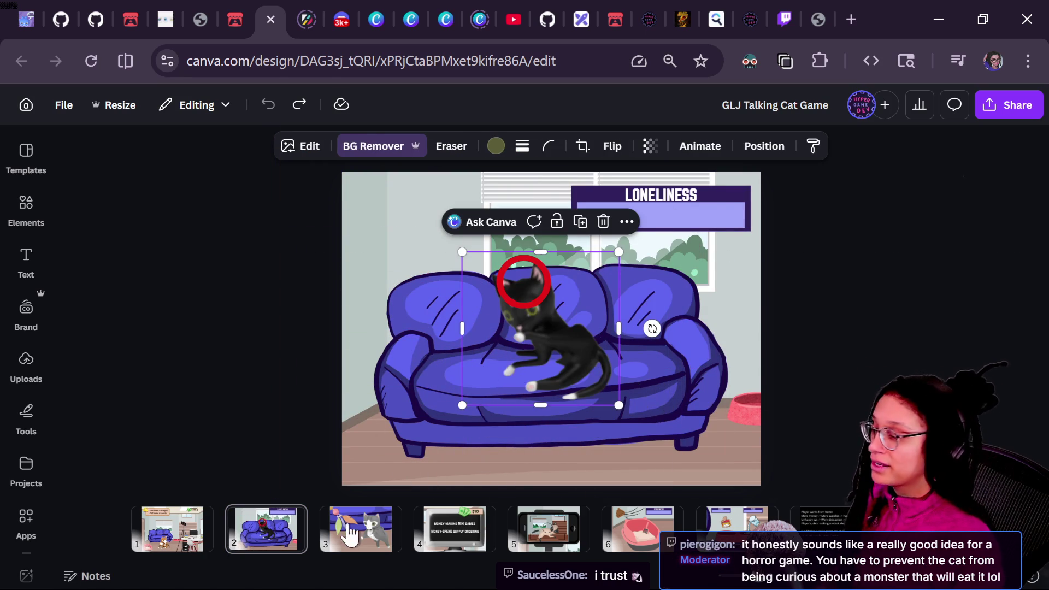
{"action": "left_click", "coordinate": [361, 519]}
{"action": "left_click", "coordinate": [654, 380]}
{"action": "mouse_move", "coordinate": [654, 379]}
{"action": "left_mouse_down"}
{"action": "mouse_move", "coordinate": [677, 380]}
{"action": "mouse_move", "coordinate": [565, 355]}
{"action": "mouse_move", "coordinate": [666, 359]}
{"action": "left_mouse_up"}
{"action": "left_click", "coordinate": [535, 541]}
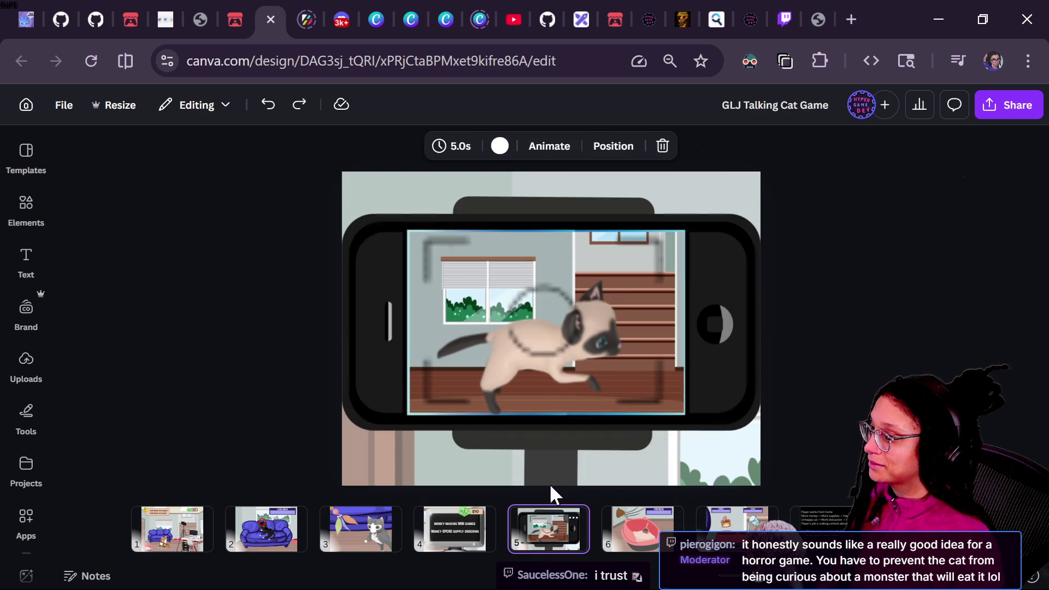
{"action": "left_click", "coordinate": [591, 376]}
{"action": "mouse_move", "coordinate": [590, 376]}
{"action": "left_mouse_down"}
{"action": "mouse_move", "coordinate": [477, 429]}
{"action": "mouse_move", "coordinate": [476, 293]}
{"action": "mouse_move", "coordinate": [459, 312]}
{"action": "left_mouse_up"}
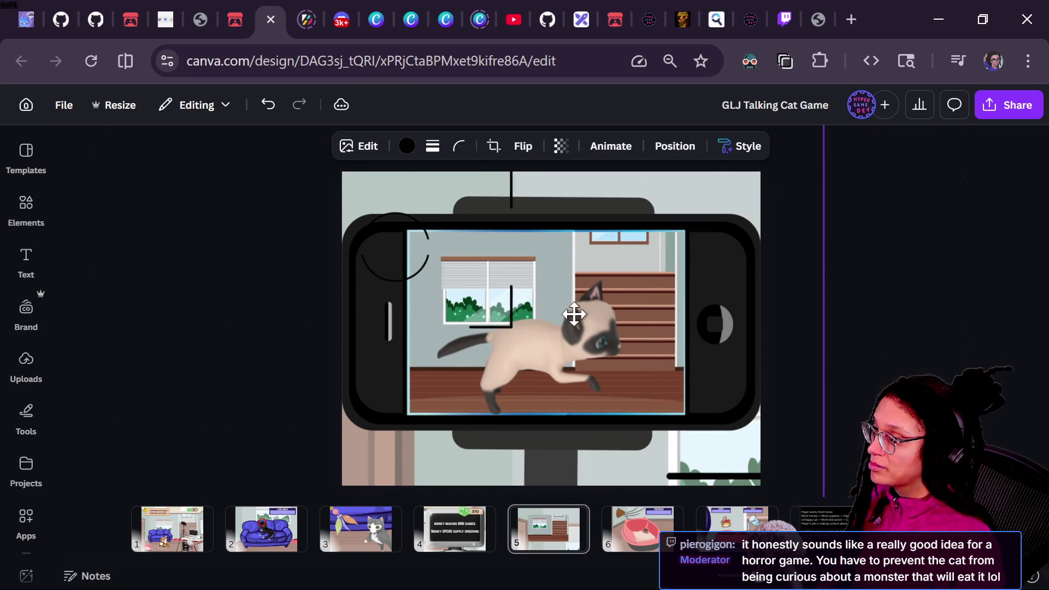
{"action": "key", "text": "ctrl+z"}
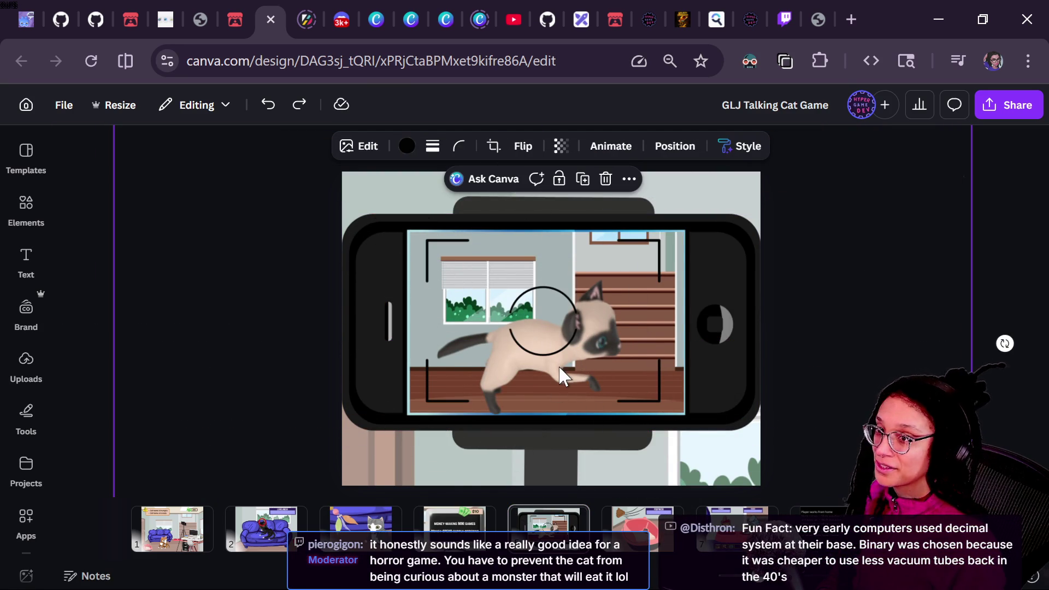
- Revisit page 3's cats and page 1, undo a cat move, then switch to Godot
{"action": "left_click", "coordinate": [382, 522]}
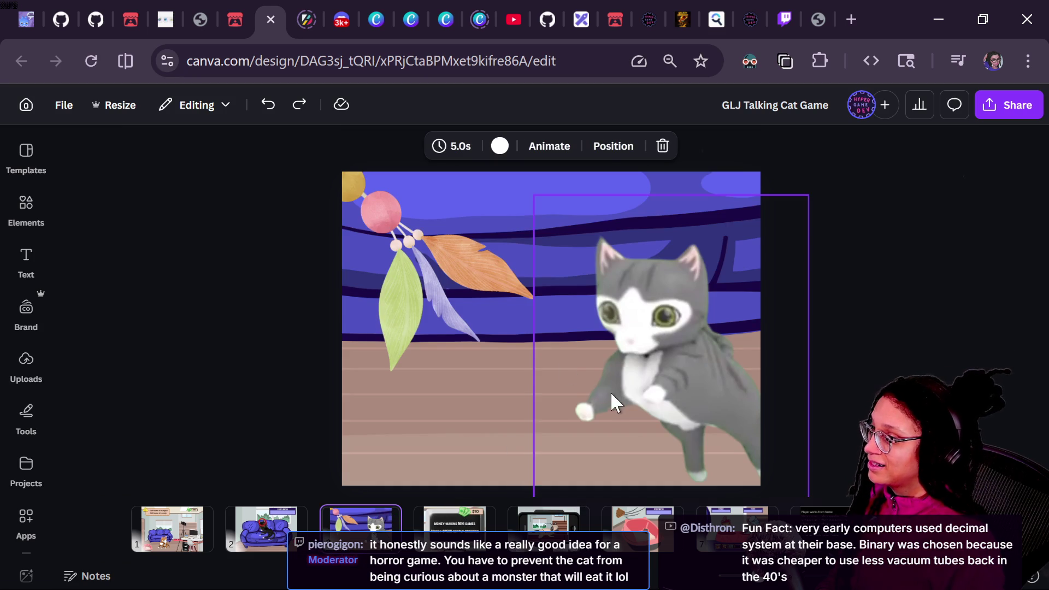
{"action": "left_click", "coordinate": [645, 286]}
{"action": "scroll", "coordinate": [536, 417], "scroll_direction": "up", "scroll_amount": 2}
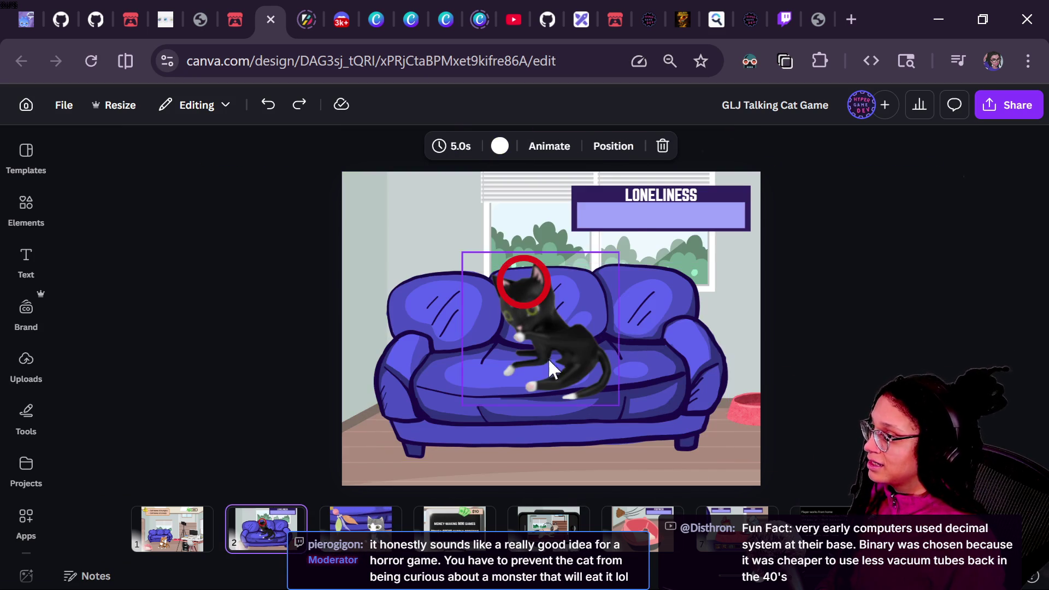
{"action": "left_click", "coordinate": [582, 361]}
{"action": "left_click", "coordinate": [212, 519]}
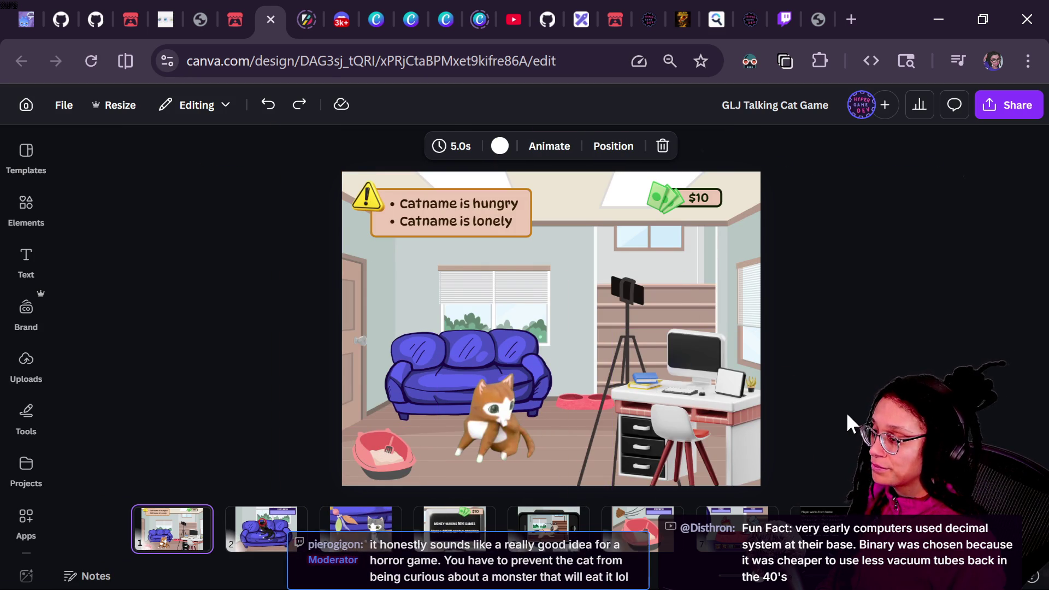
{"action": "left_click_drag", "start_coordinate": [508, 416], "coordinate": [539, 302]}
{"action": "key", "text": "ctrl+z"}
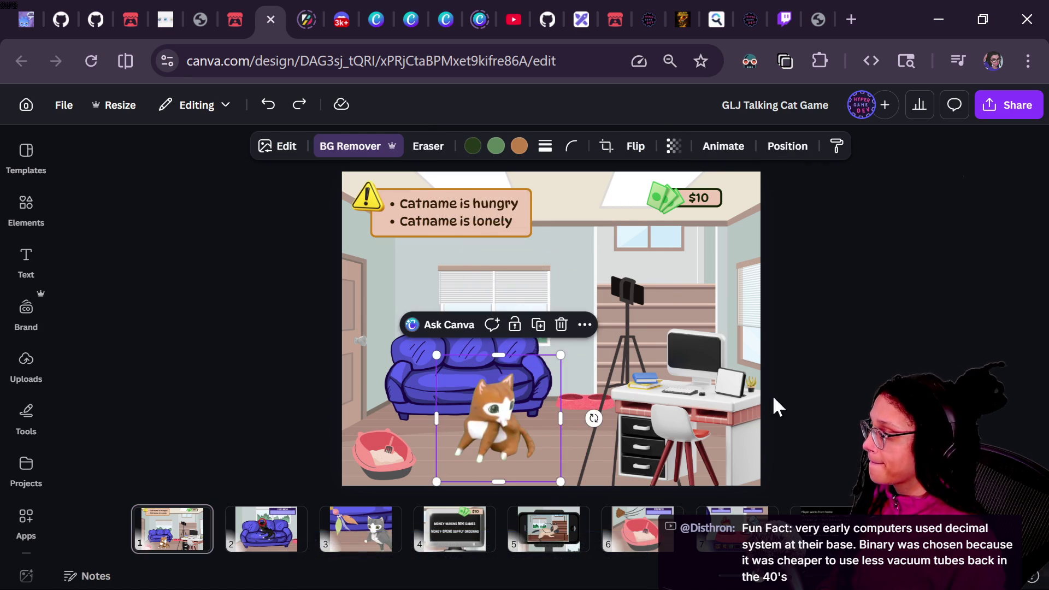
{"action": "key", "text": "alt+Tab"}
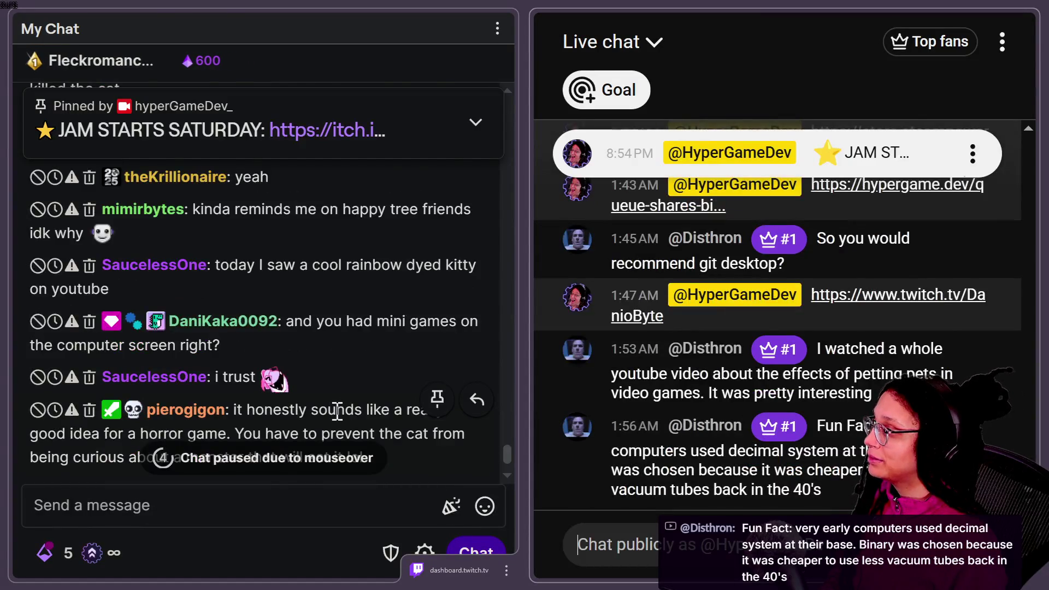
- Zoom the Twitch chat to 125% and scroll back to older viewer questions about cat types and a curiosity meter
{"action": "scroll", "coordinate": [338, 411], "scroll_direction": "up", "scroll_amount": 3}
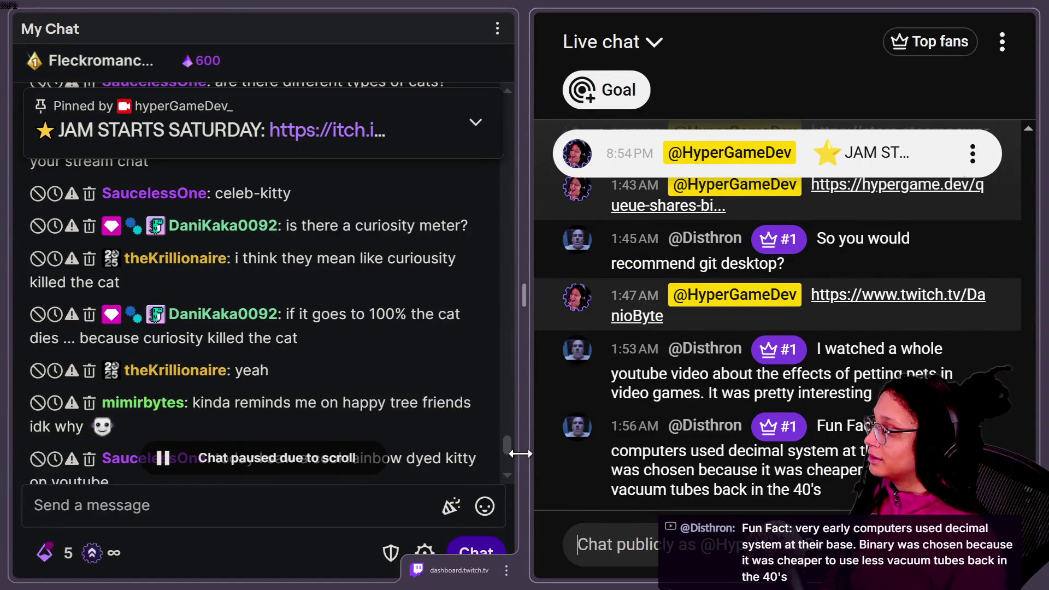
{"action": "left_click_drag", "start_coordinate": [511, 442], "coordinate": [510, 425]}
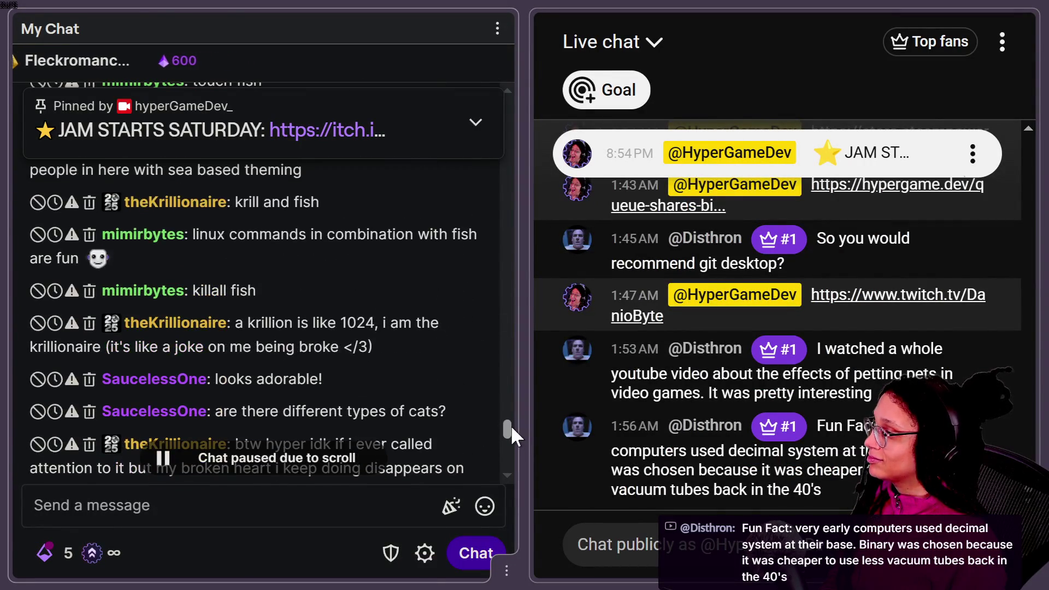
{"action": "key", "text": "ctrl+plus"}
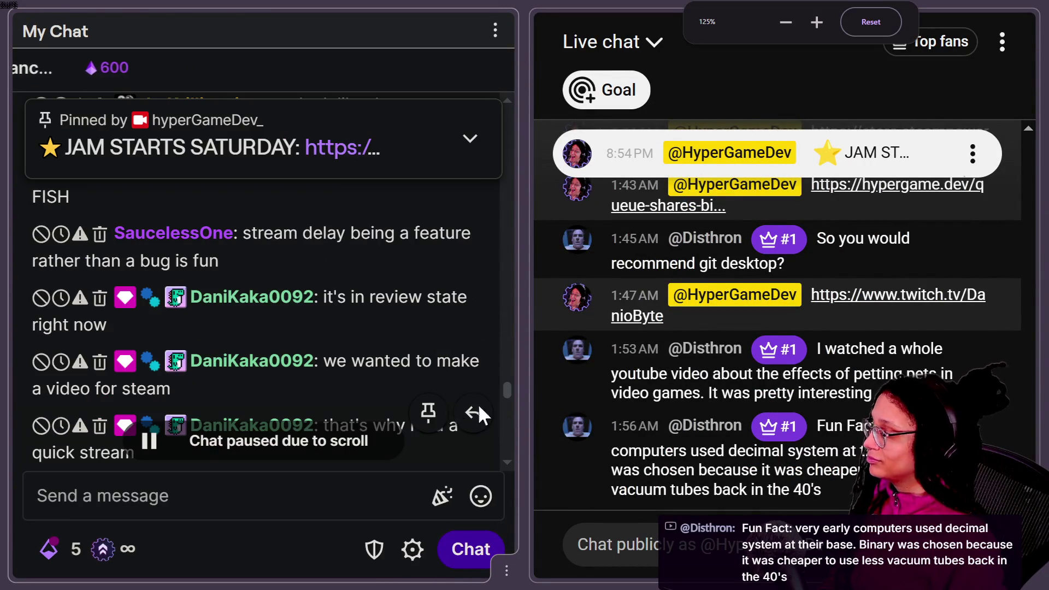
{"action": "mouse_move", "coordinate": [513, 388]}
{"action": "left_mouse_down"}
{"action": "mouse_move", "coordinate": [513, 373]}
{"action": "mouse_move", "coordinate": [512, 382]}
{"action": "left_mouse_up"}
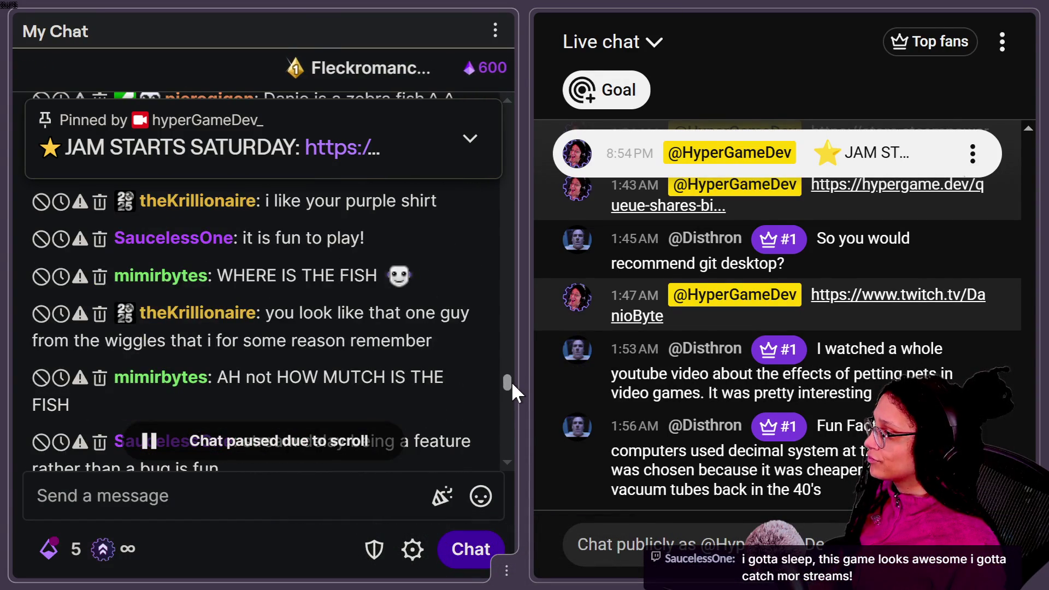
{"action": "left_click_drag", "start_coordinate": [512, 381], "coordinate": [511, 418]}
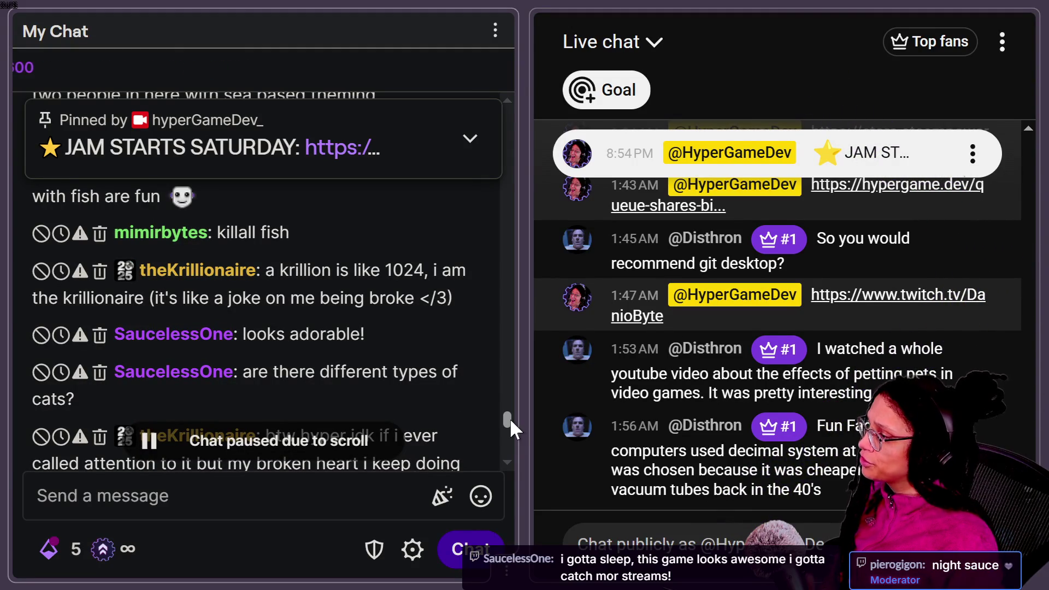
{"action": "left_click_drag", "start_coordinate": [510, 418], "coordinate": [504, 423]}
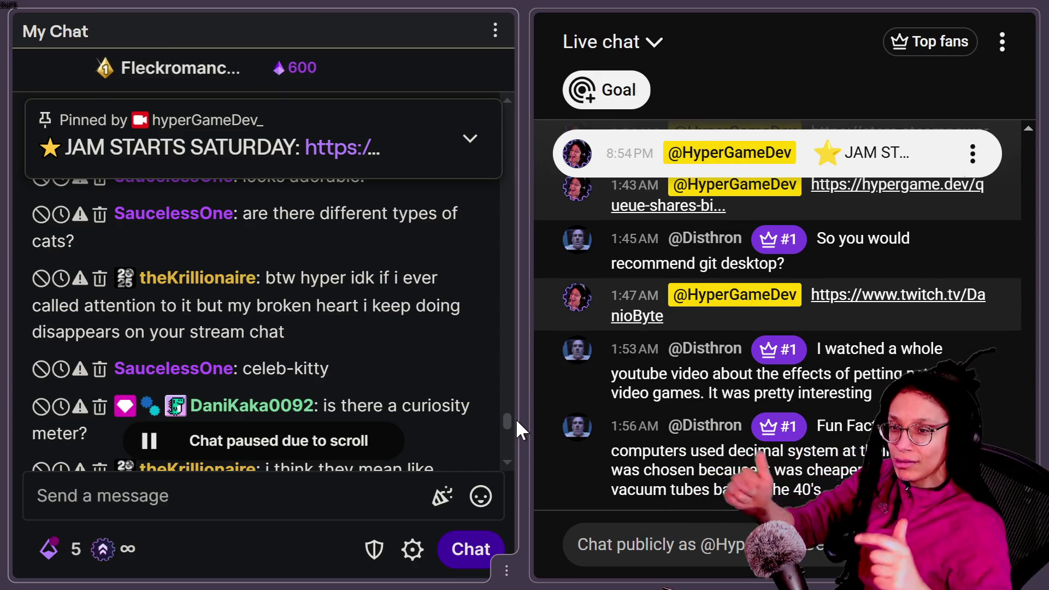
{"action": "mouse_move", "coordinate": [429, 402]}
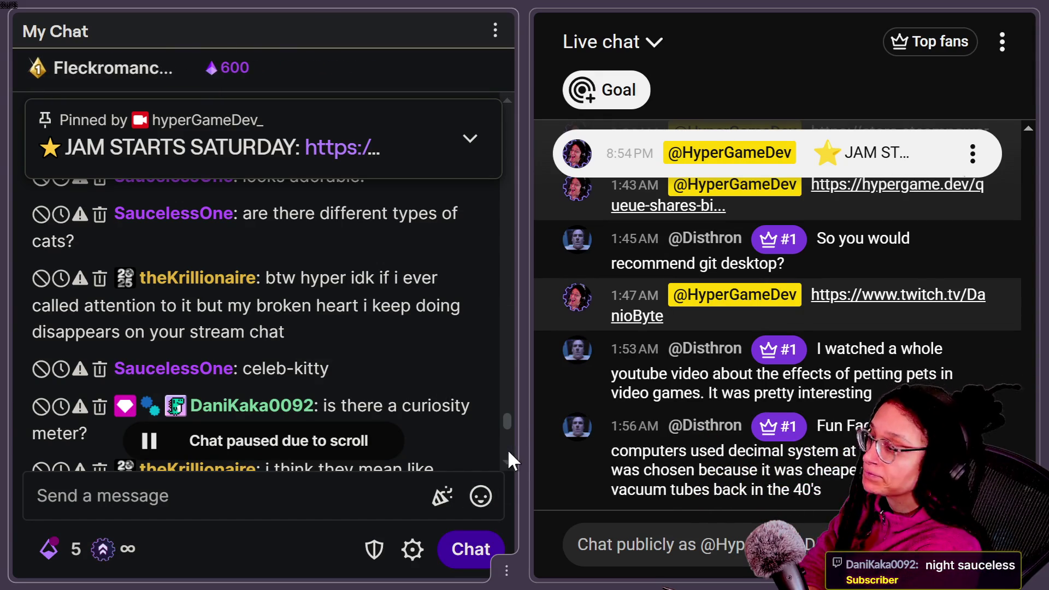
{"action": "left_click_drag", "start_coordinate": [512, 422], "coordinate": [510, 431]}
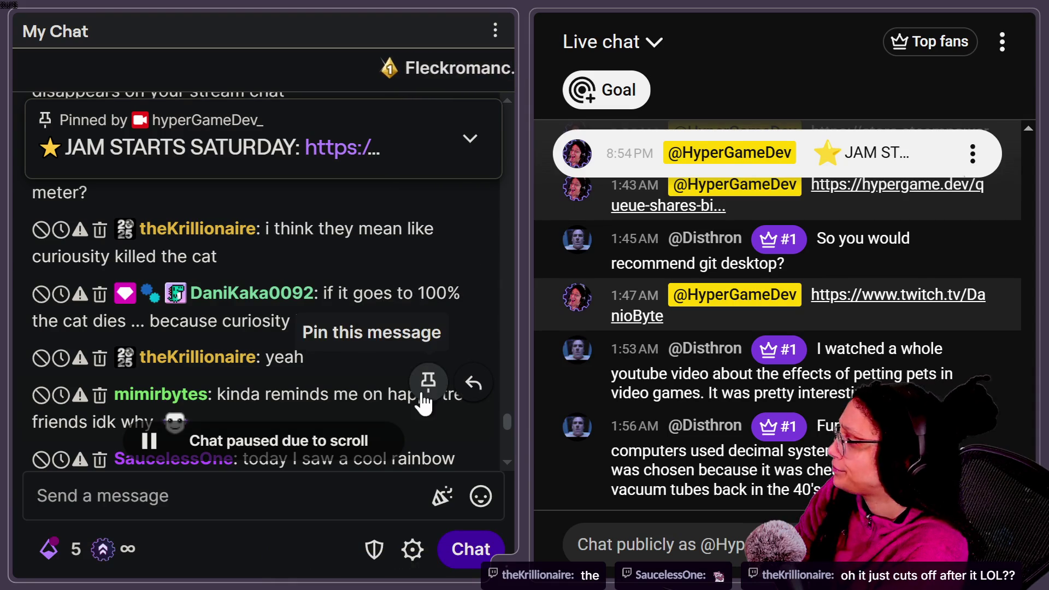
{"action": "left_click_drag", "start_coordinate": [507, 418], "coordinate": [504, 431]}
{"action": "scroll", "coordinate": [502, 428], "scroll_direction": "down", "scroll_amount": 2}
{"action": "scroll", "coordinate": [502, 428], "scroll_direction": "up", "scroll_amount": 1}
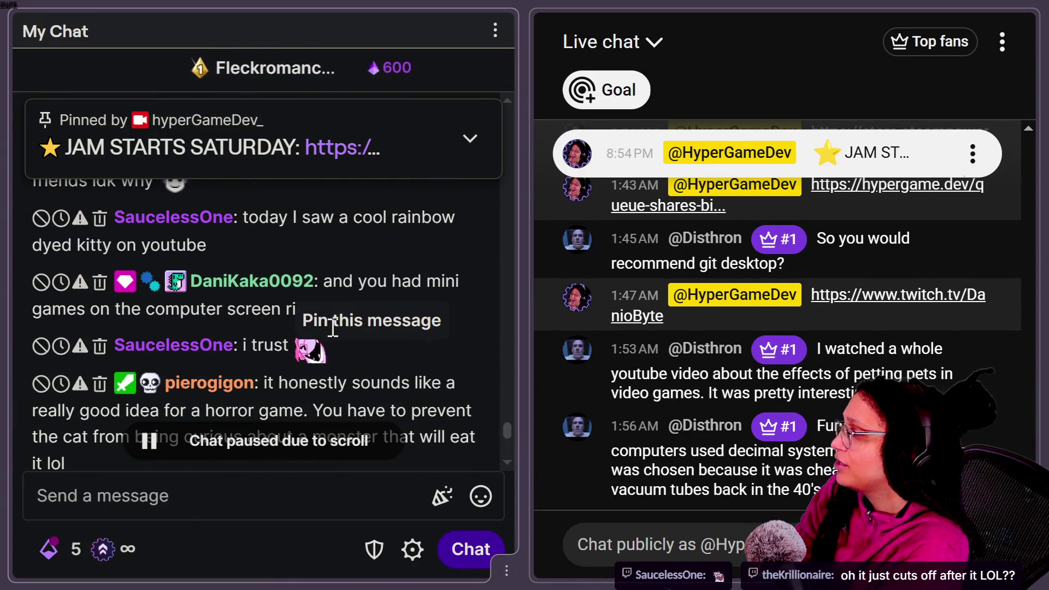
{"action": "left_click_drag", "start_coordinate": [506, 424], "coordinate": [503, 434]}
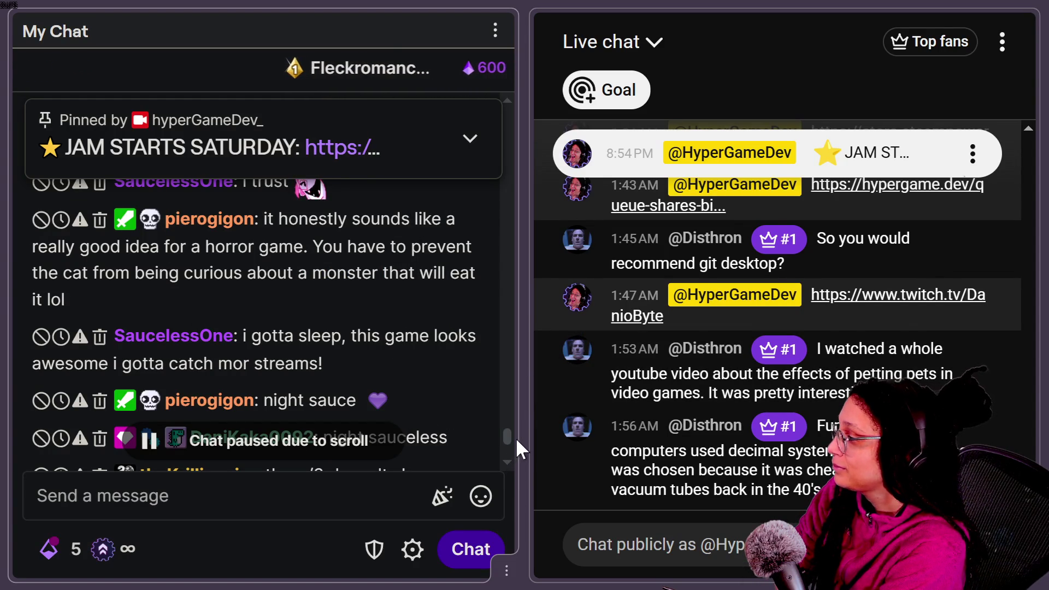
{"action": "scroll", "coordinate": [507, 455], "scroll_direction": "down", "scroll_amount": 4}
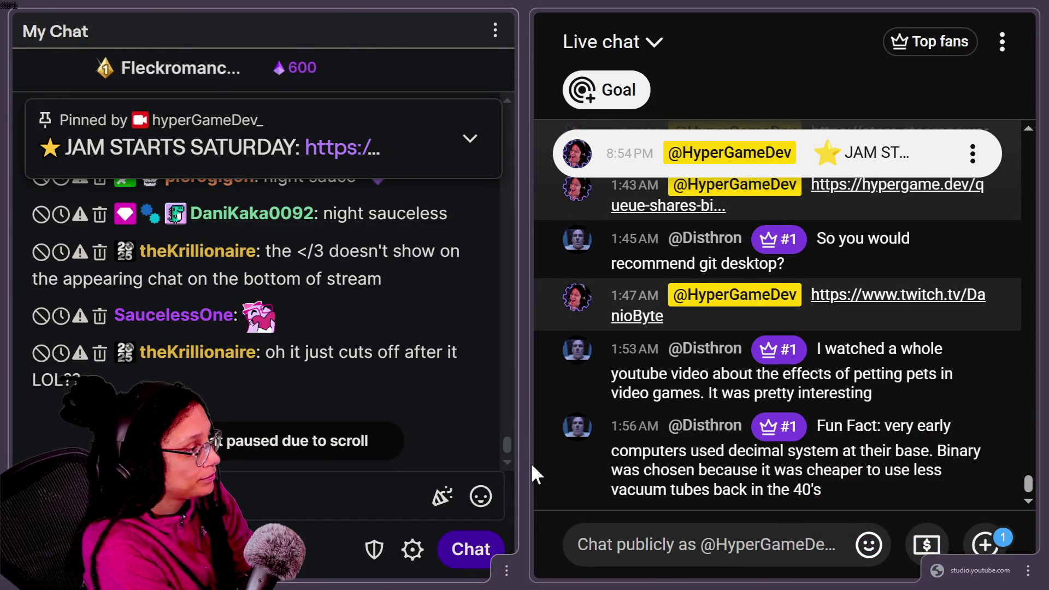
- Send a '</3' message in the Twitch chat
{"action": "mouse_move", "coordinate": [299, 368]}
{"action": "mouse_move", "coordinate": [301, 272]}
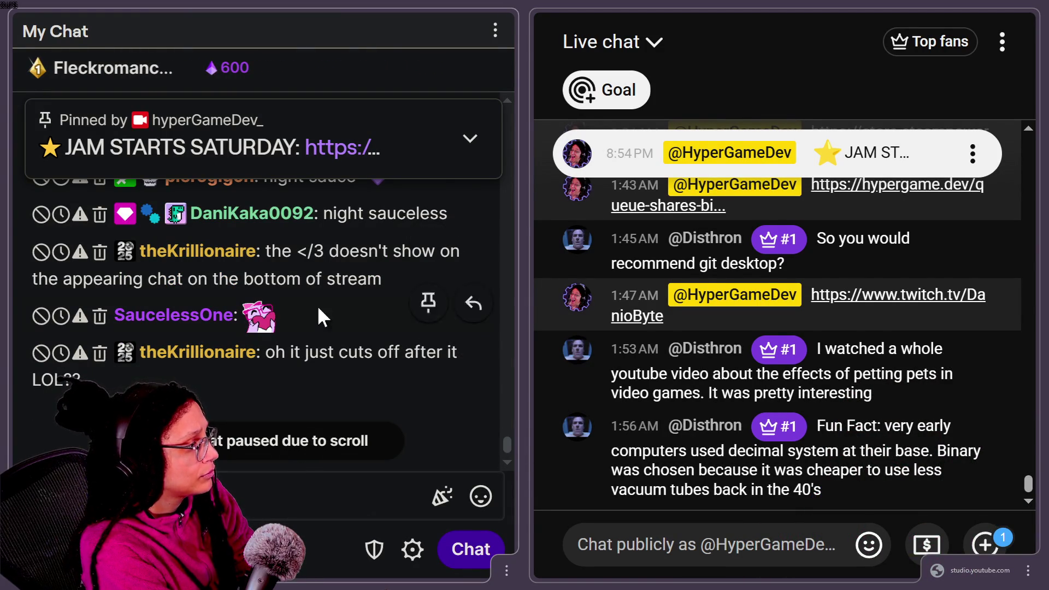
{"action": "left_click_drag", "start_coordinate": [297, 251], "coordinate": [324, 250]}
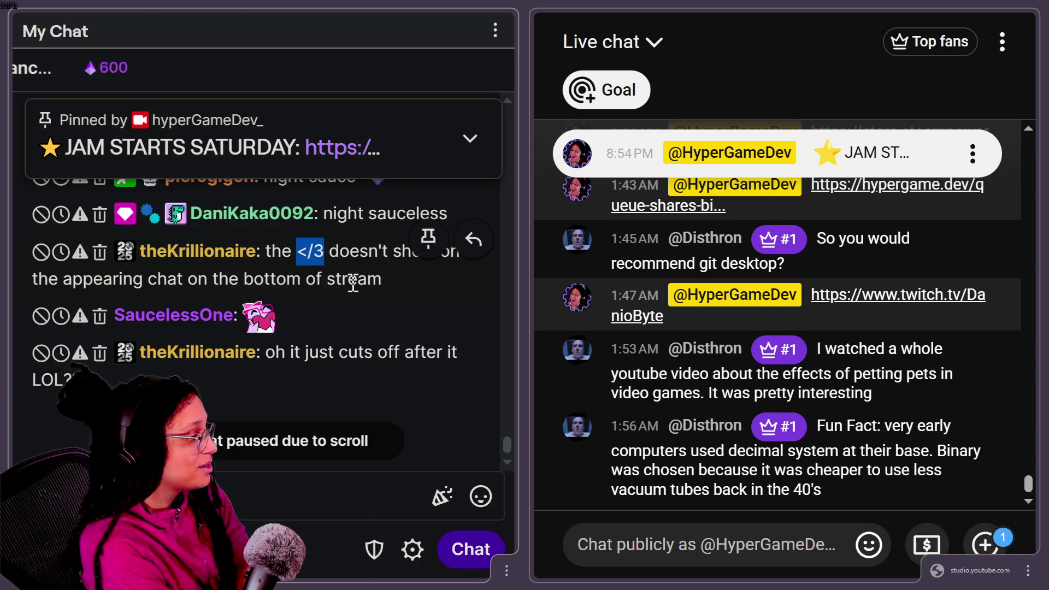
{"action": "left_click", "coordinate": [247, 483]}
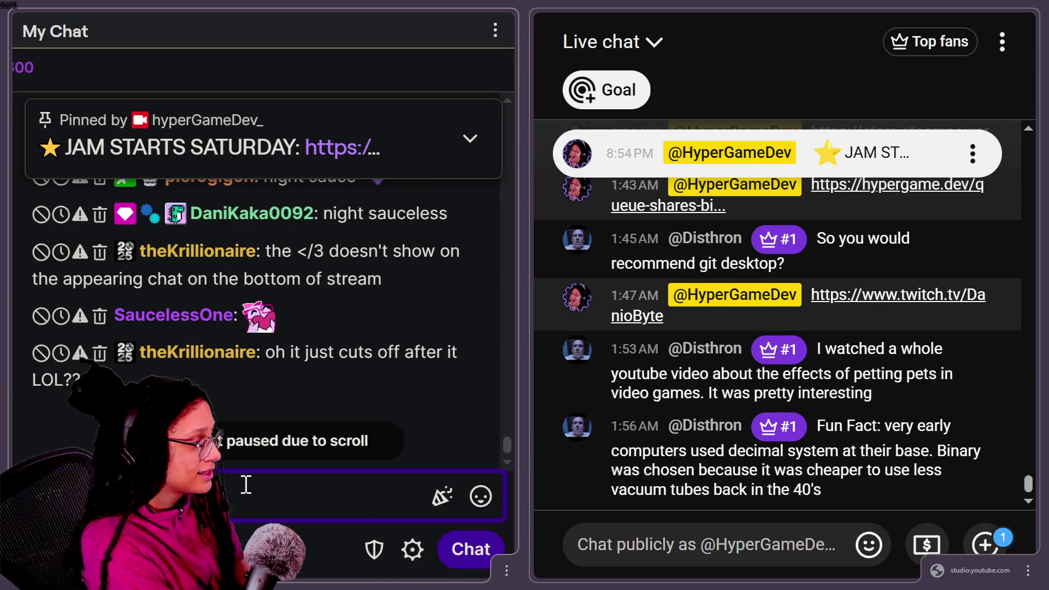
{"action": "key", "text": "Return"}
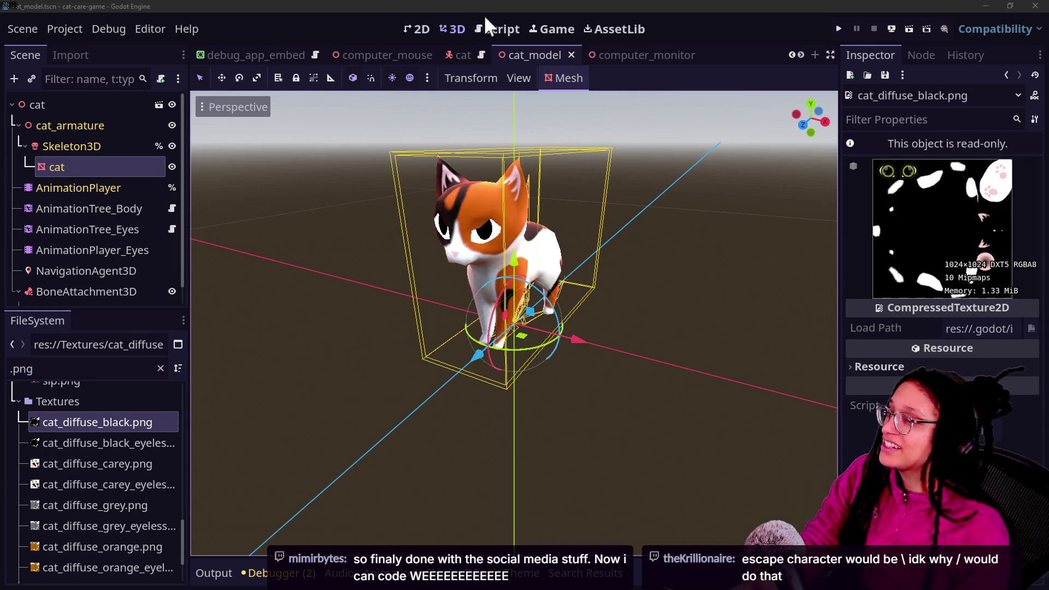
- Run the game project in Godot's embedded Game view
{"action": "left_click", "coordinate": [497, 29]}
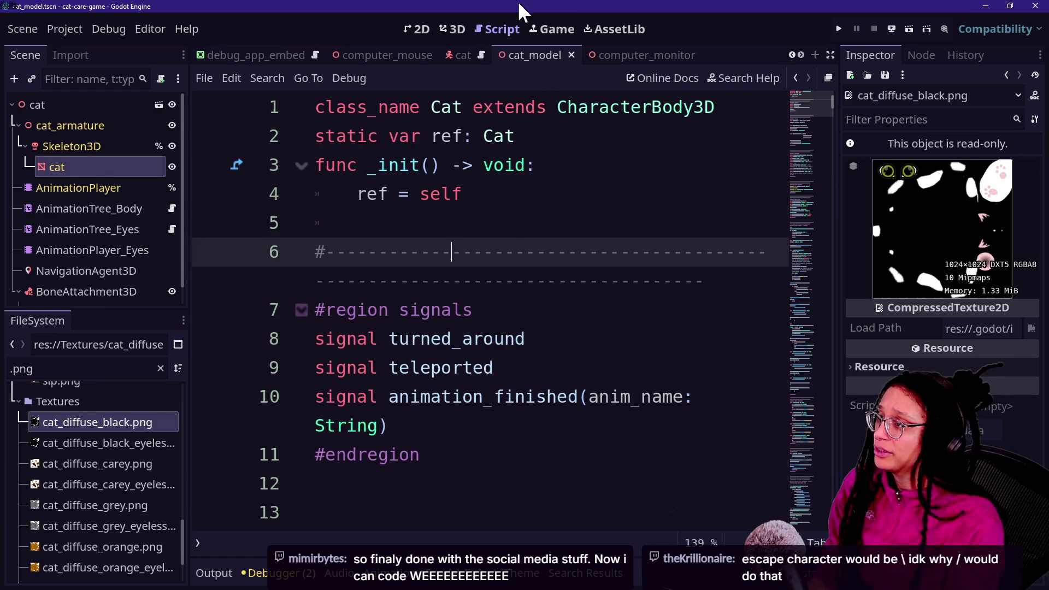
{"action": "left_click", "coordinate": [552, 29]}
{"action": "left_click", "coordinate": [839, 26]}
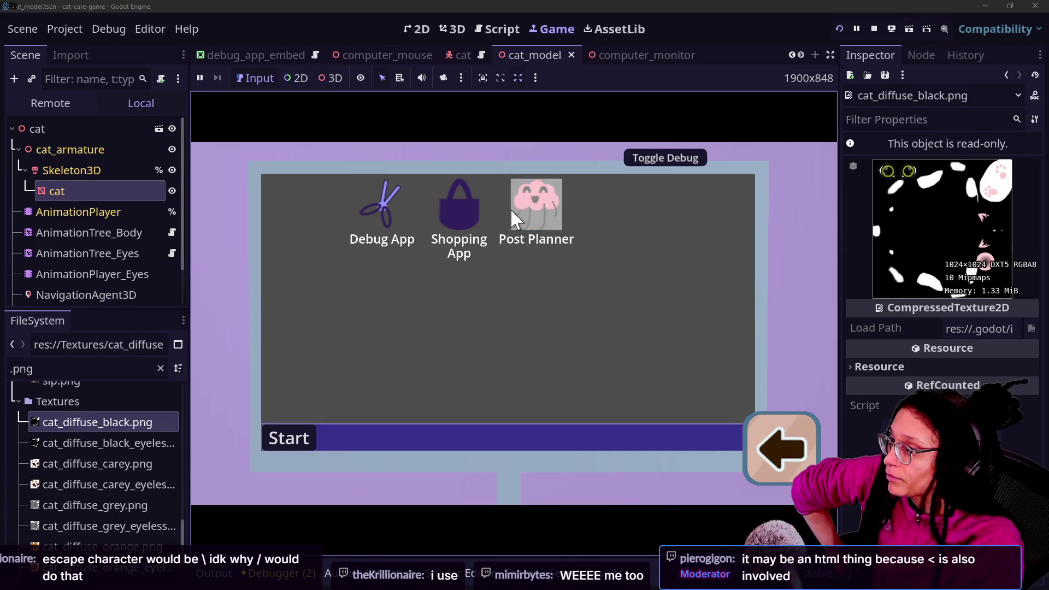
- Open the in-game Shopping App, close it again, and return to the Cat script
{"action": "left_click", "coordinate": [452, 206]}
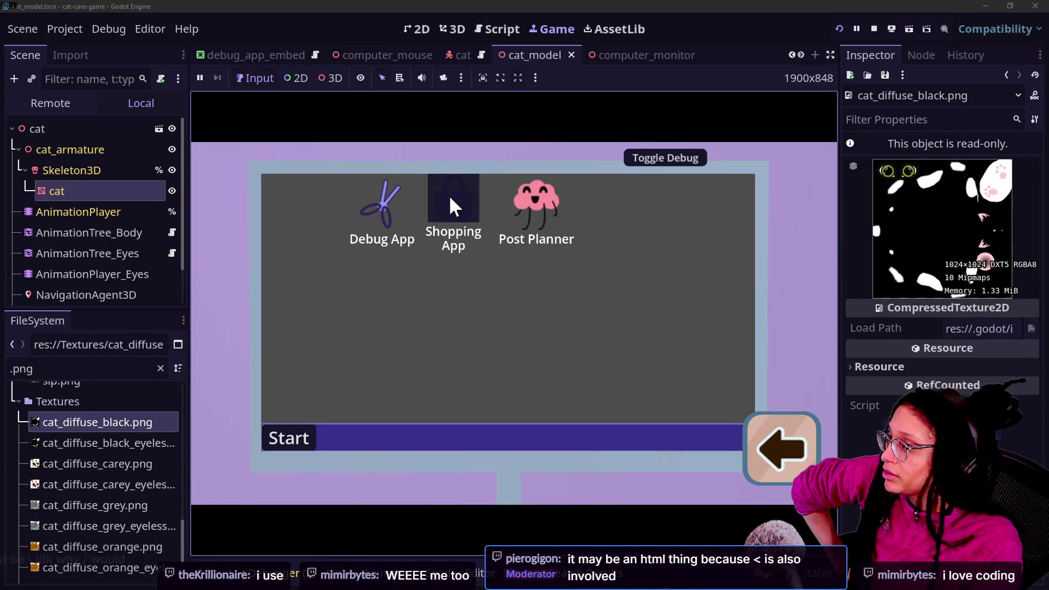
{"action": "left_click", "coordinate": [448, 196]}
{"action": "scroll", "coordinate": [588, 217], "scroll_direction": "down", "scroll_amount": 3}
{"action": "scroll", "coordinate": [588, 217], "scroll_direction": "up", "scroll_amount": 3}
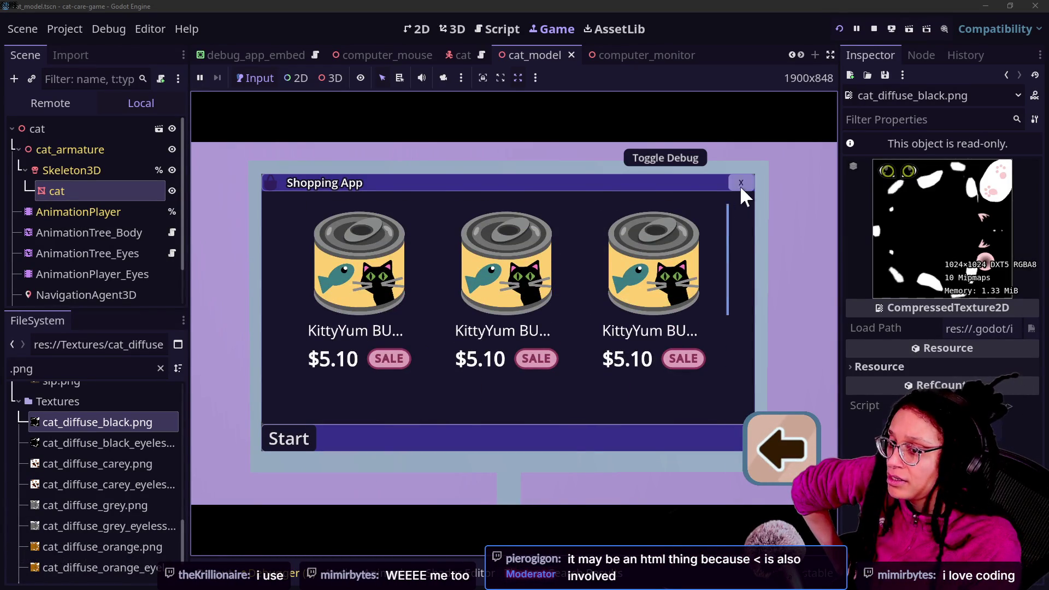
{"action": "left_click", "coordinate": [739, 184]}
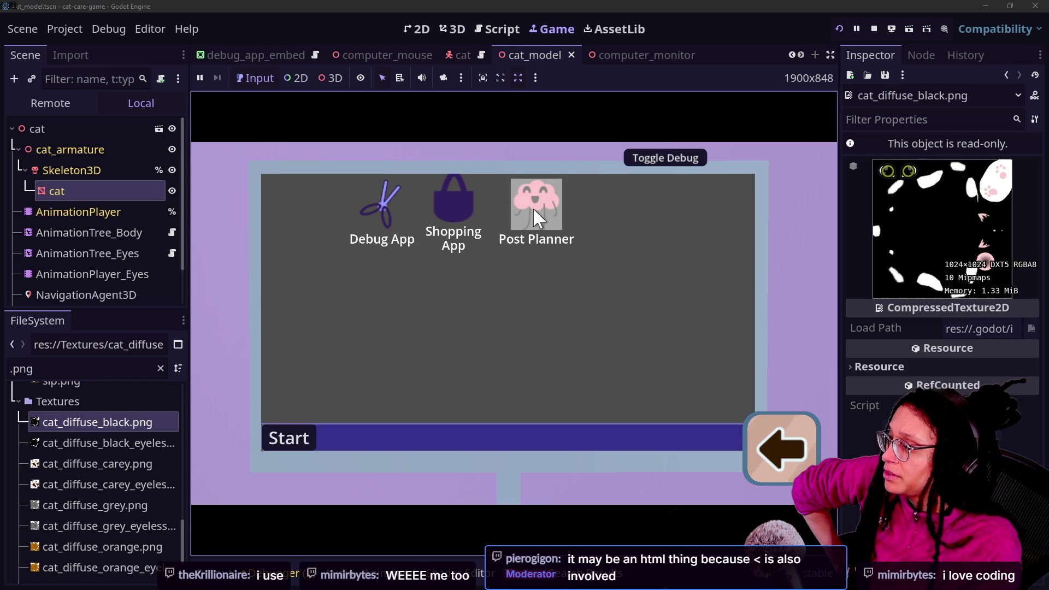
{"action": "left_click", "coordinate": [497, 28]}
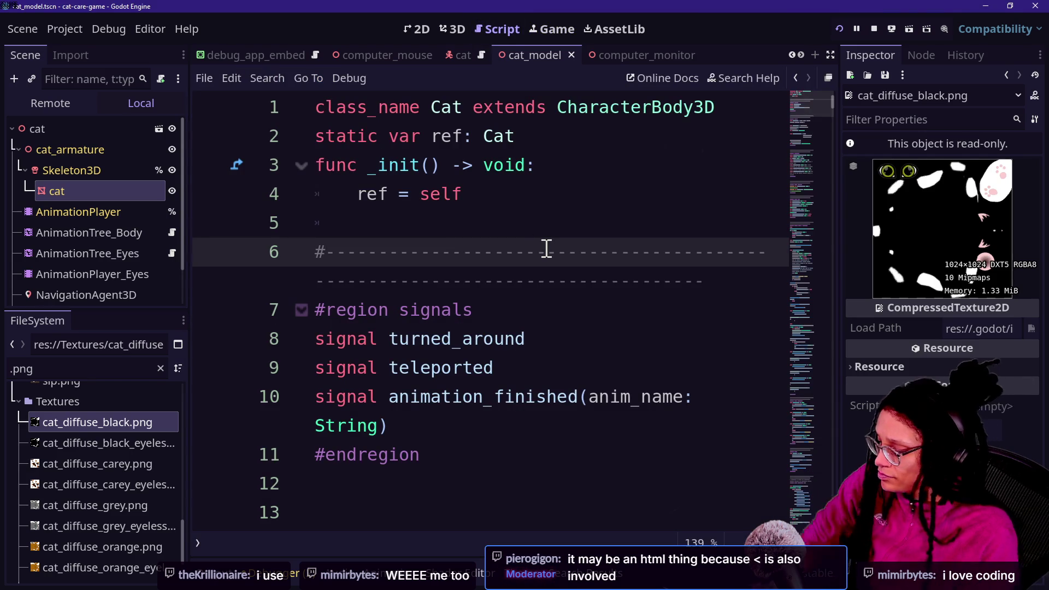
- Open program_container.gd and comment out the subviewport lookup block on lines 12–15
{"action": "key", "text": "shift+alt+o"}
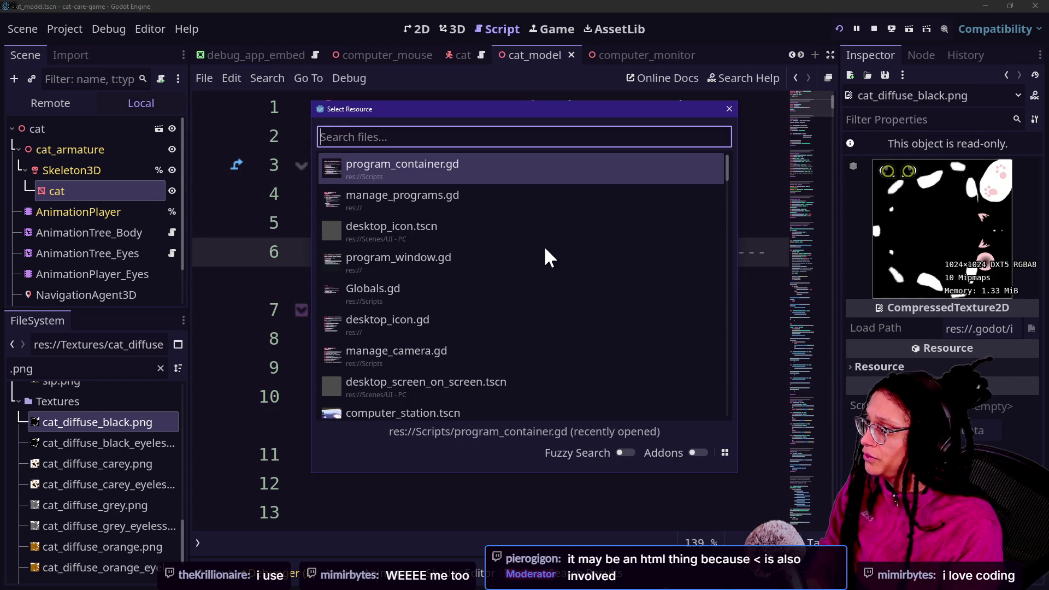
{"action": "key", "text": "Return"}
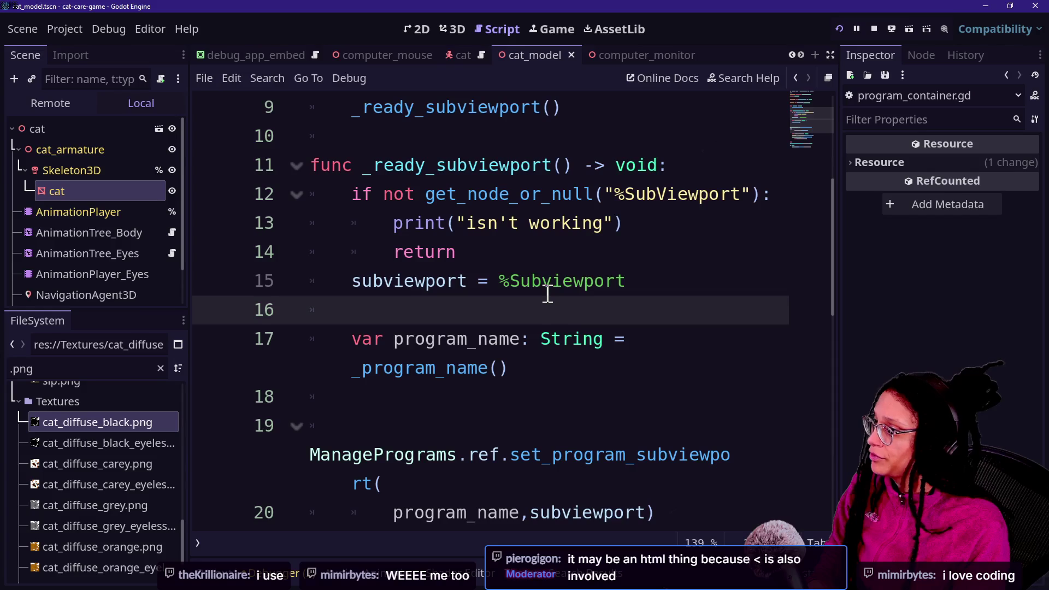
{"action": "scroll", "coordinate": [640, 301], "scroll_direction": "up", "scroll_amount": 1}
{"action": "left_click_drag", "start_coordinate": [638, 376], "coordinate": [527, 356]}
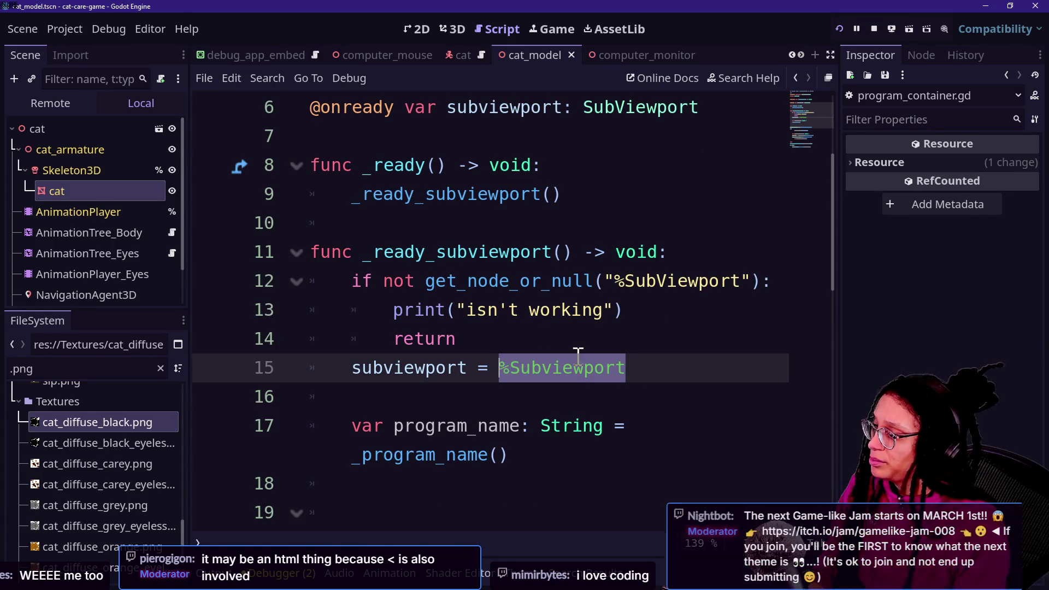
{"action": "key", "text": "BackSpace"}
{"action": "key", "text": "ctrl+z"}
{"action": "left_click_drag", "start_coordinate": [665, 370], "coordinate": [637, 286]}
{"action": "key", "text": "ctrl+k"}
{"action": "scroll", "coordinate": [636, 287], "scroll_direction": "up", "scroll_amount": 2}
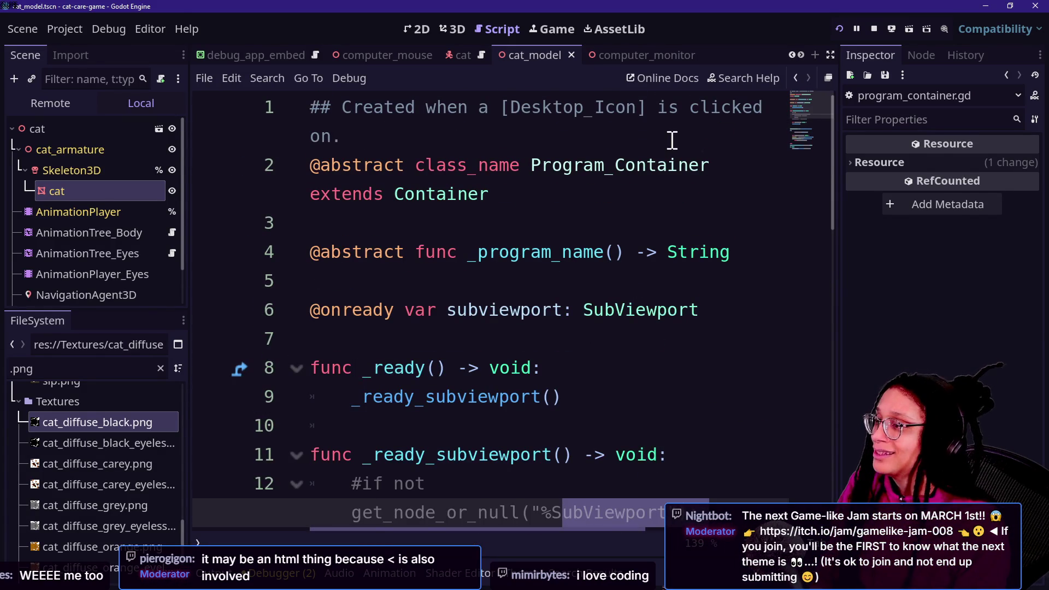
{"action": "left_click", "coordinate": [712, 313]}
{"action": "type", "text": "= %Subviewport"}
{"action": "key", "text": "ctrl+s"}
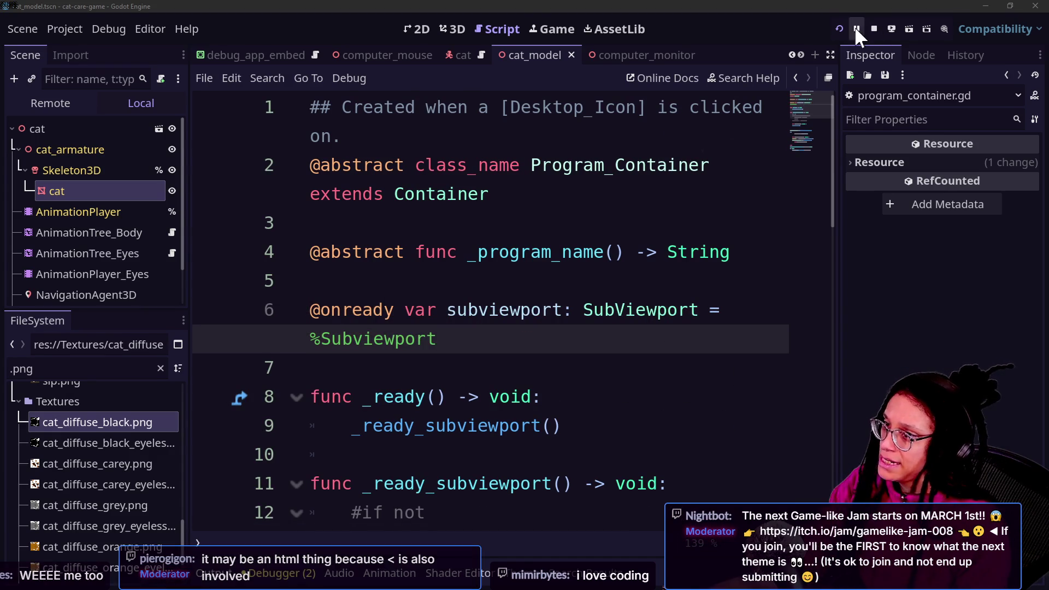
- Test the change by running the game and opening Post Planner, then stop it
{"action": "left_click", "coordinate": [841, 29]}
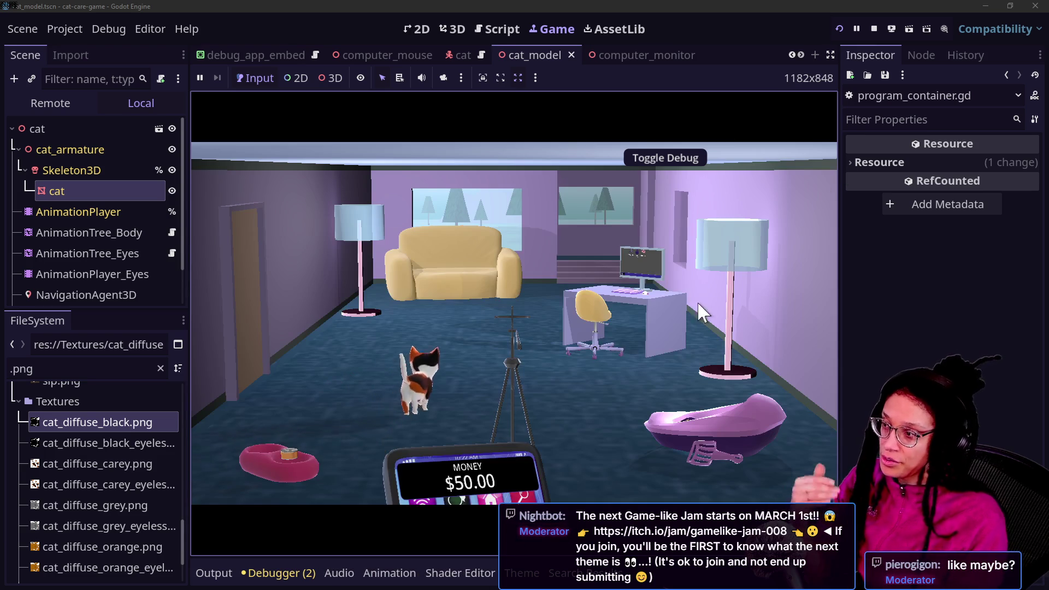
{"action": "left_click", "coordinate": [664, 312]}
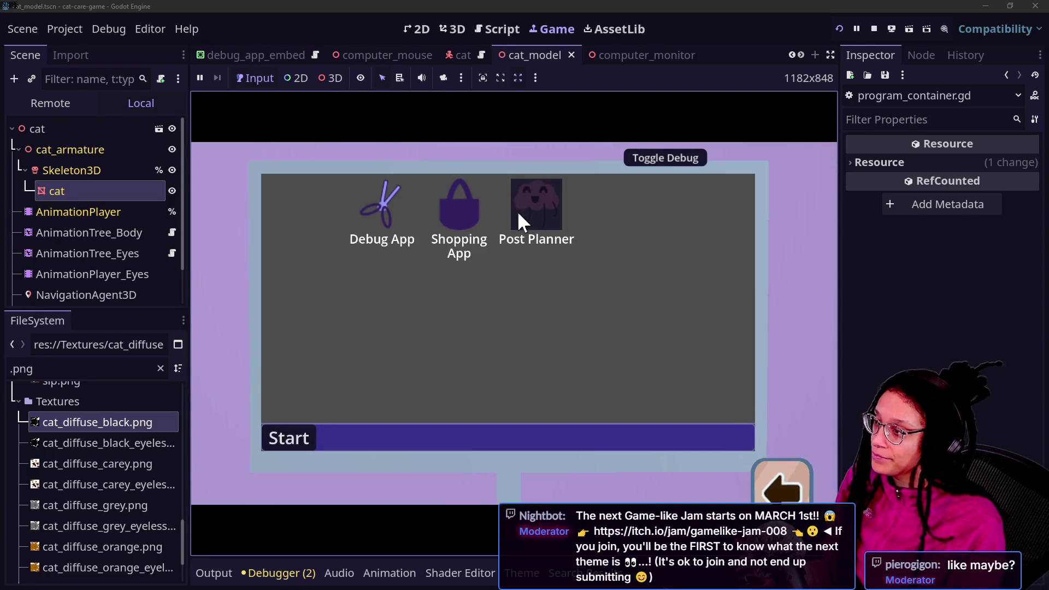
{"action": "left_click", "coordinate": [522, 215]}
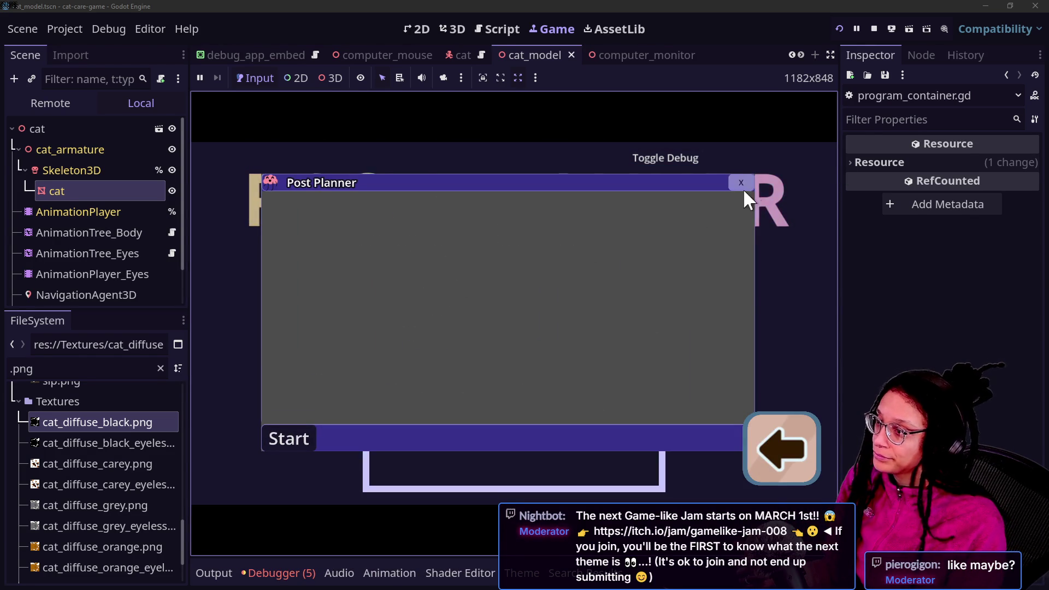
{"action": "left_click", "coordinate": [875, 29]}
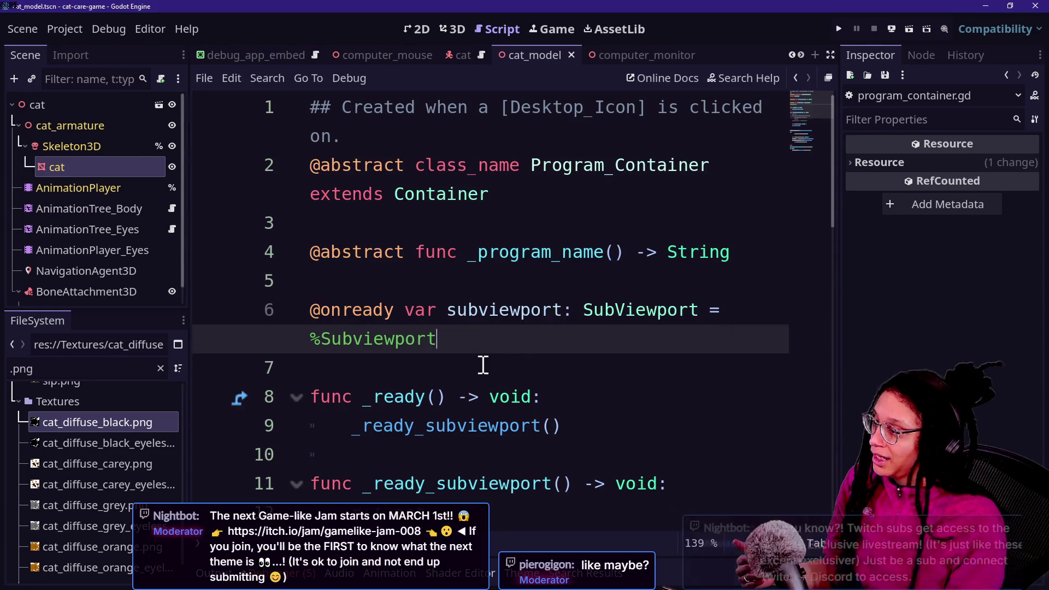
- Correct the node reference from %Subviewport to %SubViewport and save the script
{"action": "scroll", "coordinate": [483, 365], "scroll_direction": "down", "scroll_amount": 2}
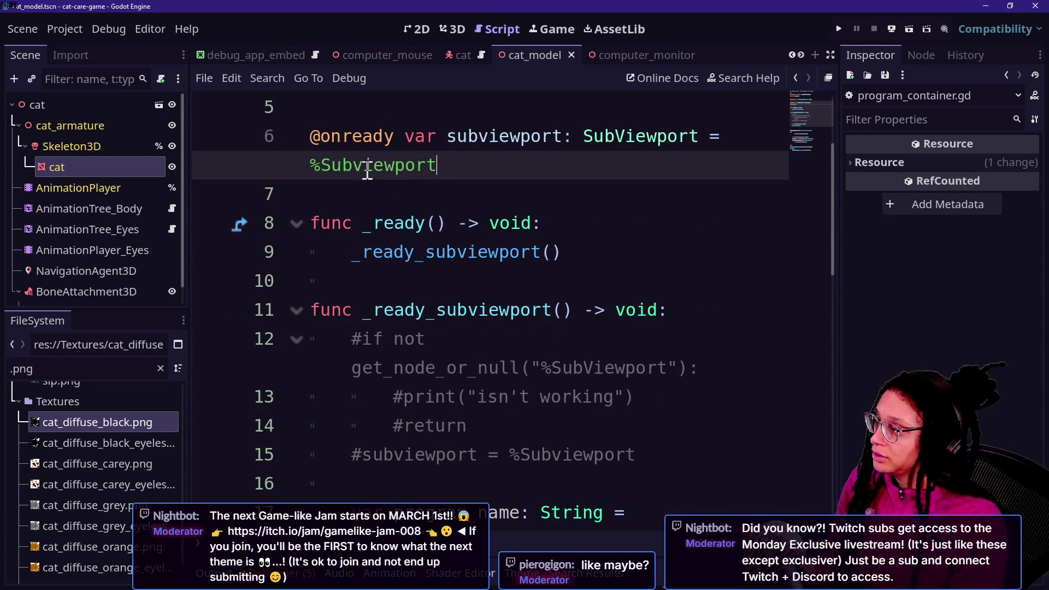
{"action": "key", "text": "BackSpace"}
{"action": "type", "text": "V"}
{"action": "key", "text": "ctrl+s"}
- Rerun the game, open Post Planner, play a Mewsky puzzle level, then close the window
{"action": "left_click", "coordinate": [838, 29]}
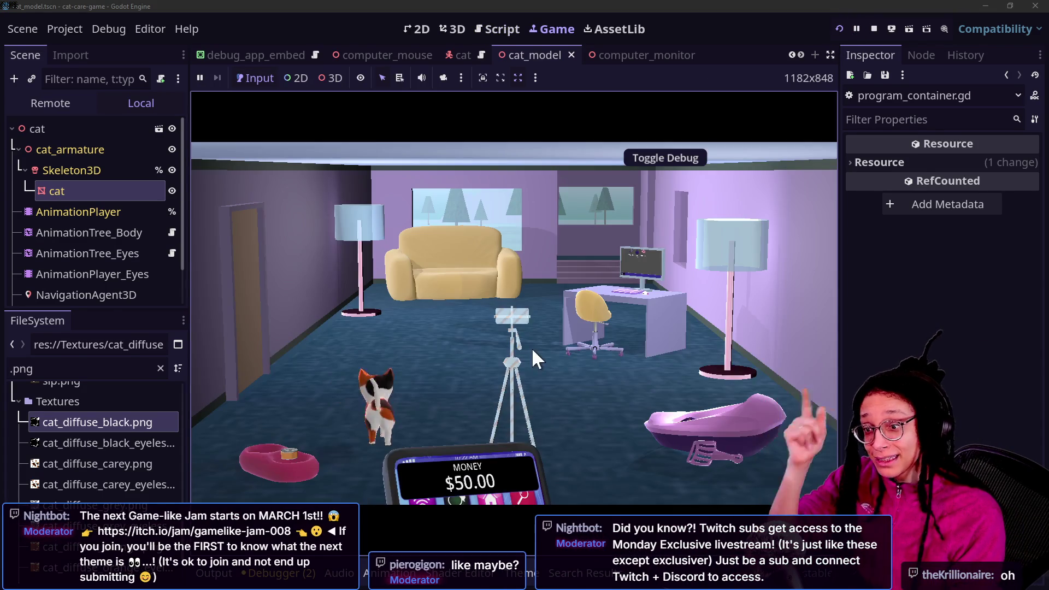
{"action": "left_click", "coordinate": [584, 328]}
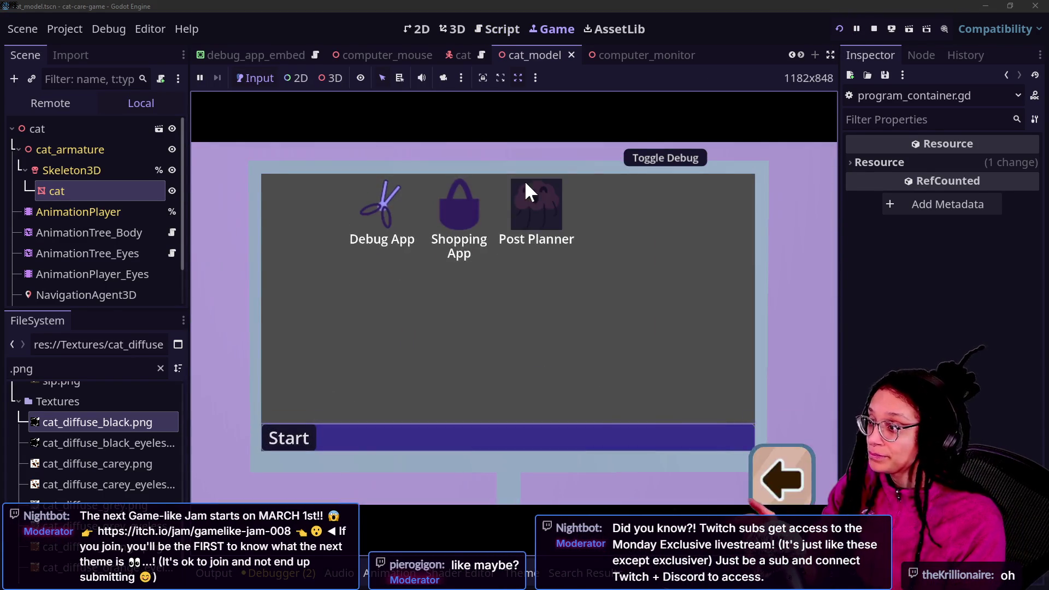
{"action": "left_click", "coordinate": [526, 192]}
{"action": "left_click", "coordinate": [538, 305]}
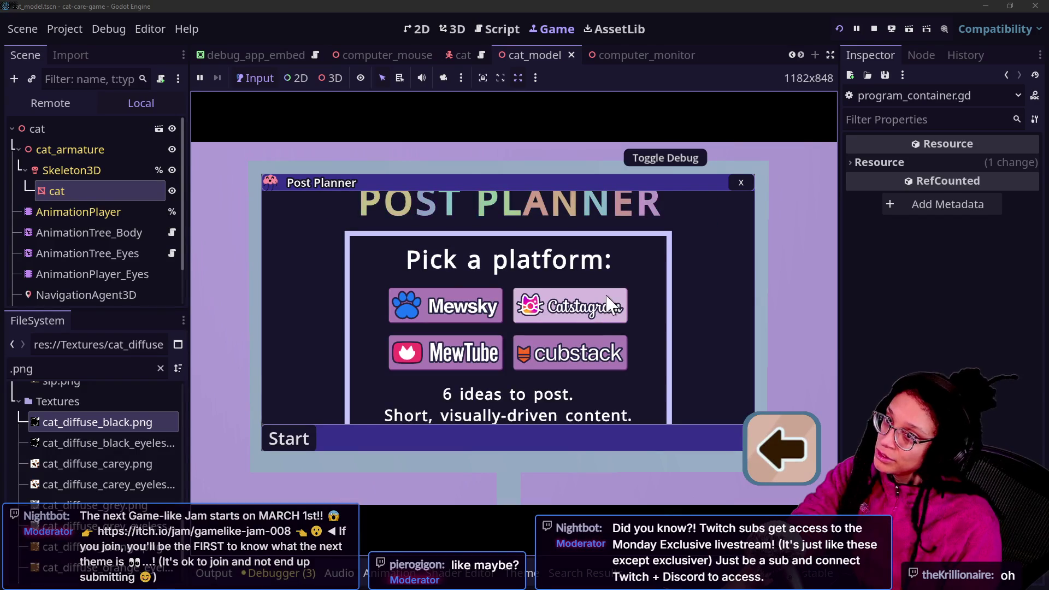
{"action": "left_click", "coordinate": [480, 305]}
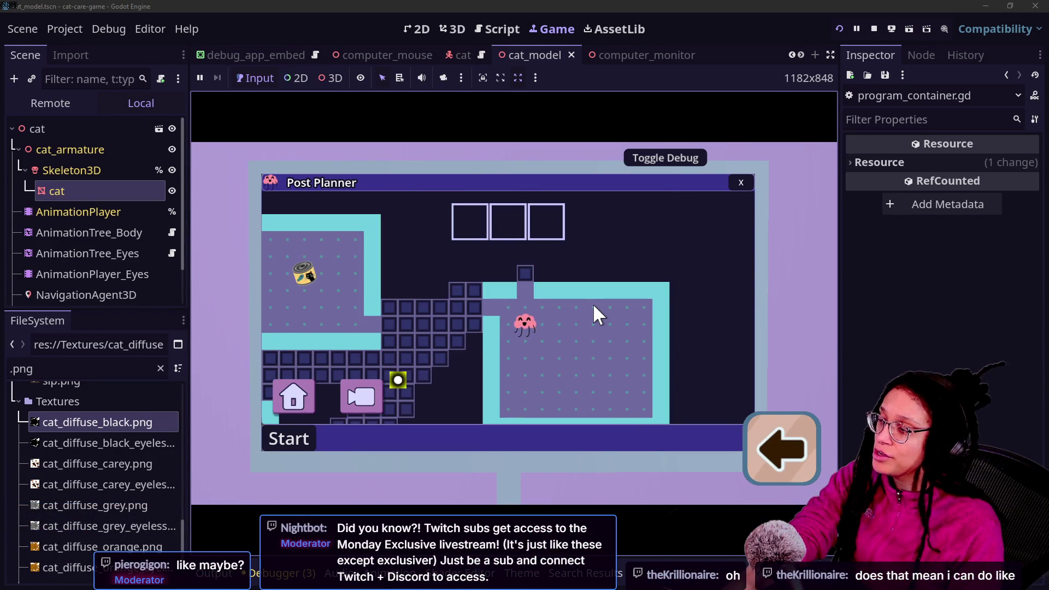
{"action": "left_click", "coordinate": [379, 358]}
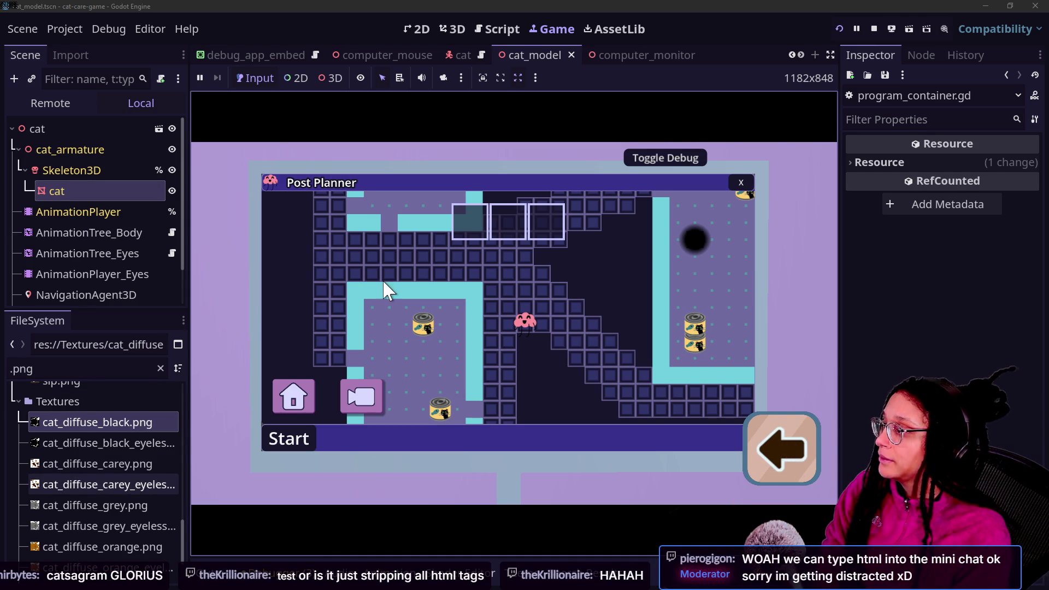
{"action": "left_click", "coordinate": [746, 178]}
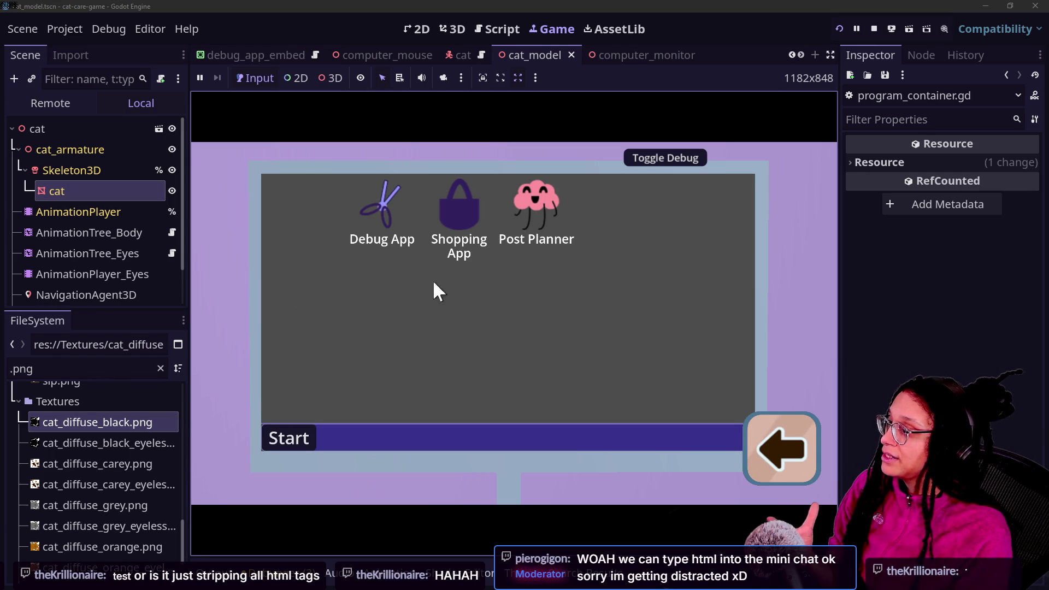
- Drag the Shopping App icon from the top row to the middle of the in-game desktop
{"action": "mouse_move", "coordinate": [453, 219]}
{"action": "left_mouse_down"}
{"action": "mouse_move", "coordinate": [536, 254]}
{"action": "mouse_move", "coordinate": [564, 323]}
{"action": "left_mouse_up"}
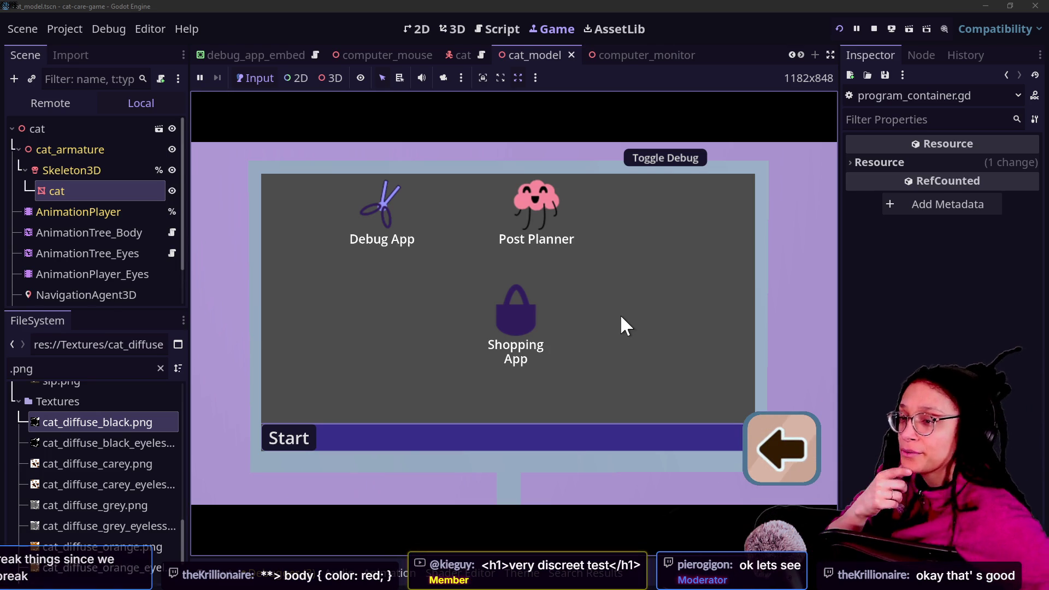
- Return to the Program_Container script, then switch over to Social Stream Ninja's Sources and Settings page
{"action": "left_click", "coordinate": [498, 29]}
{"action": "left_click", "coordinate": [492, 285]}
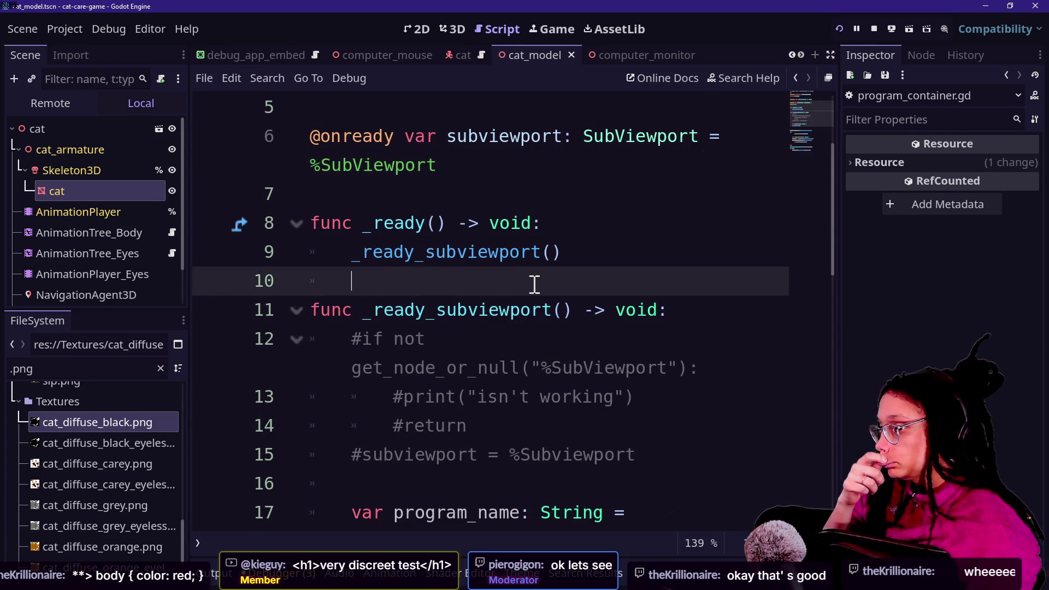
{"action": "scroll", "coordinate": [535, 281], "scroll_direction": "up", "scroll_amount": 3}
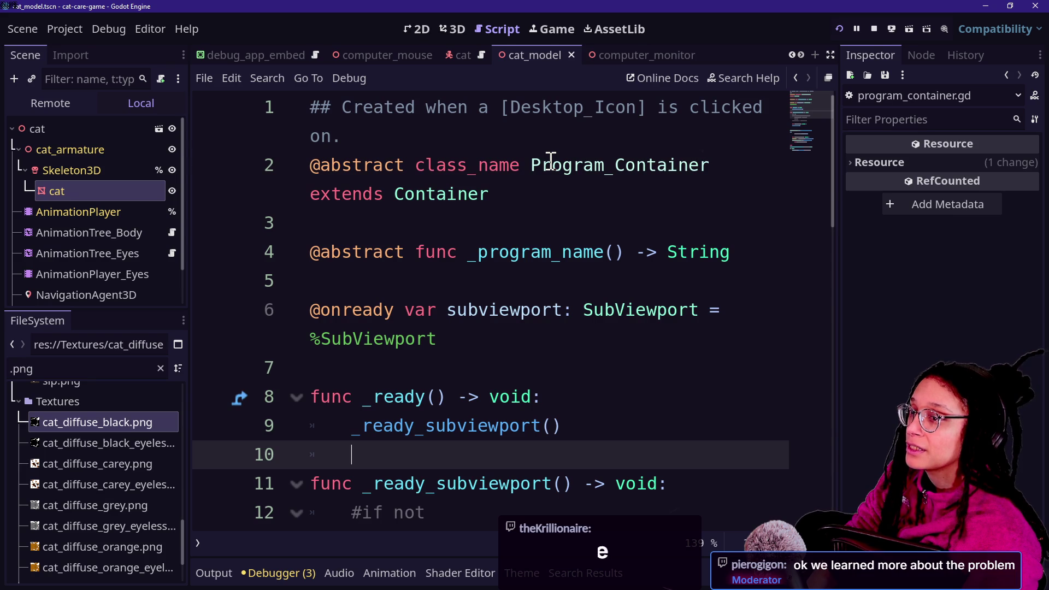
{"action": "key", "text": "alt+Tab"}
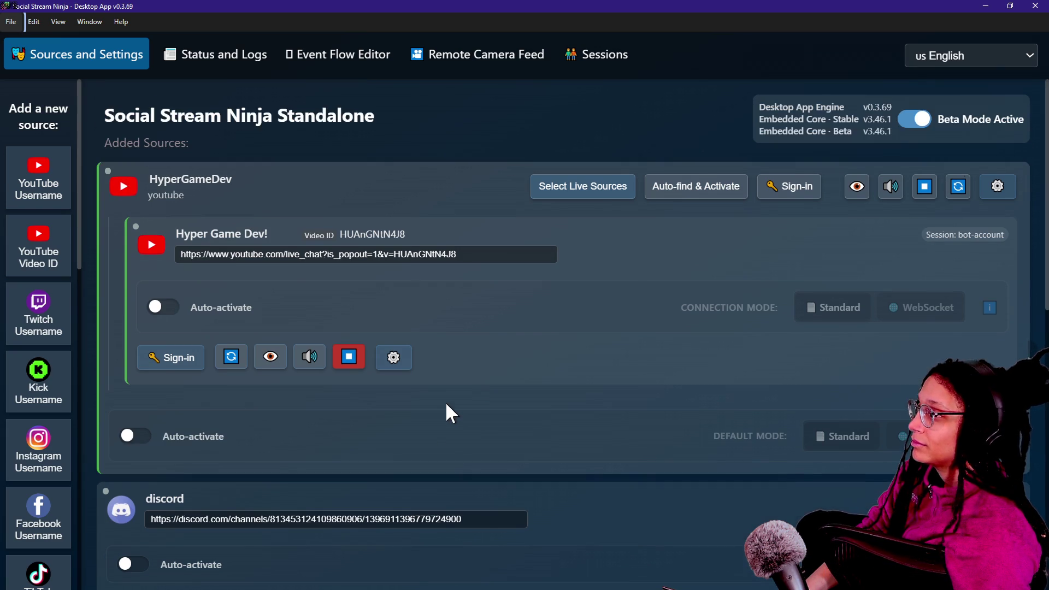
- Disconnect the Twitch source's WebSocket and switch it to Standard connection mode
{"action": "scroll", "coordinate": [445, 402], "scroll_direction": "down", "scroll_amount": 10}
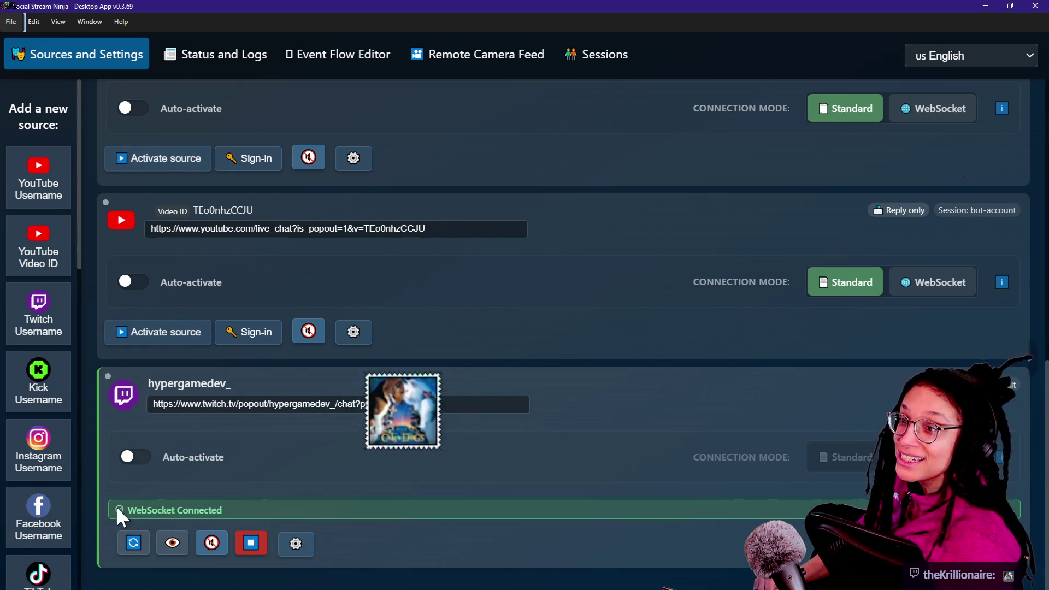
{"action": "left_click", "coordinate": [251, 543]}
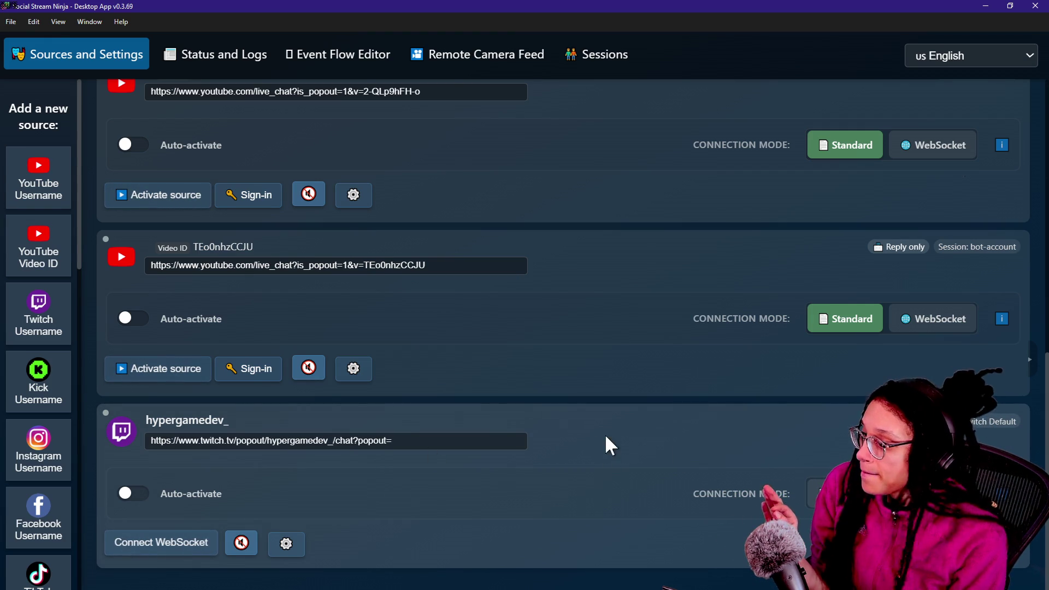
{"action": "left_click", "coordinate": [845, 494]}
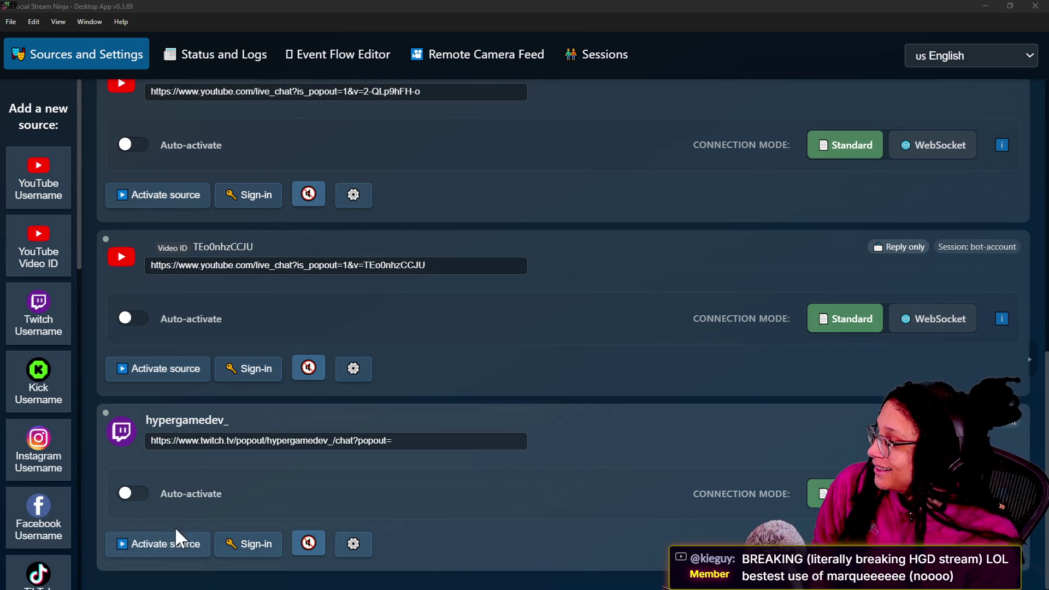
- Activate the Twitch chat source and send the message '<h2>back</>' from its chat popup
{"action": "left_click", "coordinate": [176, 541]}
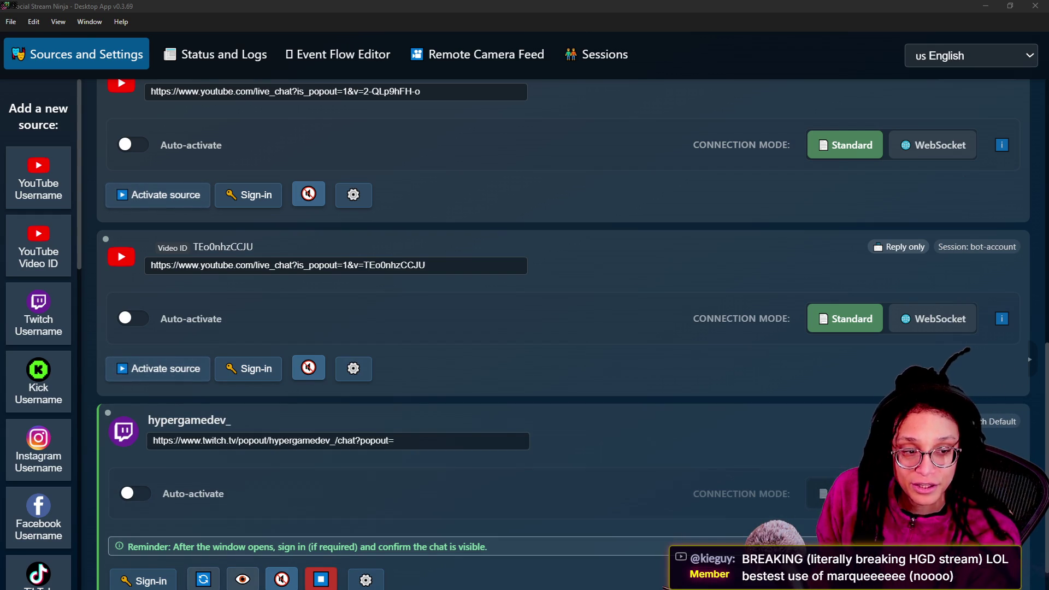
{"action": "mouse_move", "coordinate": [832, 227]}
{"action": "left_mouse_down"}
{"action": "mouse_move", "coordinate": [674, 99]}
{"action": "mouse_move", "coordinate": [607, 93]}
{"action": "mouse_move", "coordinate": [642, 113]}
{"action": "left_mouse_up"}
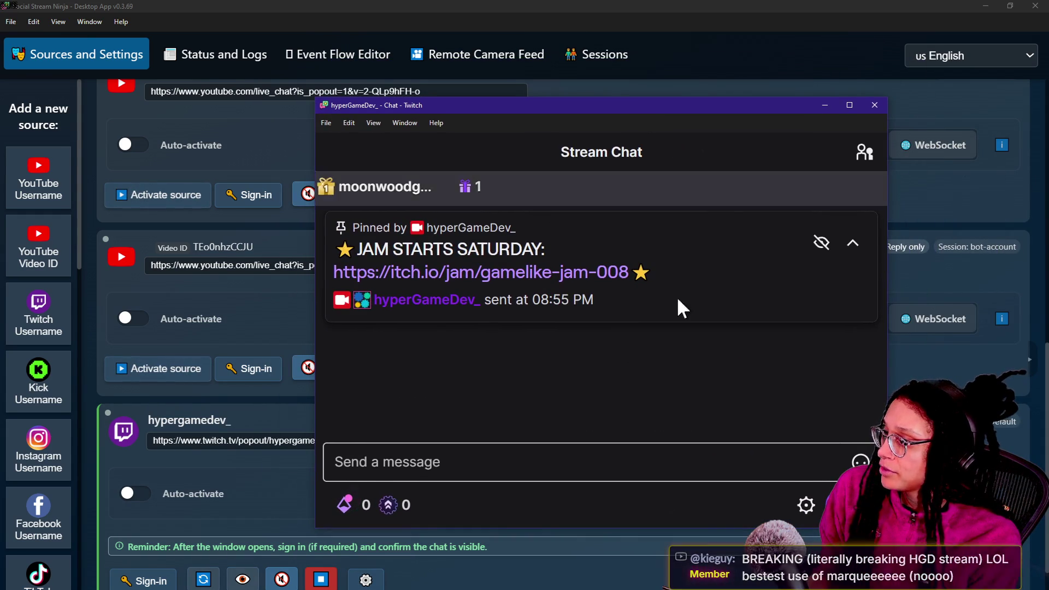
{"action": "left_click", "coordinate": [691, 461]}
{"action": "type", "text": "<h2>back</"}
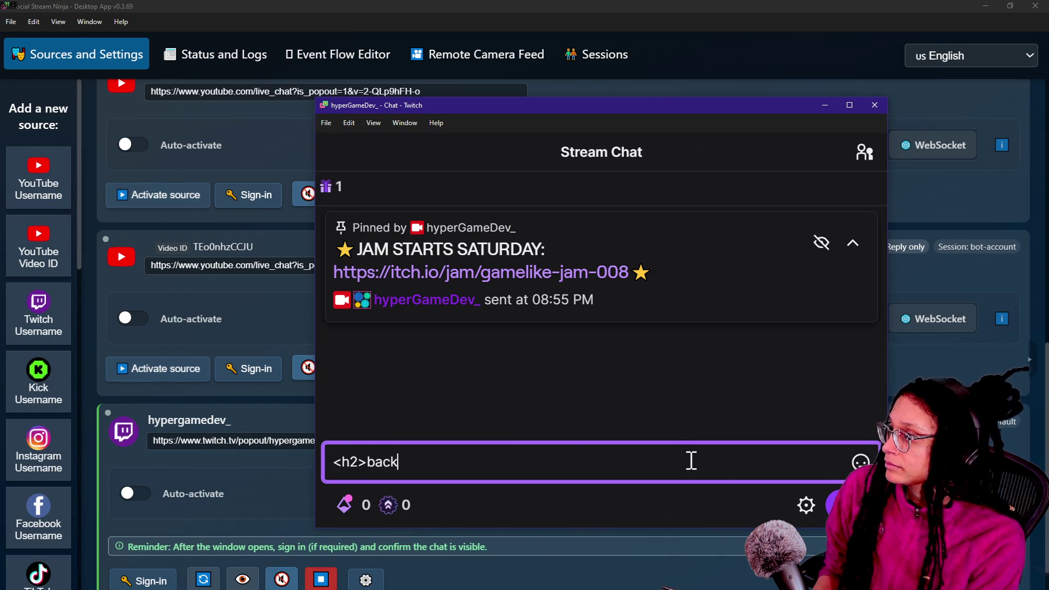
{"action": "type", "text": ">"}
{"action": "key", "text": "Return"}
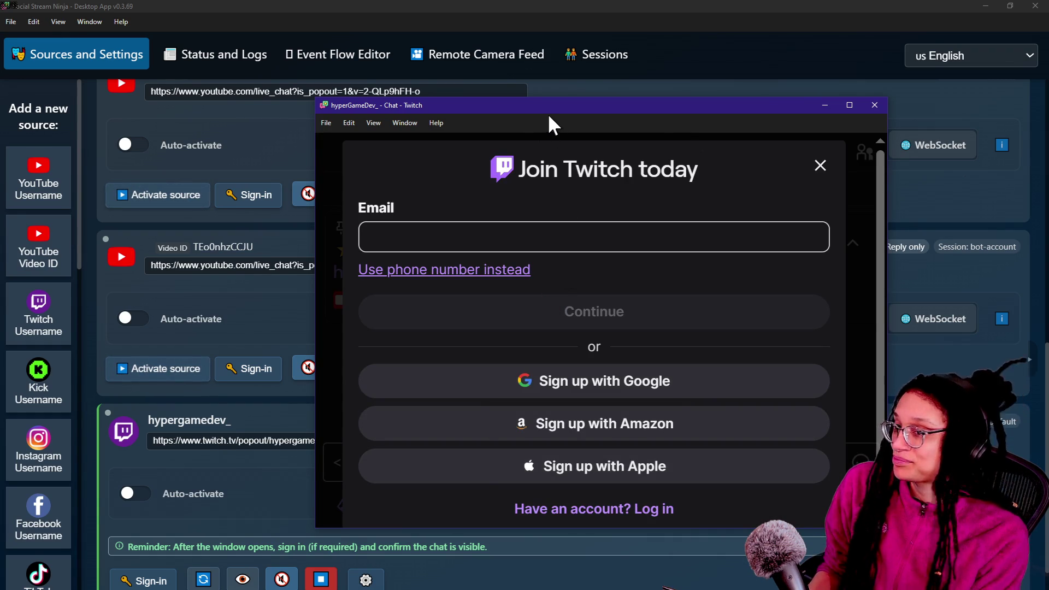
{"action": "left_click_drag", "start_coordinate": [548, 113], "coordinate": [1048, 241]}
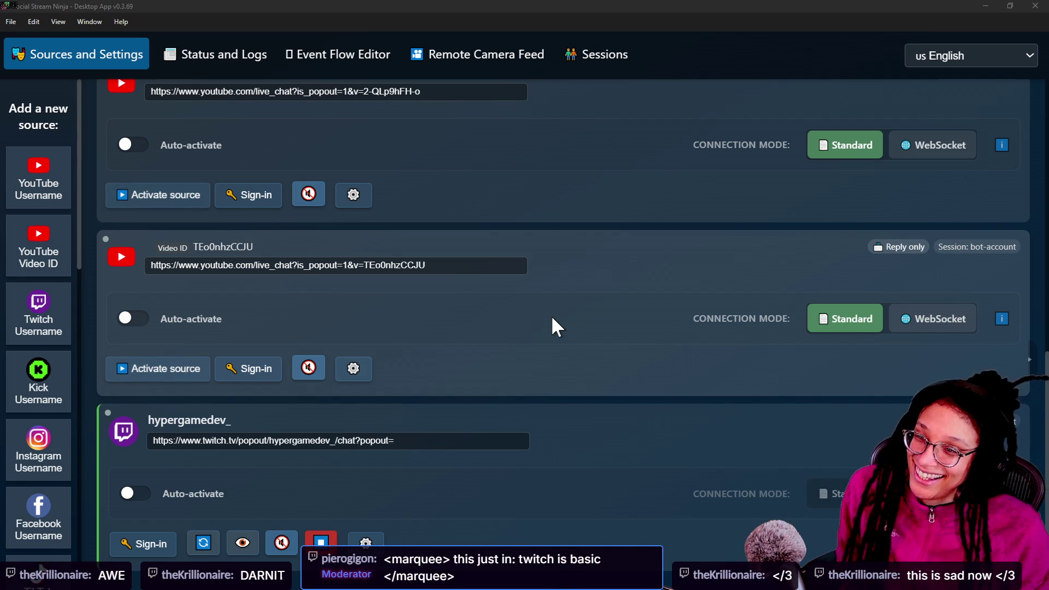
- Switch back to Godot and place the caret at the end of the %SubViewport line in program_container.gd
{"action": "key", "text": "alt+Tab"}
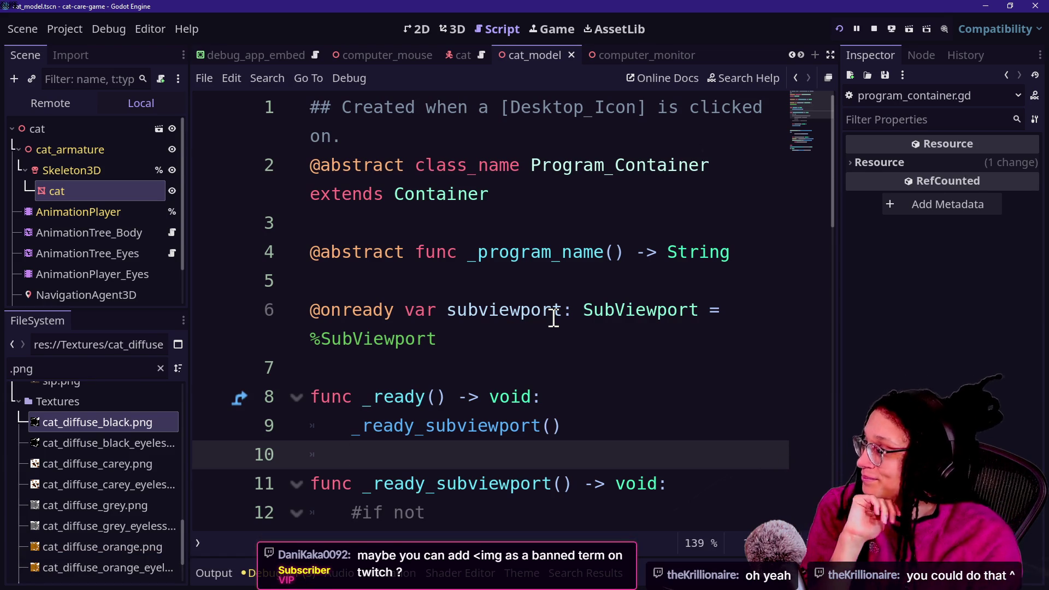
{"action": "left_click", "coordinate": [547, 263]}
- Read through lines 6–19 of program_container.gd, then switch to the NOTES.txt window in Notepad
{"action": "key", "text": "Down"}
{"action": "key", "text": "Down"}
{"action": "key", "text": "Down"}
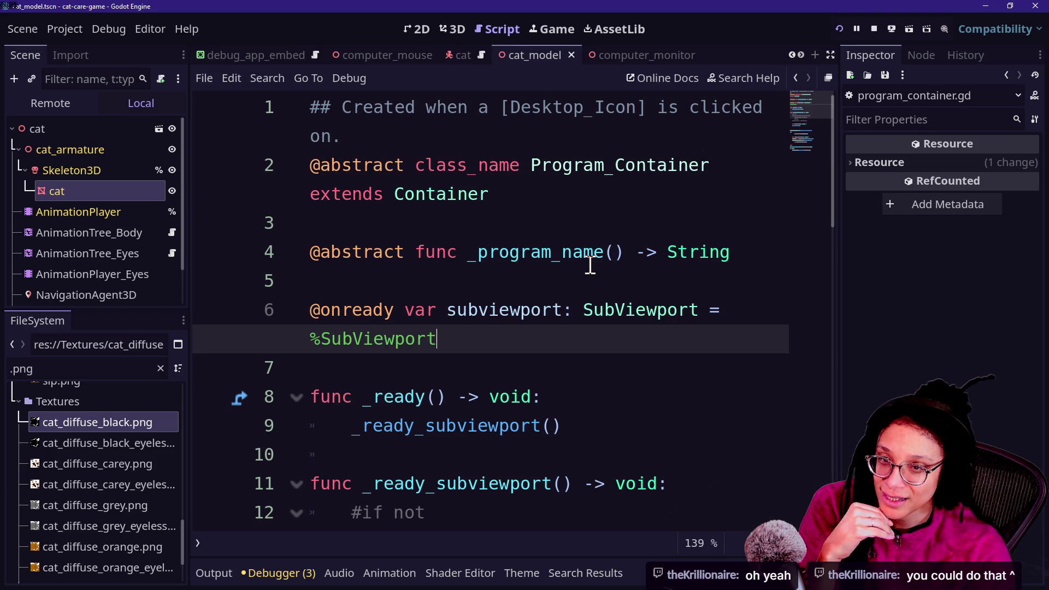
{"action": "key", "text": "Down"}
{"action": "key", "text": "Down"}
{"action": "key", "text": "Down"}
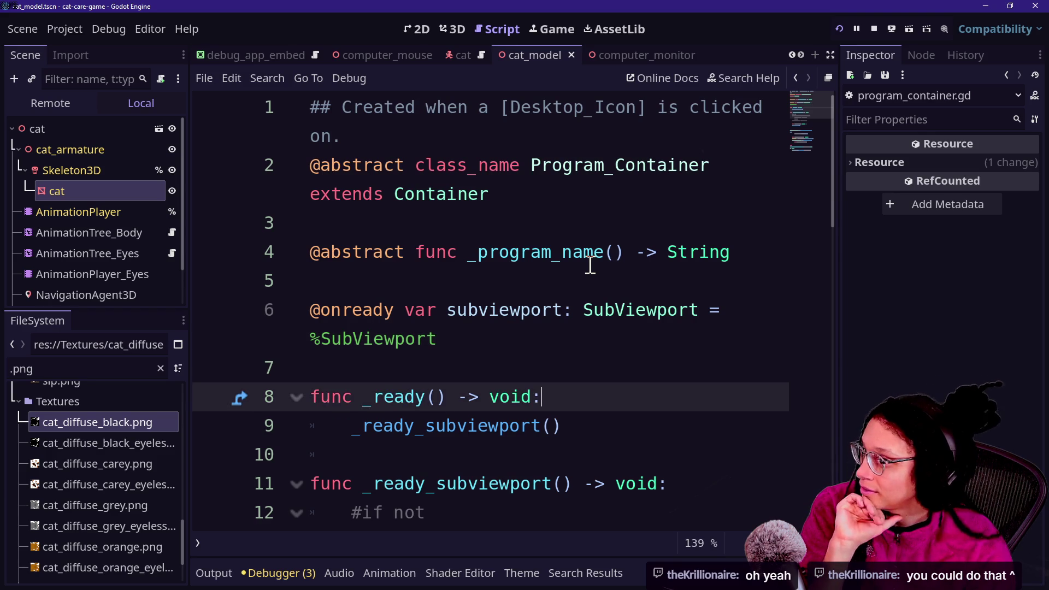
{"action": "key", "text": "Down"}
{"action": "key", "text": "Down"}
{"action": "key", "text": "Down"}
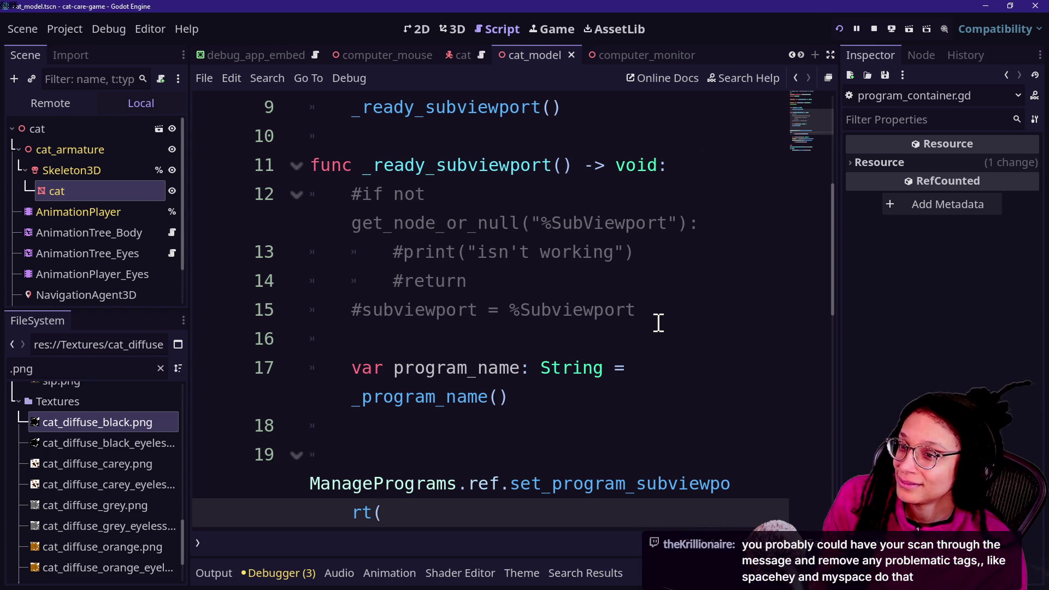
{"action": "key", "text": "alt+Tab"}
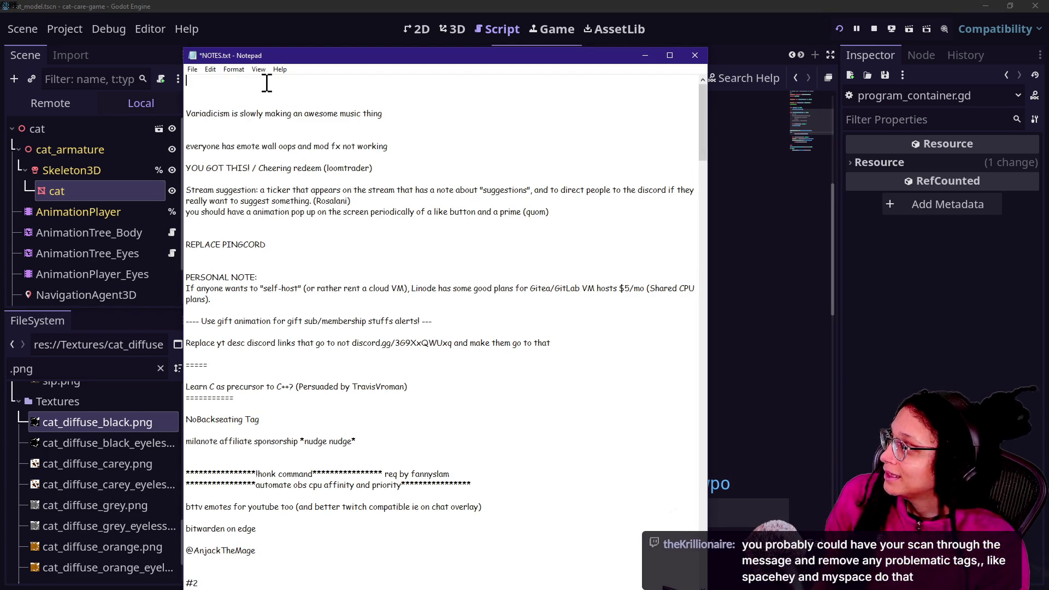
- Add the top note 'setup fun way html could be used by chat (exhibit: twitch/yt + websocket + html'
{"action": "scroll", "coordinate": [267, 83], "scroll_direction": "up", "scroll_amount": 8, "text": "ctrl"}
{"action": "type", "text": "setup fu"}
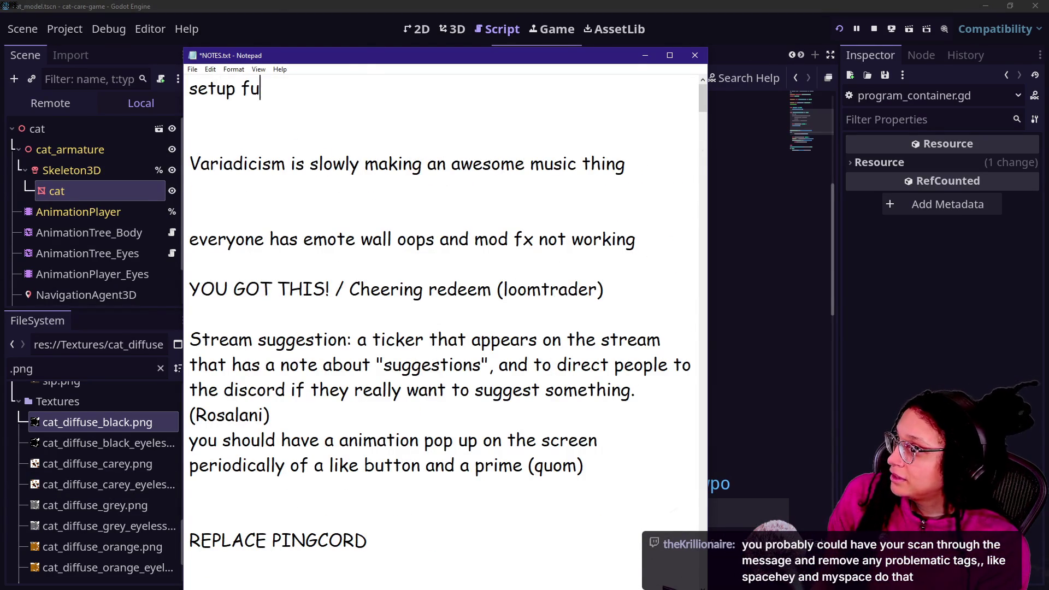
{"action": "type", "text": "n way to use"}
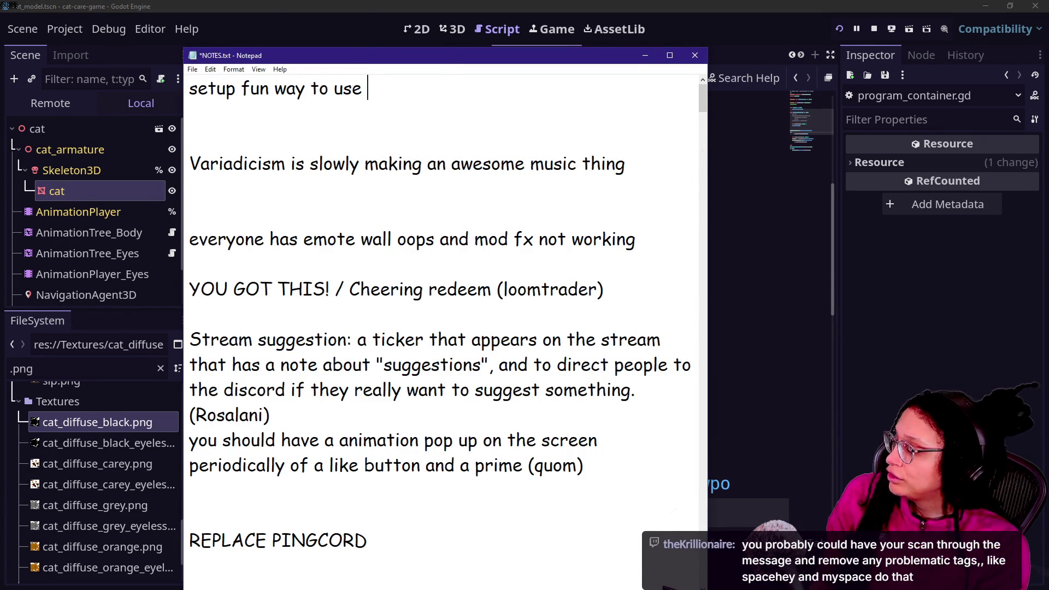
{"action": "key", "text": "BackSpace"}
{"action": "key", "text": "BackSpace"}
{"action": "key", "text": "BackSpace"}
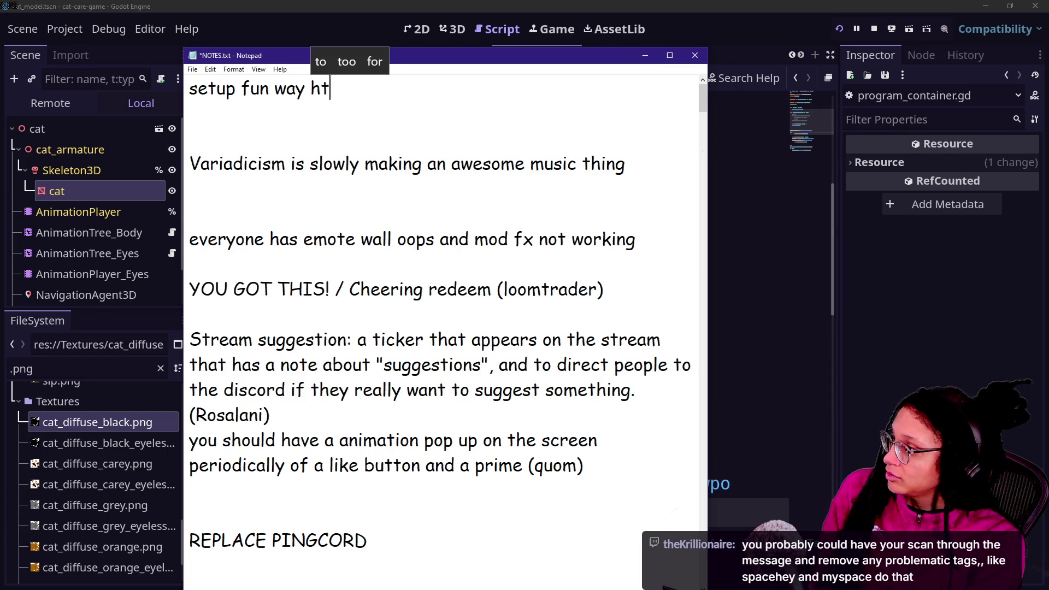
{"action": "type", "text": "ml/cou"}
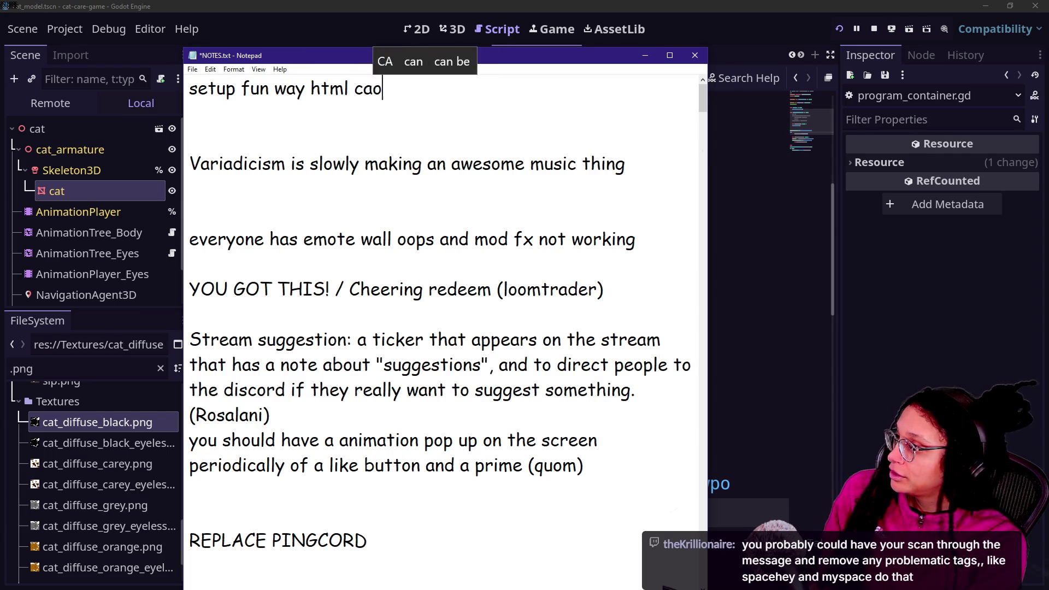
{"action": "type", "text": "us"}
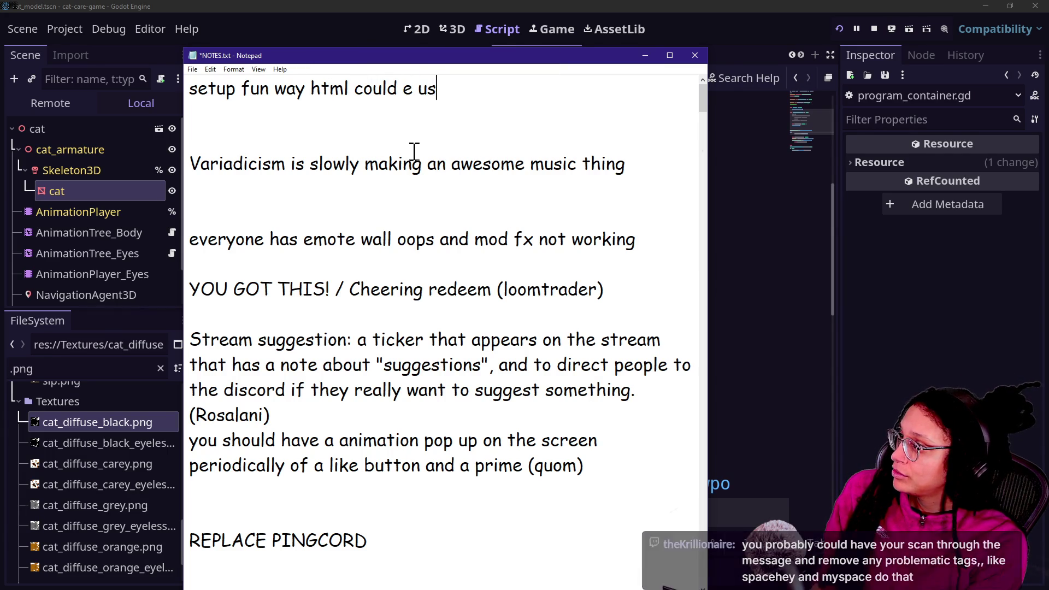
{"action": "key", "text": "BackSpace"}
{"action": "key", "text": "BackSpace"}
{"action": "key", "text": "BackSpace"}
{"action": "key", "text": "BackSpace"}
{"action": "type", "text": "be used by ch"}
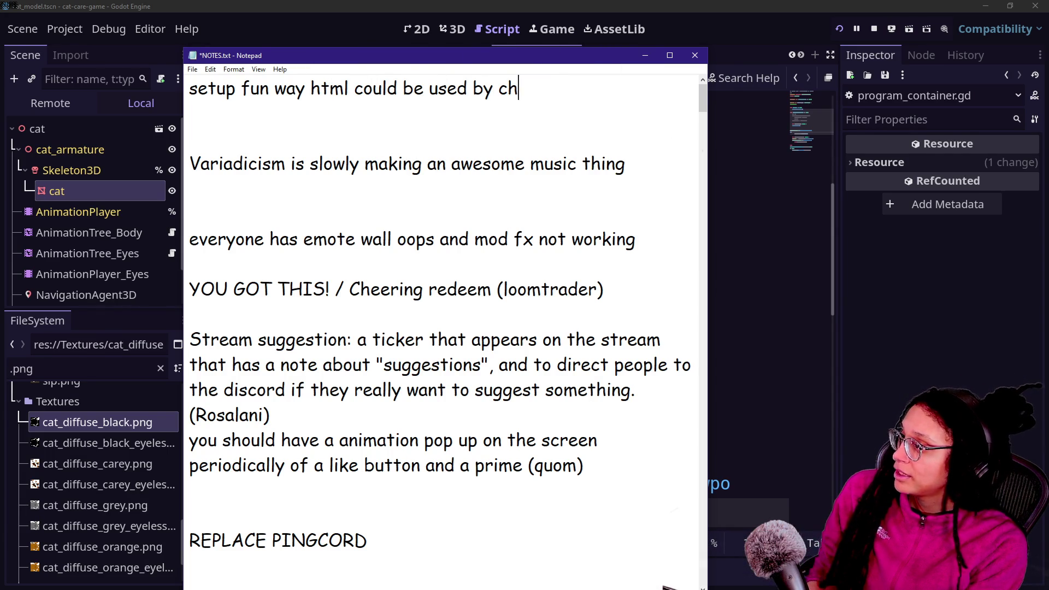
{"action": "type", "text": "at (exhibit: "}
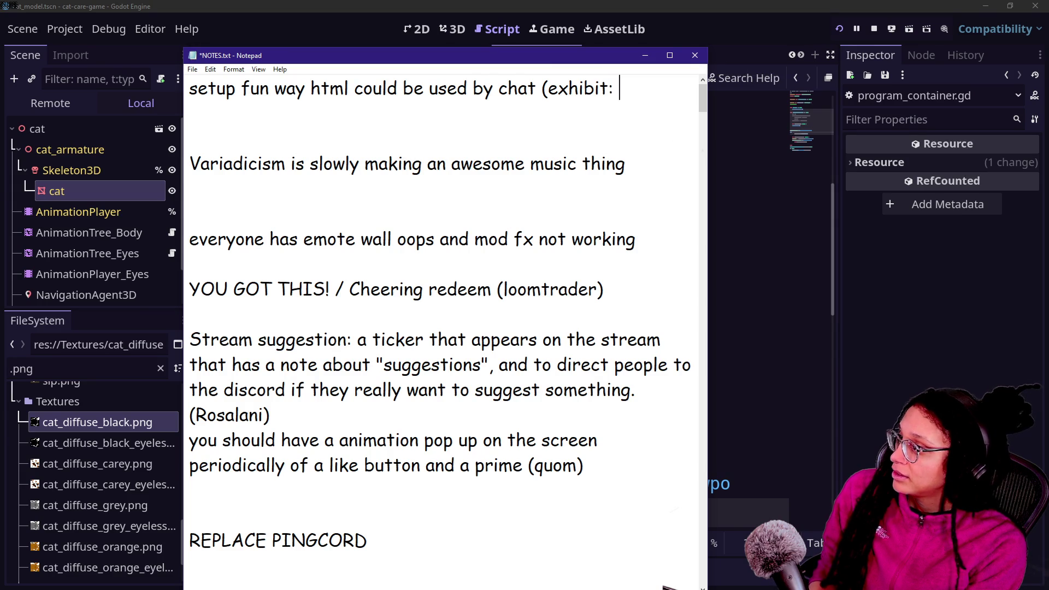
{"action": "type", "text": "twitch/u"}
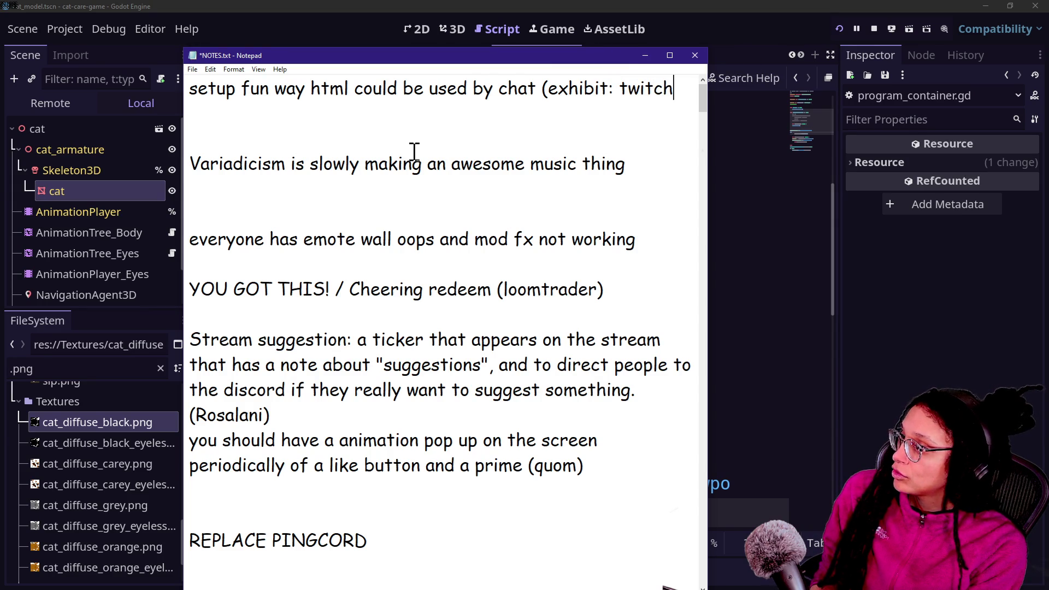
{"action": "key", "text": "BackSpace"}
{"action": "type", "text": "yt +"}
{"action": "type", "text": " websocket "}
{"action": "type", "text": "+ html"}
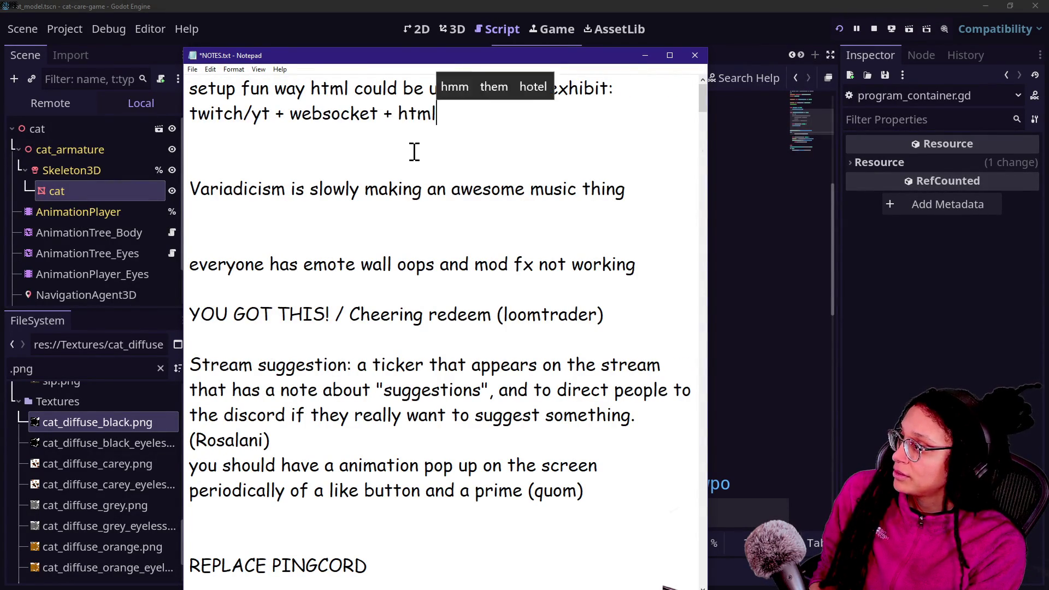
{"action": "type", "text": "ay "}
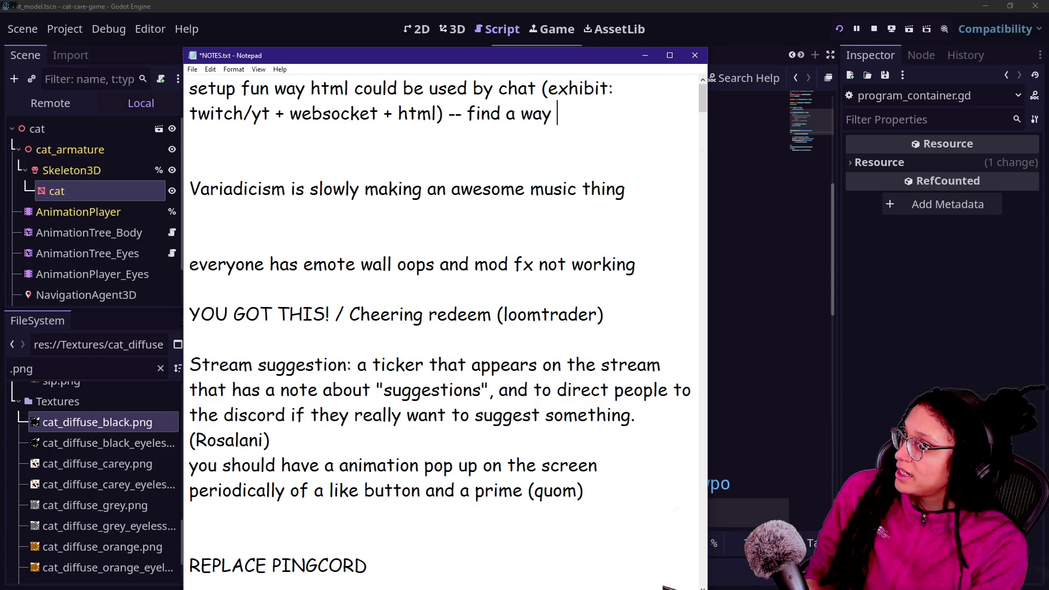
{"action": "type", "text": "to phout websocket??!"}
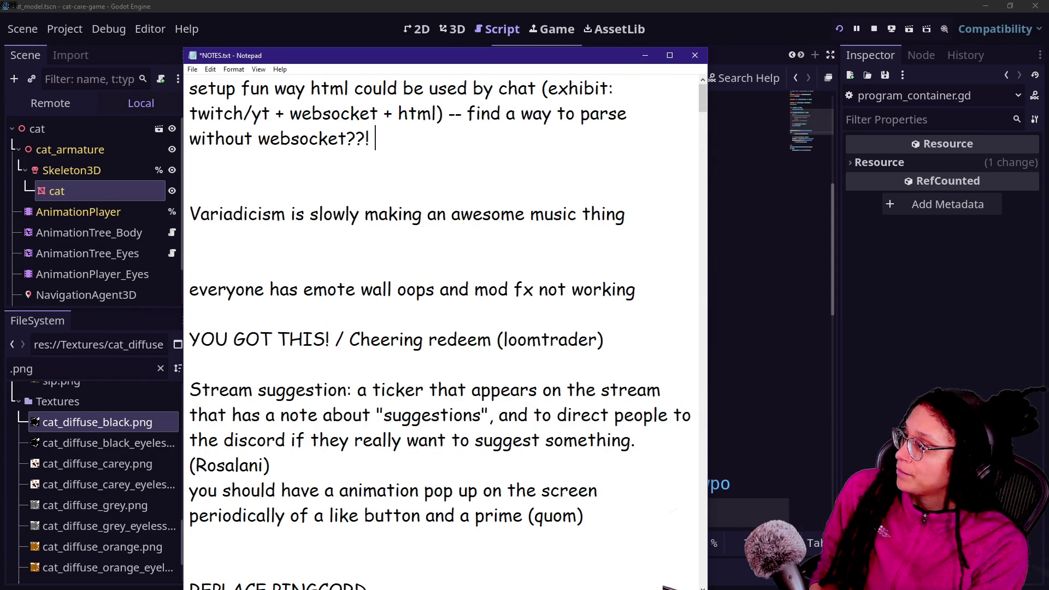
{"action": "type", "text": "ght need to"}
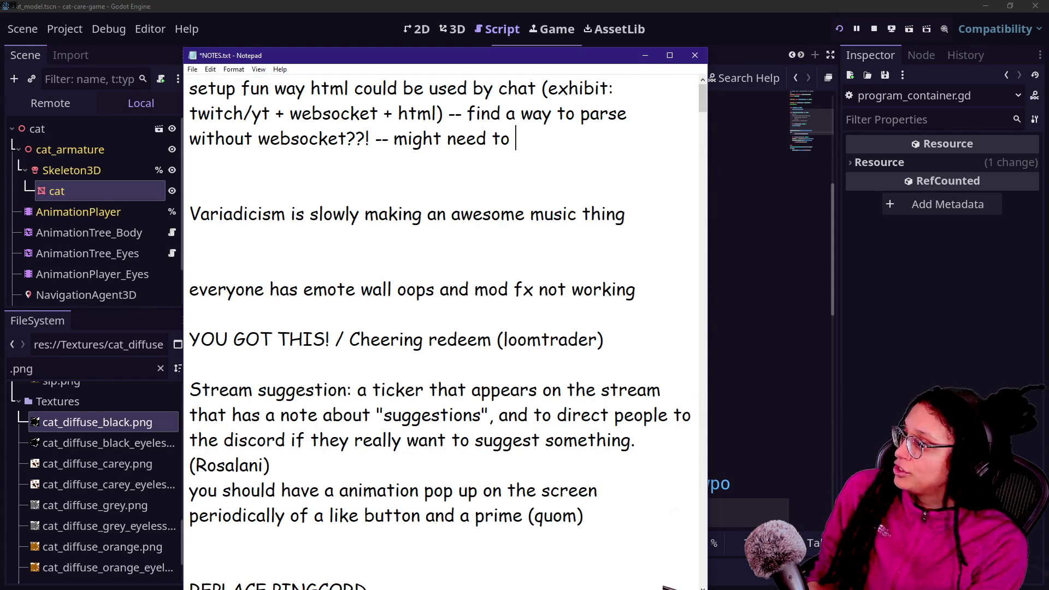